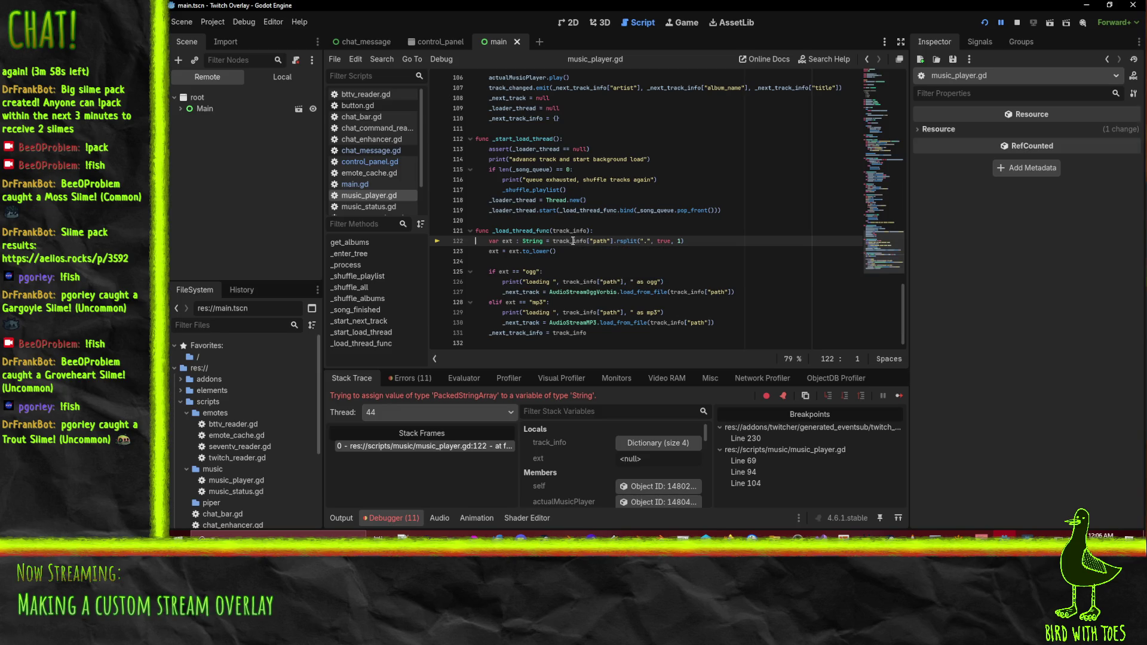
# On line 122 of music_player.gd, index the rsplit(".", true, 1) result so the extension is a String.
pyautogui.moveTo(579, 243)
pyautogui.click(685, 240)
pyautogui.write('0')
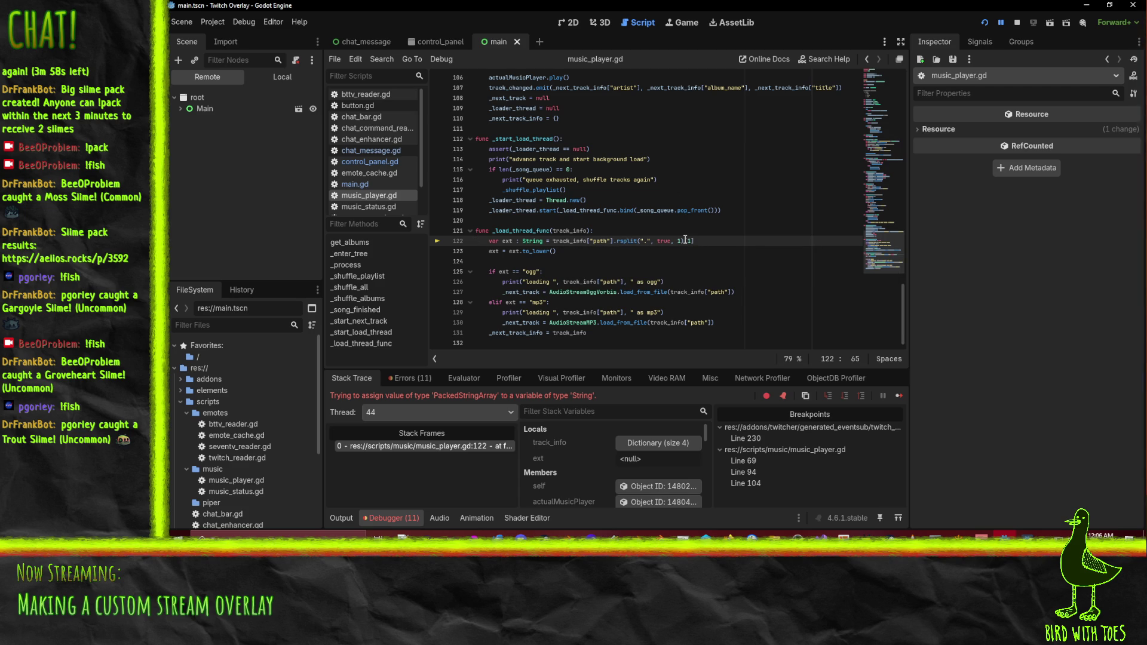
pyautogui.write(']')
pyautogui.click(684, 275)
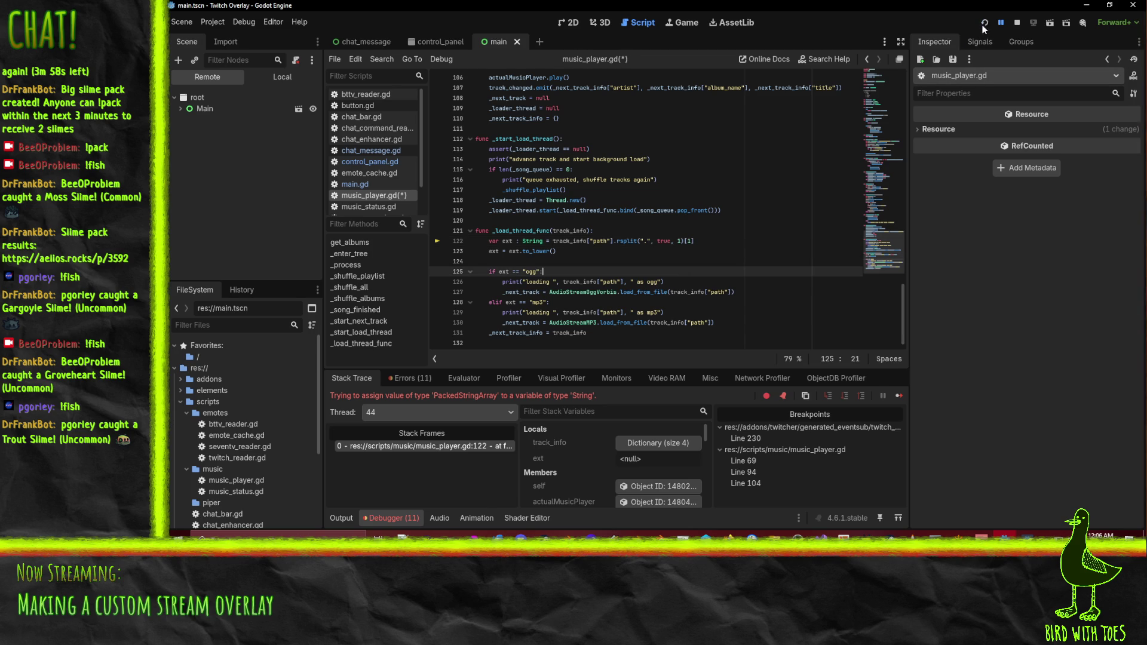
# Rerun the overlay, removing the breakpoints on lines 69, 94 and 104 and resuming after each stop.
pyautogui.click(984, 22)
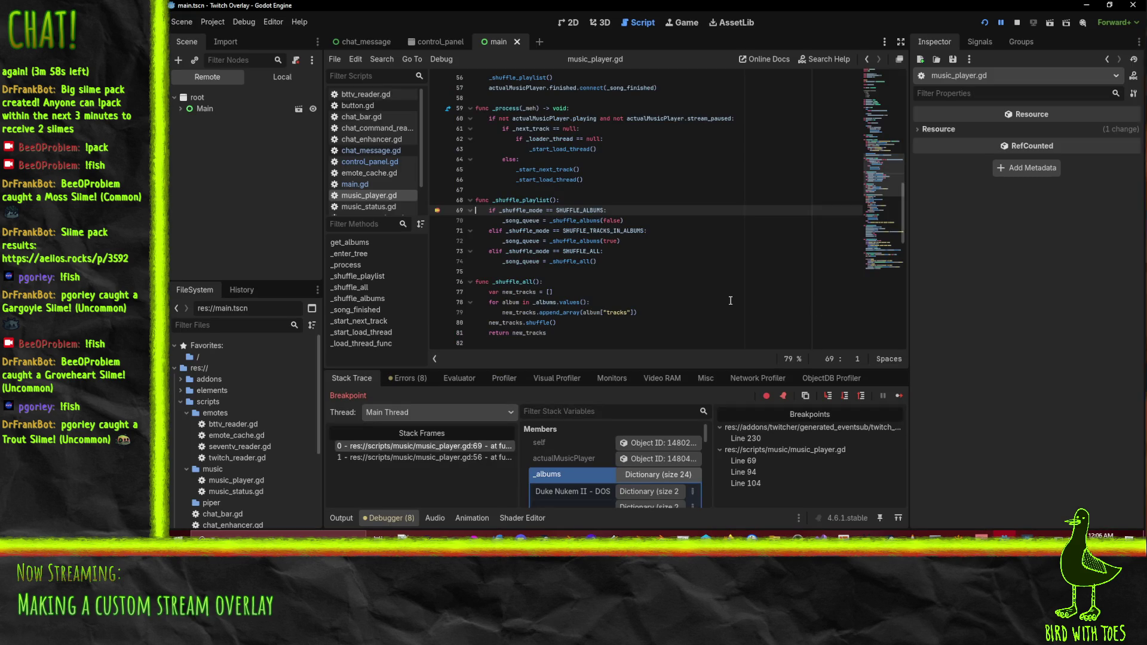
pyautogui.click(438, 210)
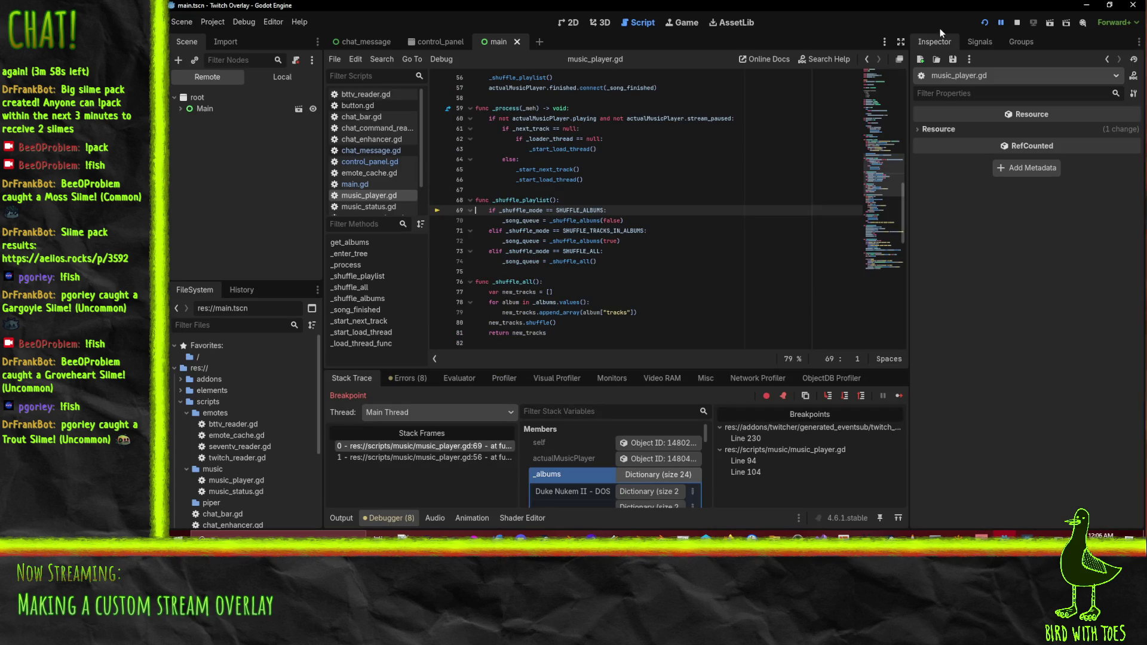
pyautogui.click(1000, 22)
pyautogui.click(438, 210)
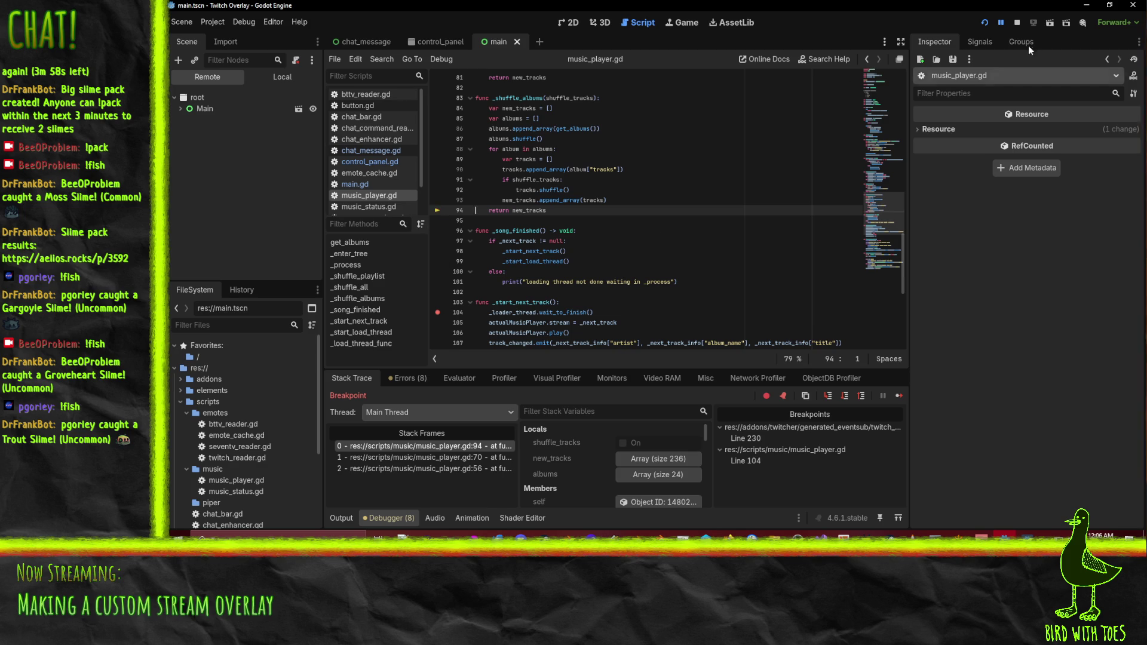
pyautogui.click(1004, 24)
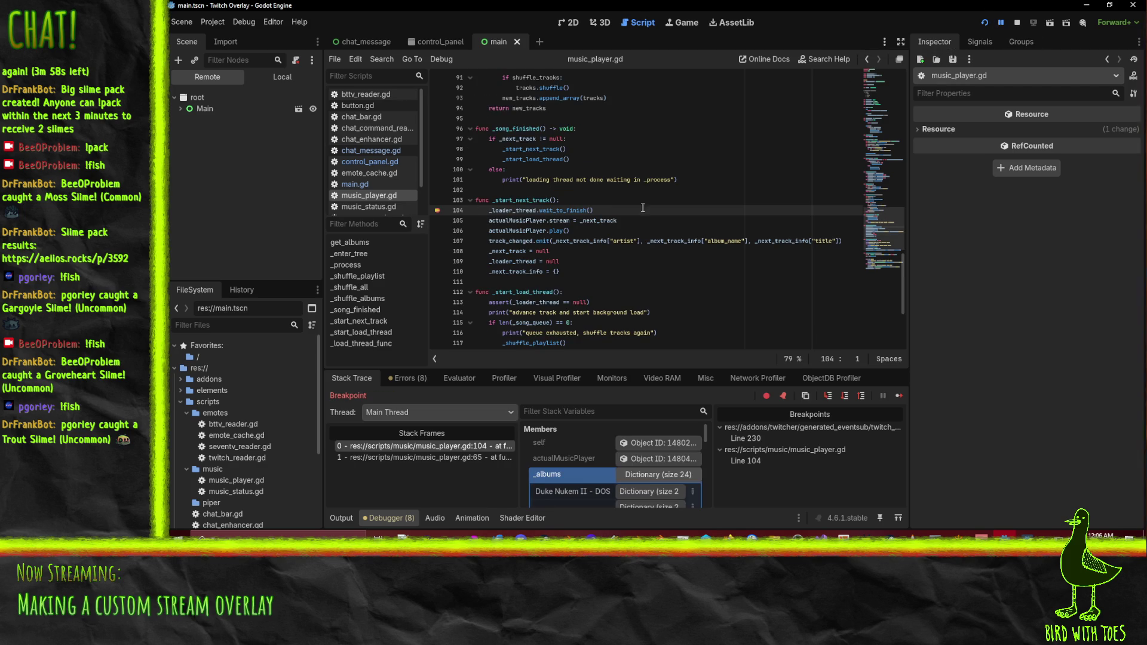
pyautogui.click(438, 210)
pyautogui.click(1000, 22)
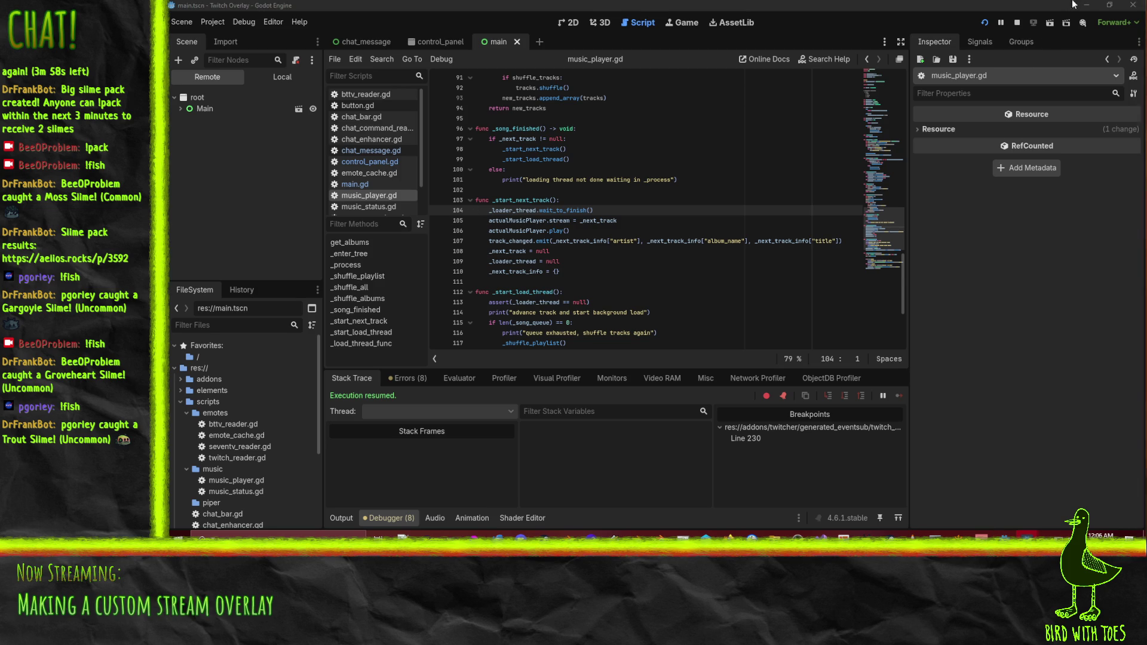
pyautogui.click(683, 22)
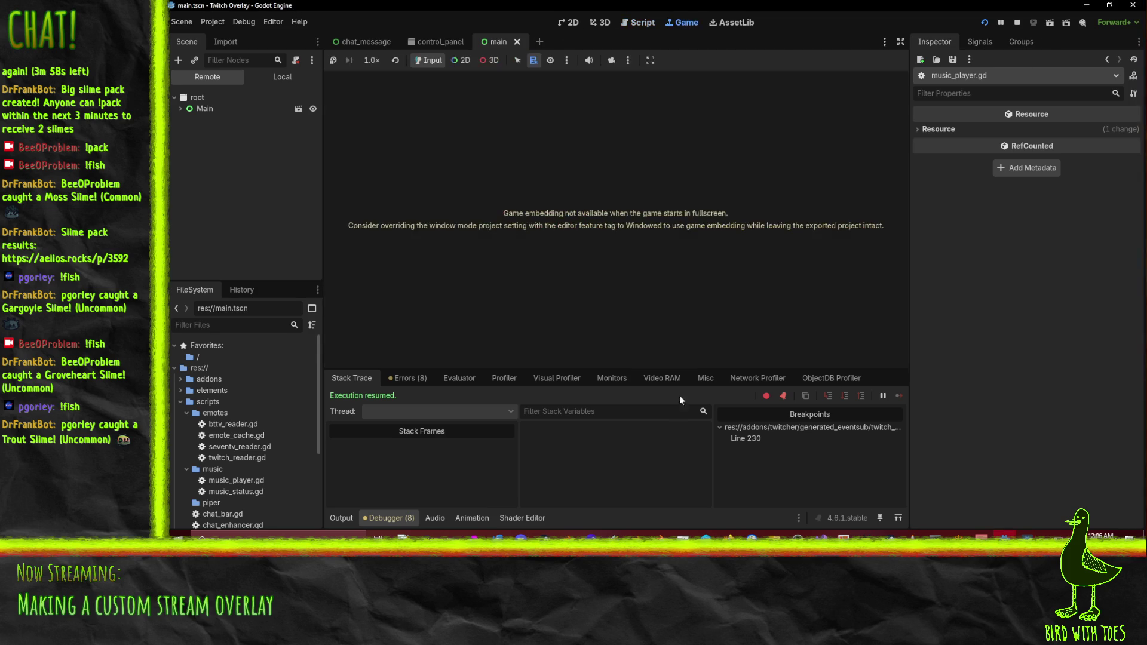
# Bring the Twitch Overlay (DEBUG) window forward and choose Shuffle Tracks Between Albums.
pyautogui.click(1023, 538)
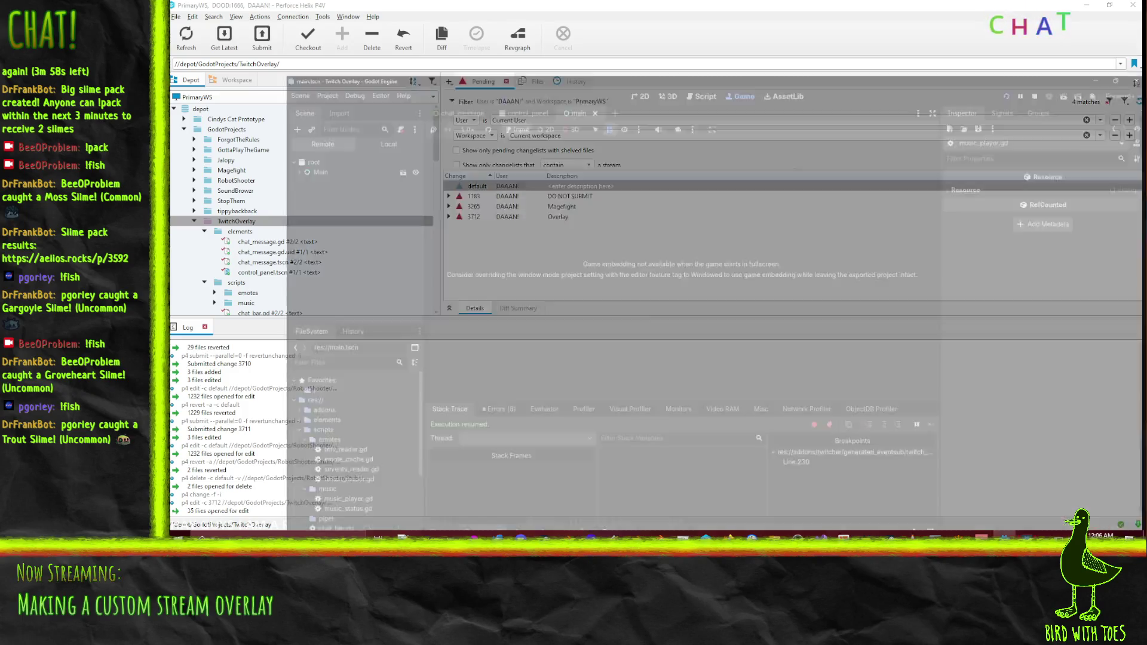
pyautogui.click(1026, 535)
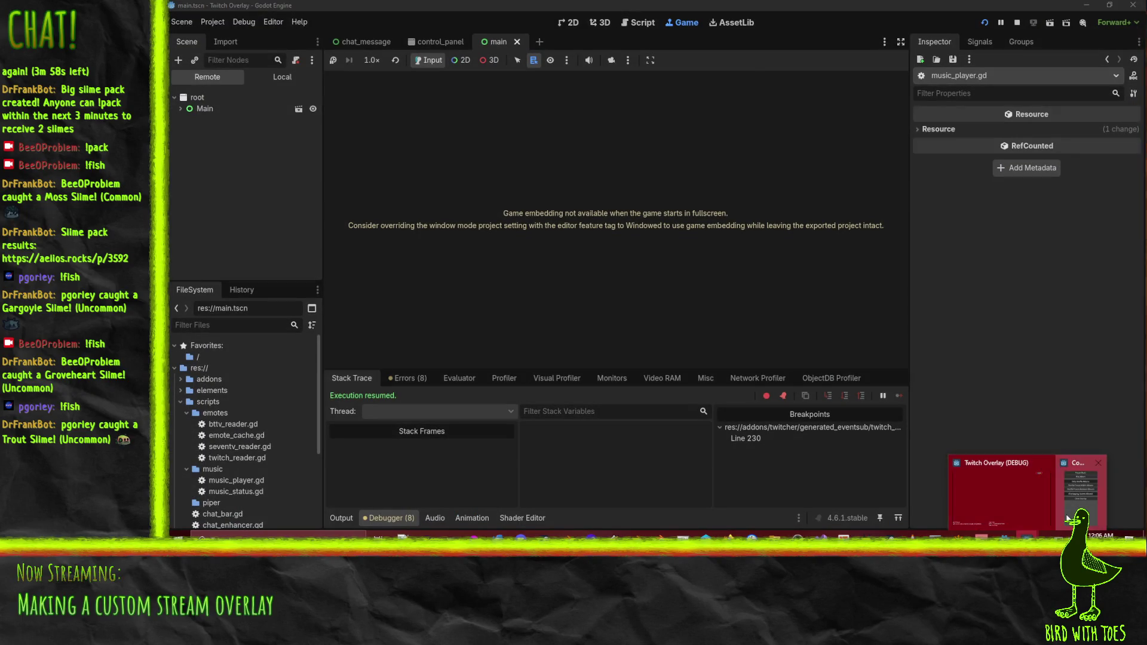
pyautogui.click(1023, 493)
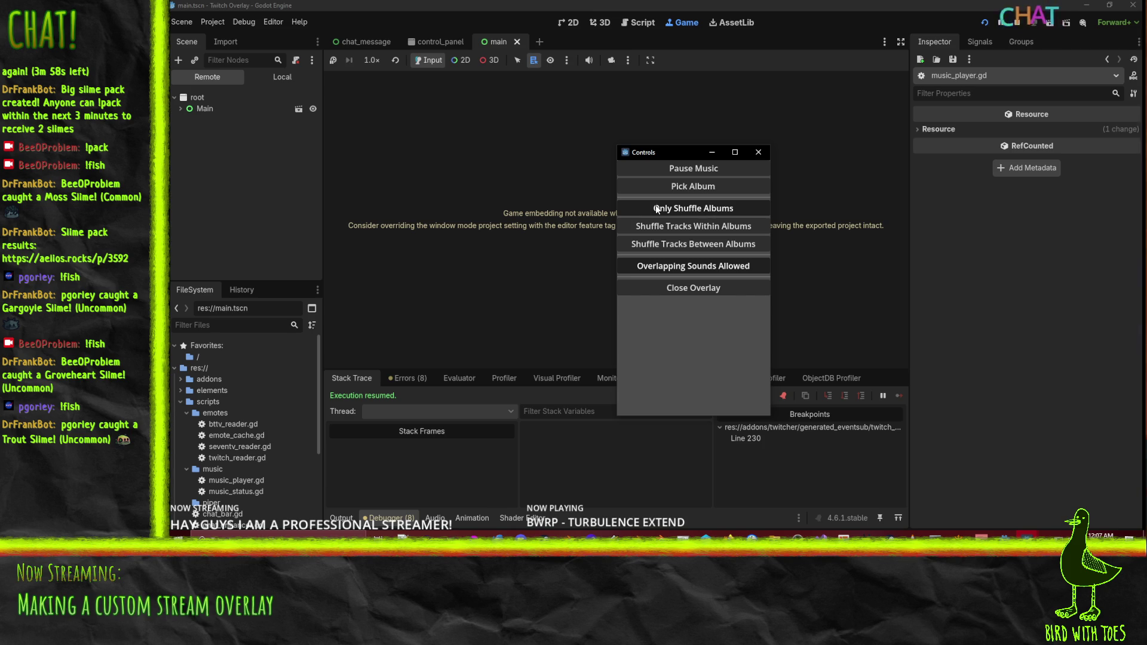
pyautogui.click(708, 243)
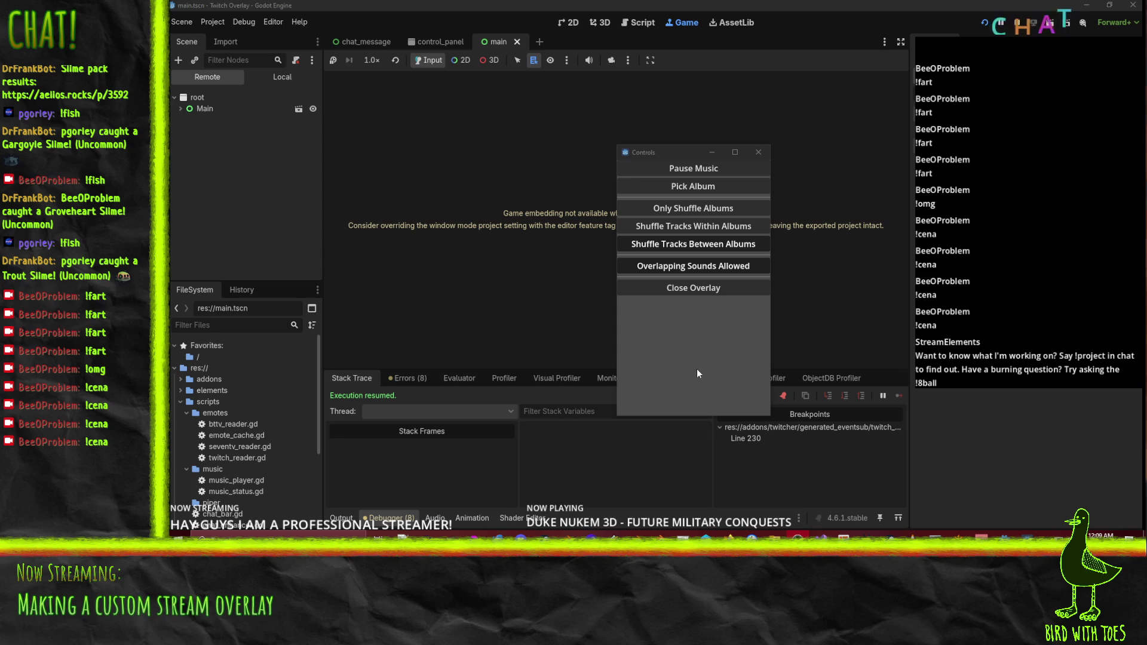
# Choose Shuffle Tracks Within Albums in the overlay's Controls window.
pyautogui.click(682, 228)
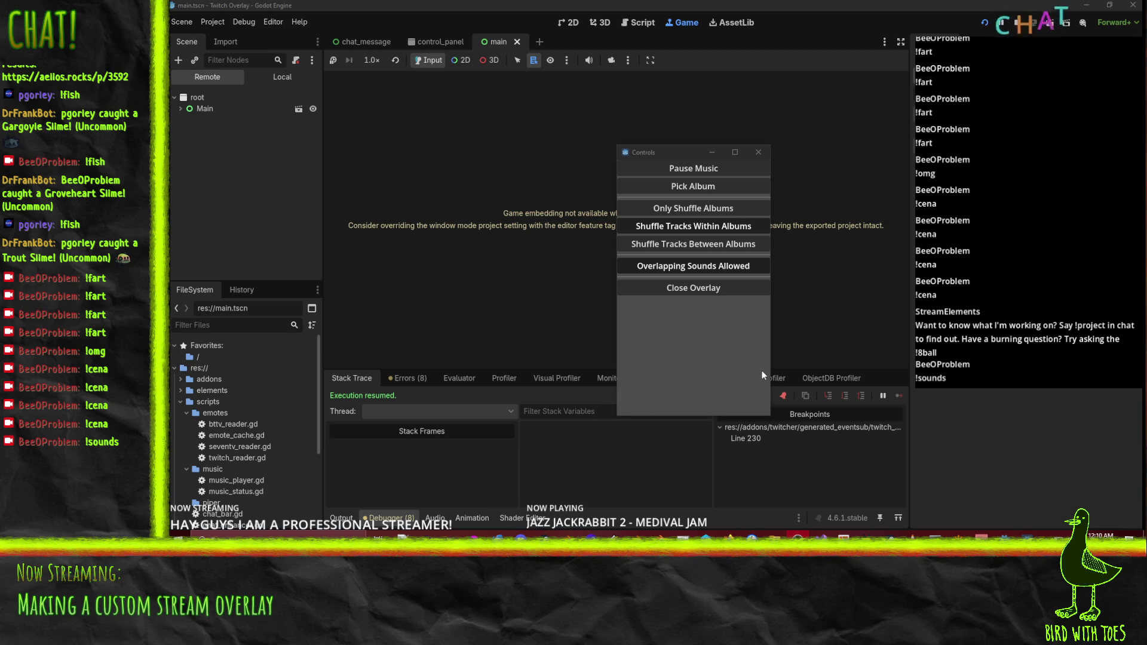
# Browse the Pick Album list without choosing, move the Controls window higher, then close the overlay.
pyautogui.moveTo(671, 157); pyautogui.dragTo(603, 149)
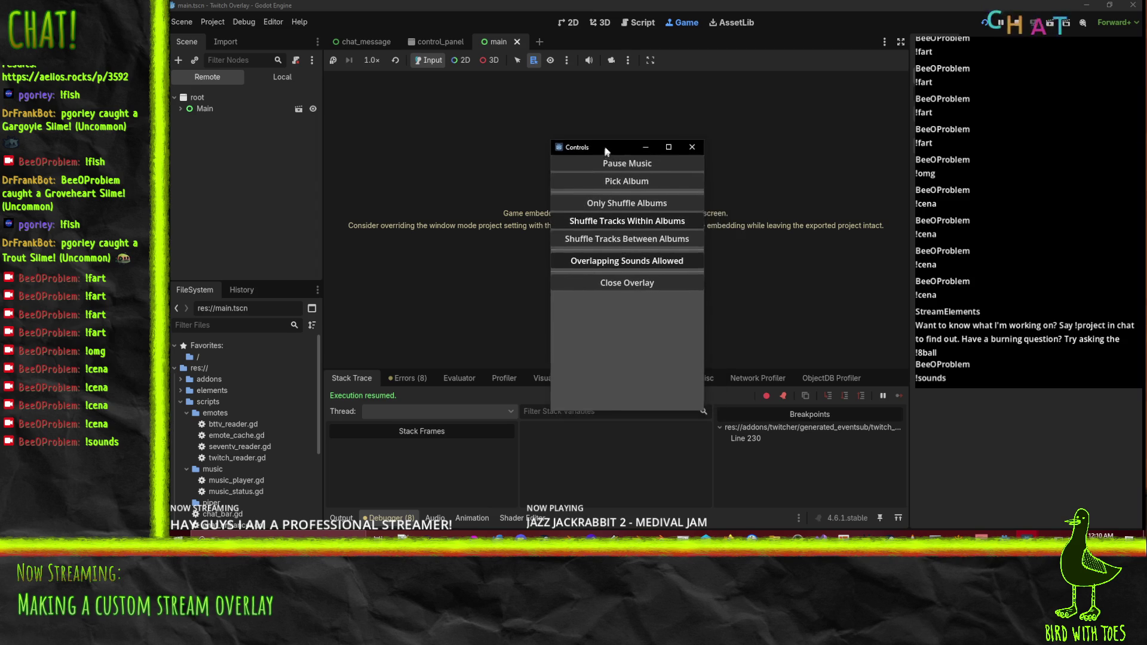
pyautogui.click(621, 178)
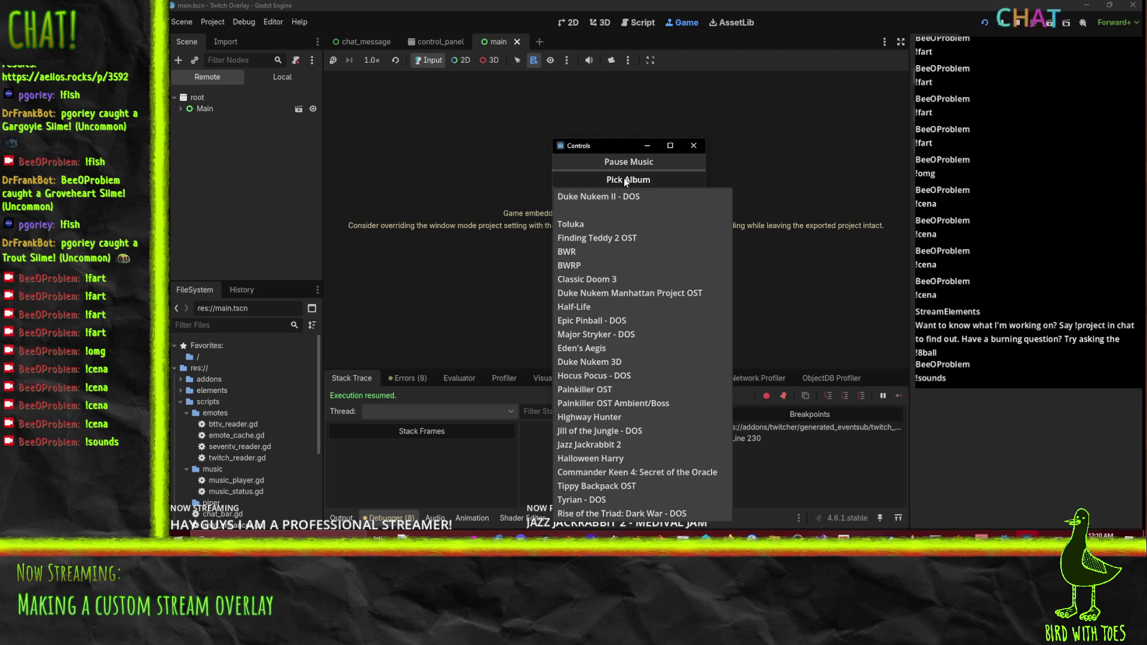
pyautogui.click(623, 178)
pyautogui.moveTo(600, 146); pyautogui.dragTo(601, 132)
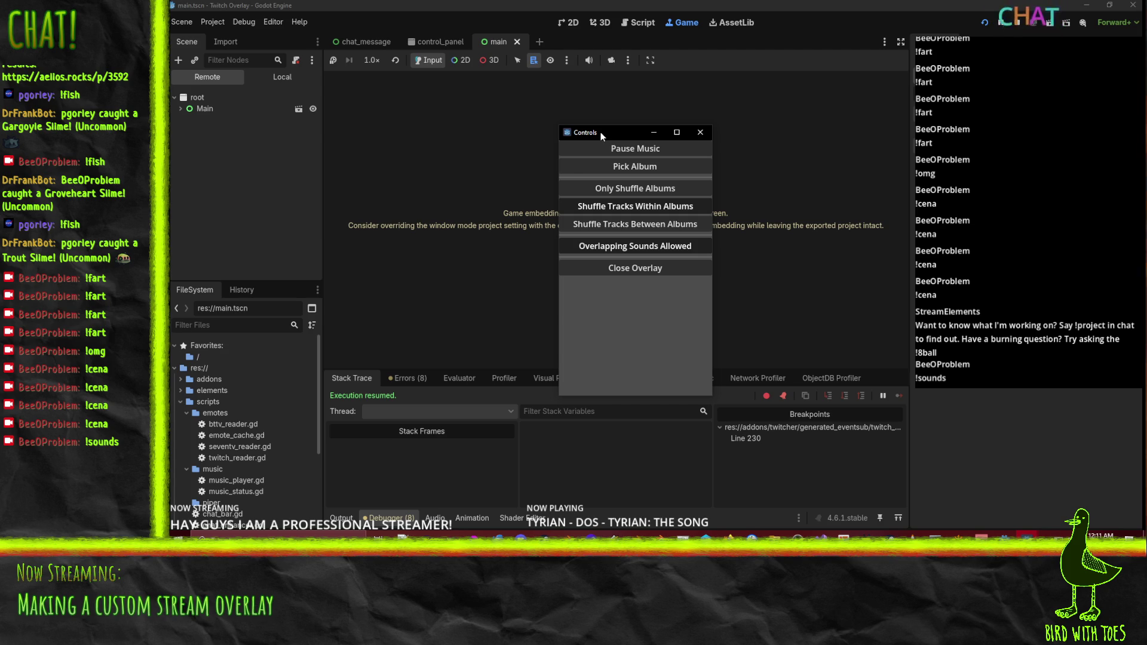
pyautogui.click(647, 273)
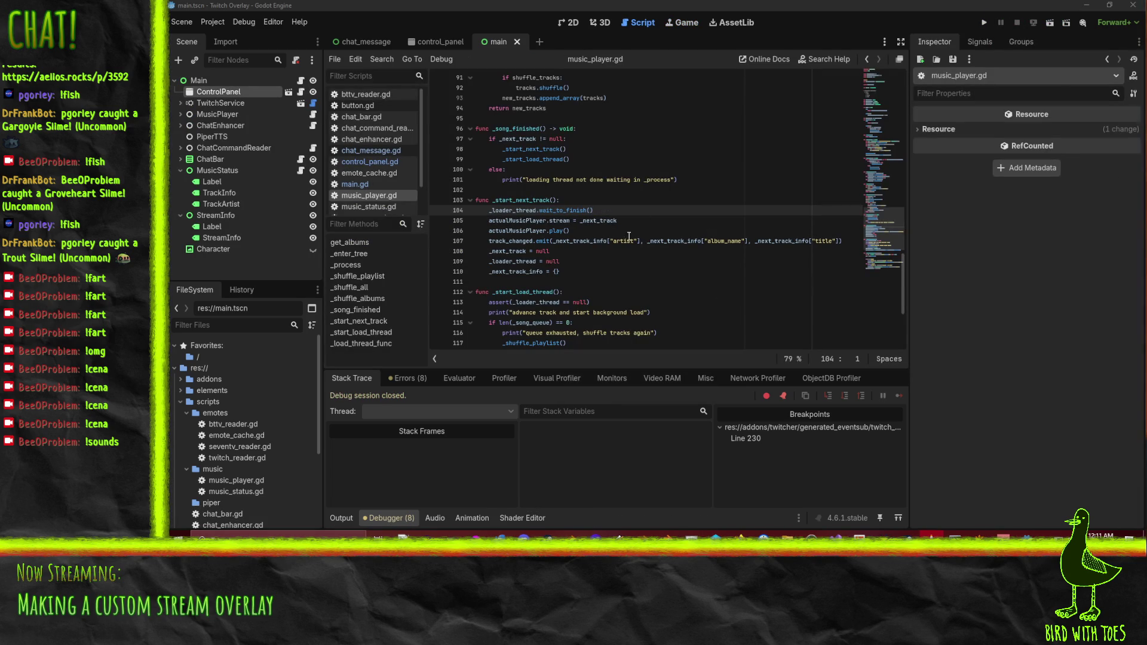
# Review the shuffle code at lines 104, 92 and 94, ending at line 74 in _shuffle_playlist.
pyautogui.click(658, 206)
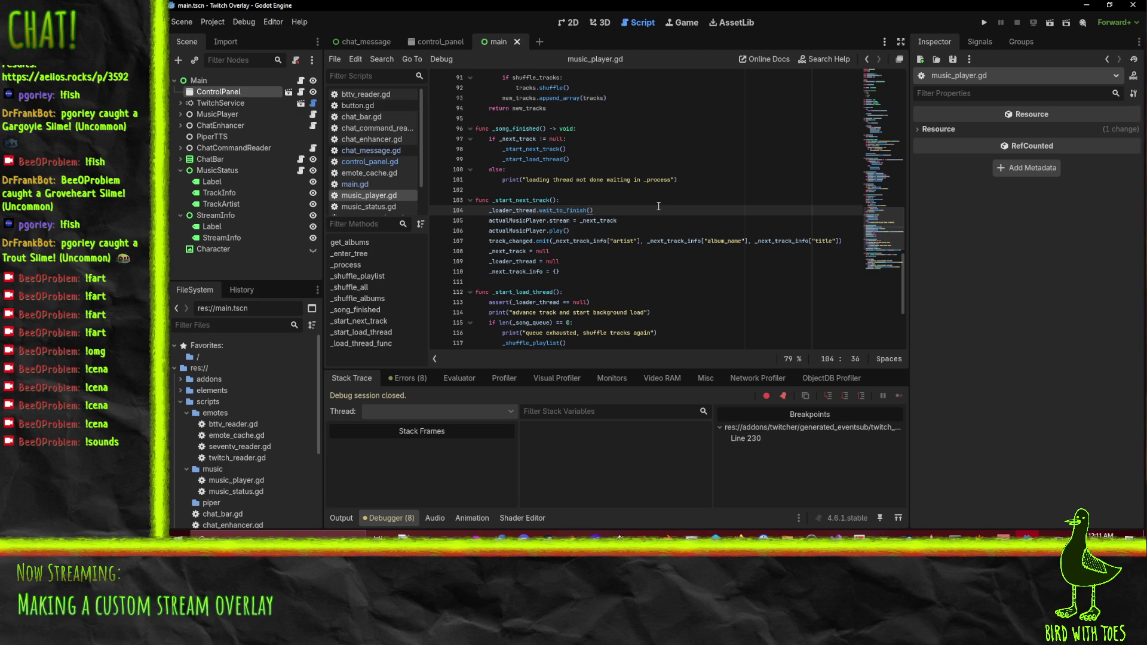
pyautogui.scroll(-5, 658, 206)
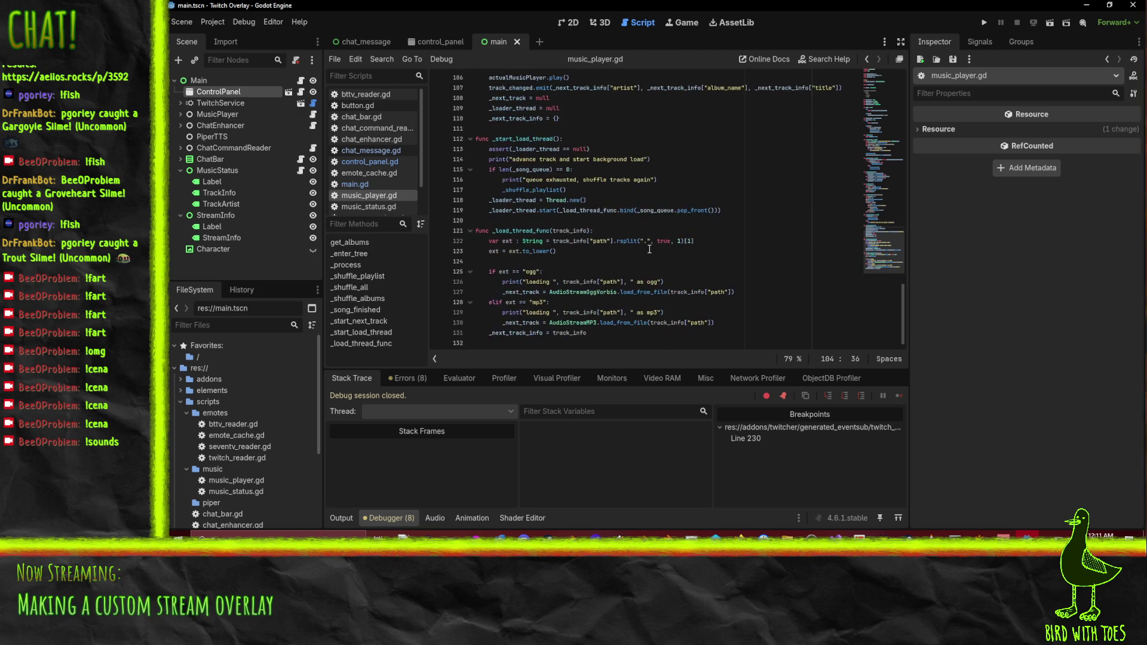
pyautogui.scroll(8, 645, 269)
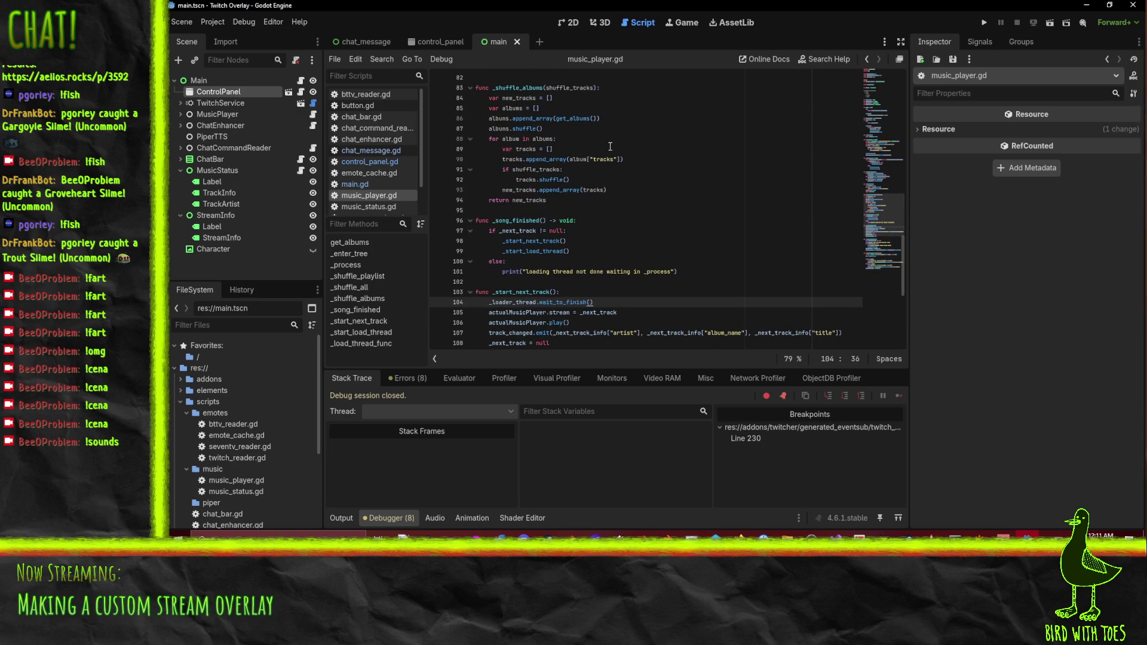
pyautogui.click(638, 177)
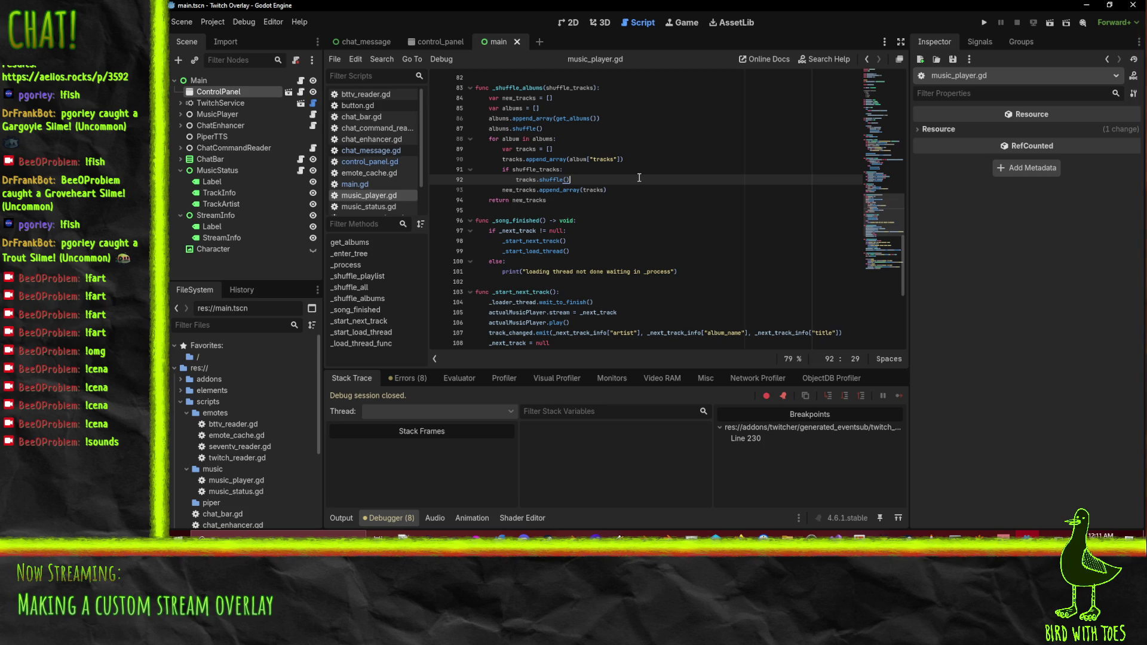
pyautogui.scroll(3, 652, 191)
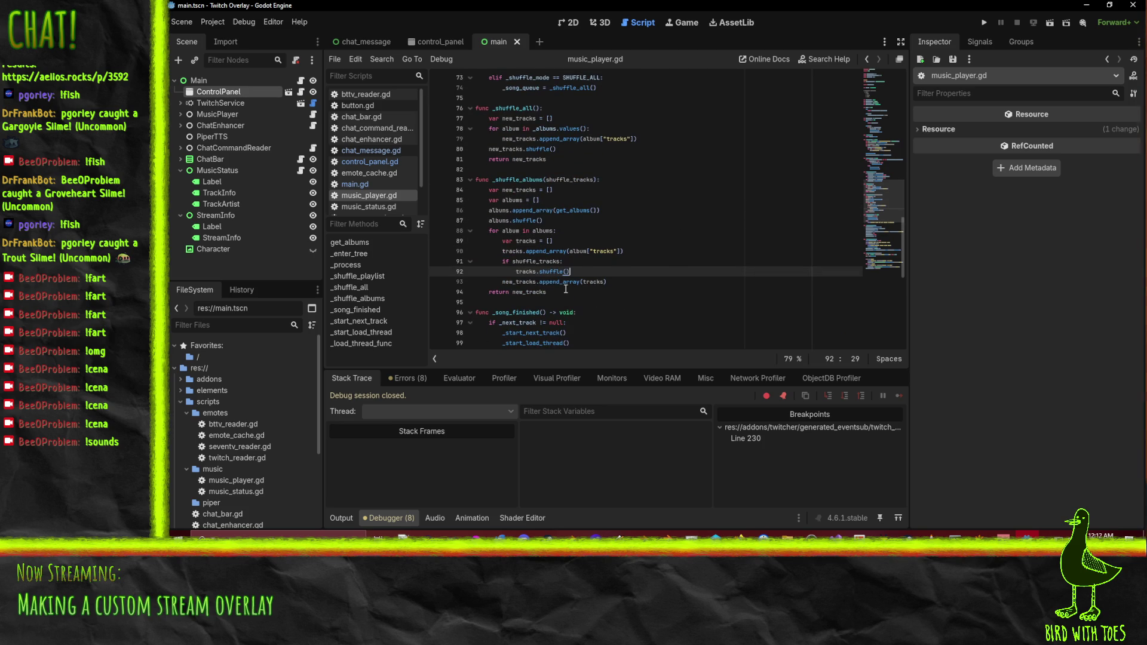
pyautogui.scroll(-1, 568, 290)
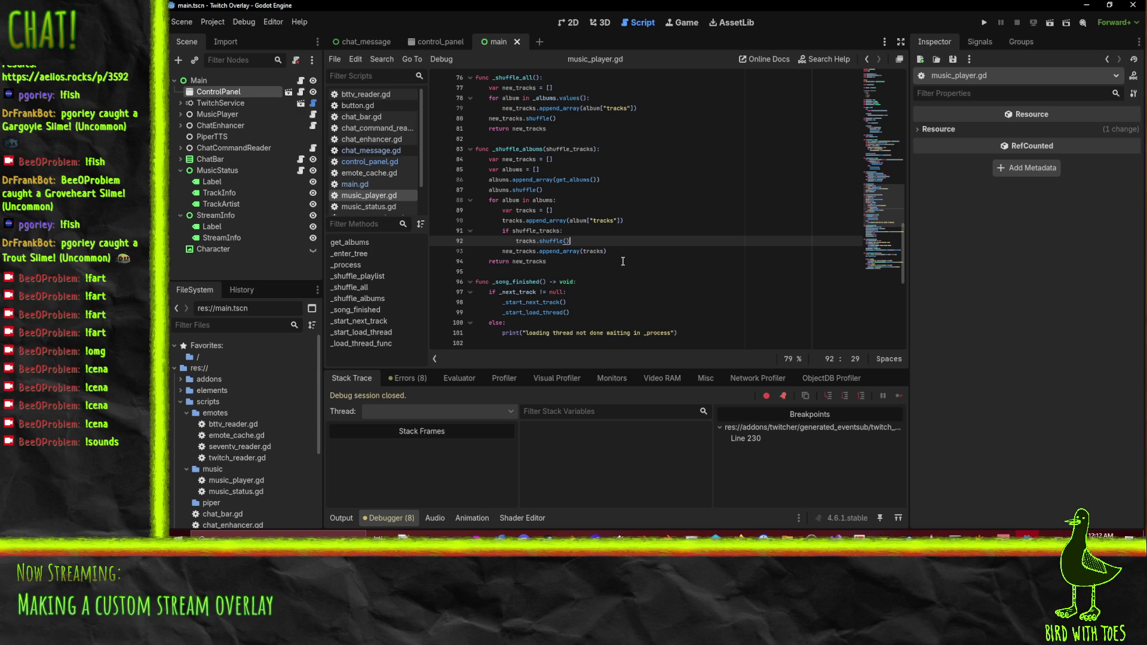
pyautogui.click(560, 263)
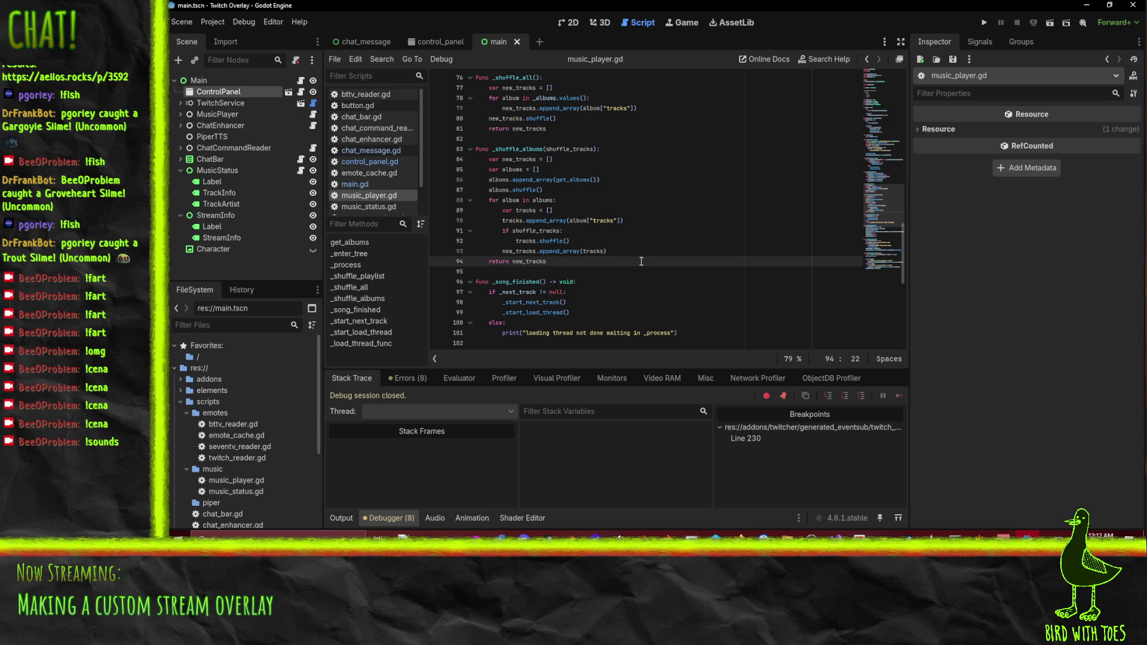
pyautogui.hotkey('ctrl', 'z')
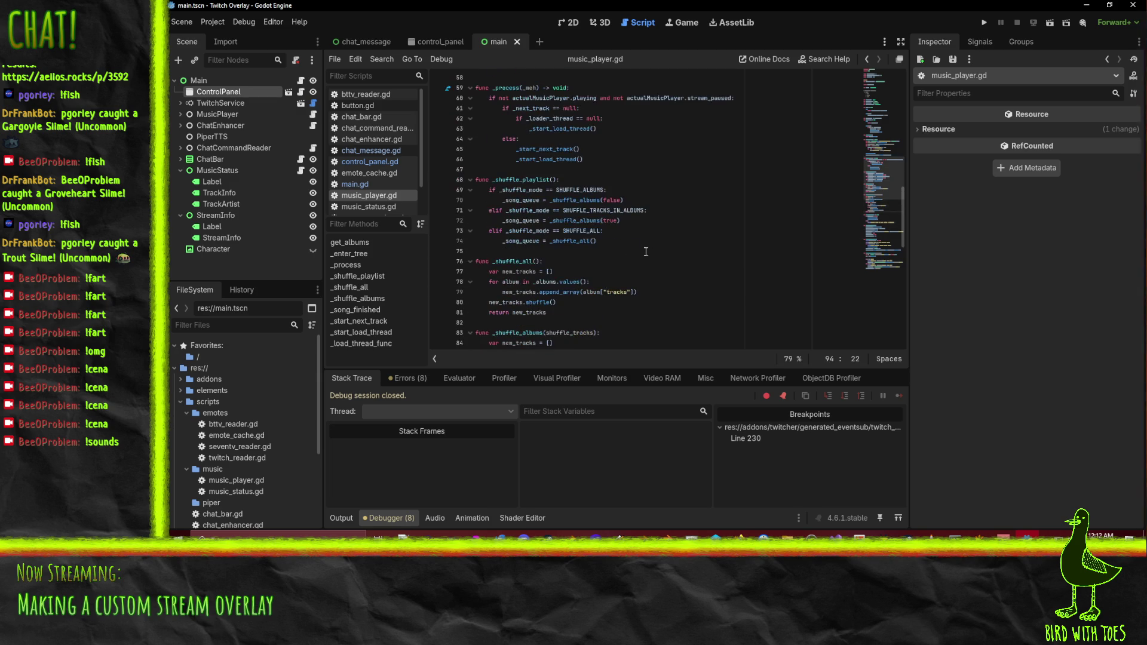
# After line 74, add a 'for song in _song_queue' loop printing song["album_name"] and song["title"].
pyautogui.press('Return')
pyautogui.write('fir')
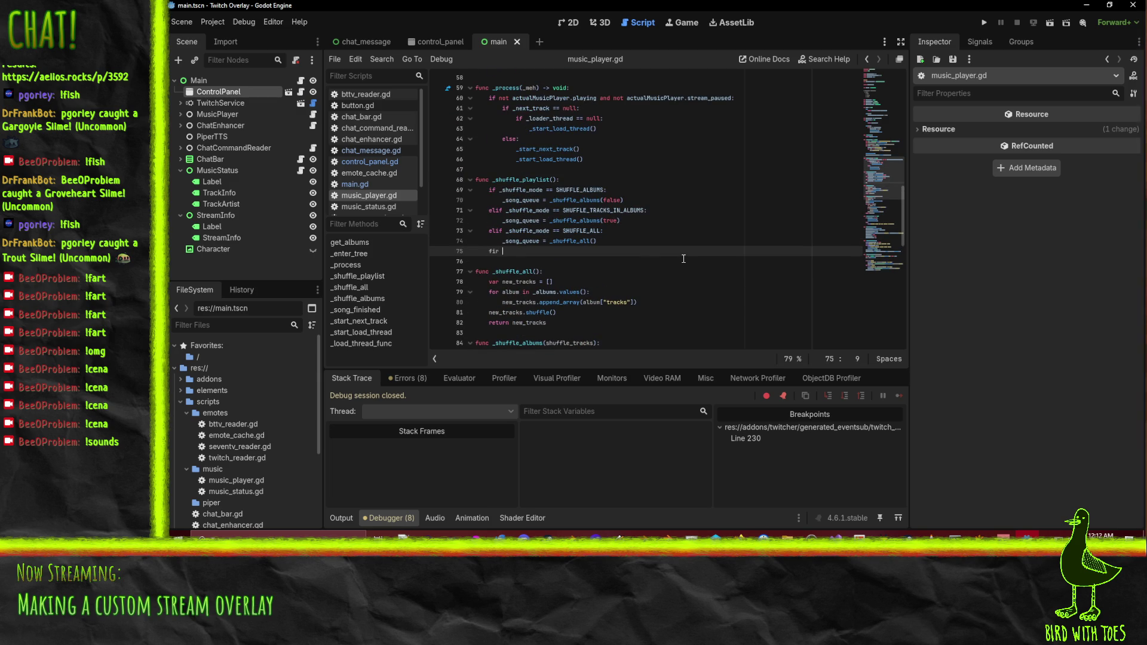
pyautogui.press('BackSpace')
pyautogui.write('or song in _song')
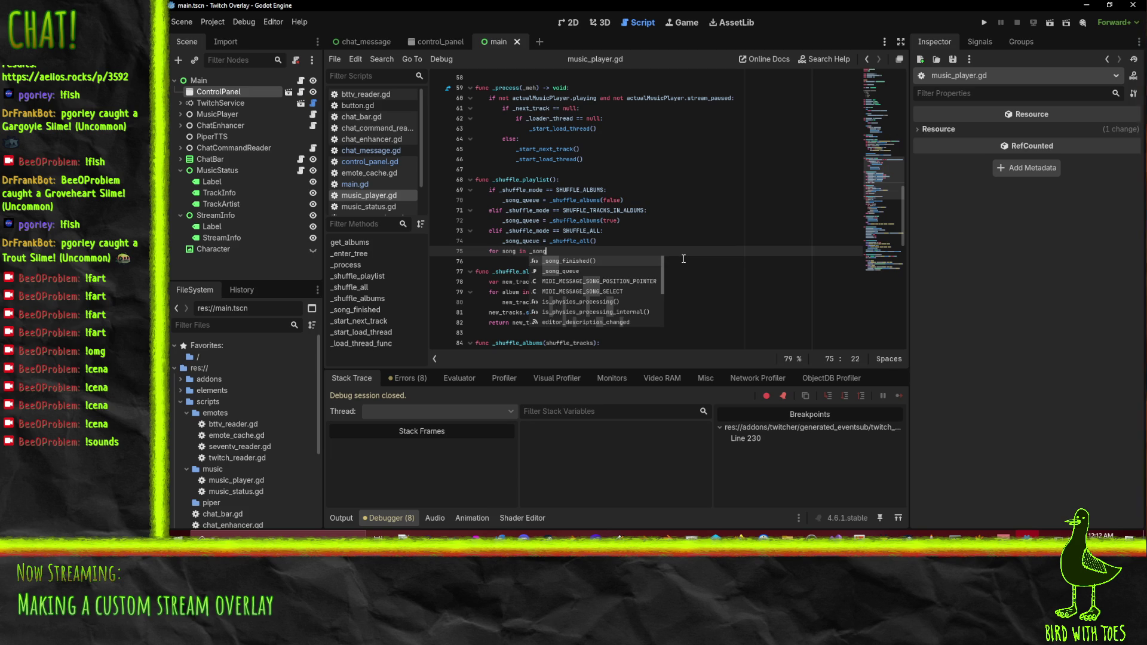
pyautogui.press('Down')
pyautogui.press('Return')
pyautogui.press('Return')
pyautogui.write('print(')
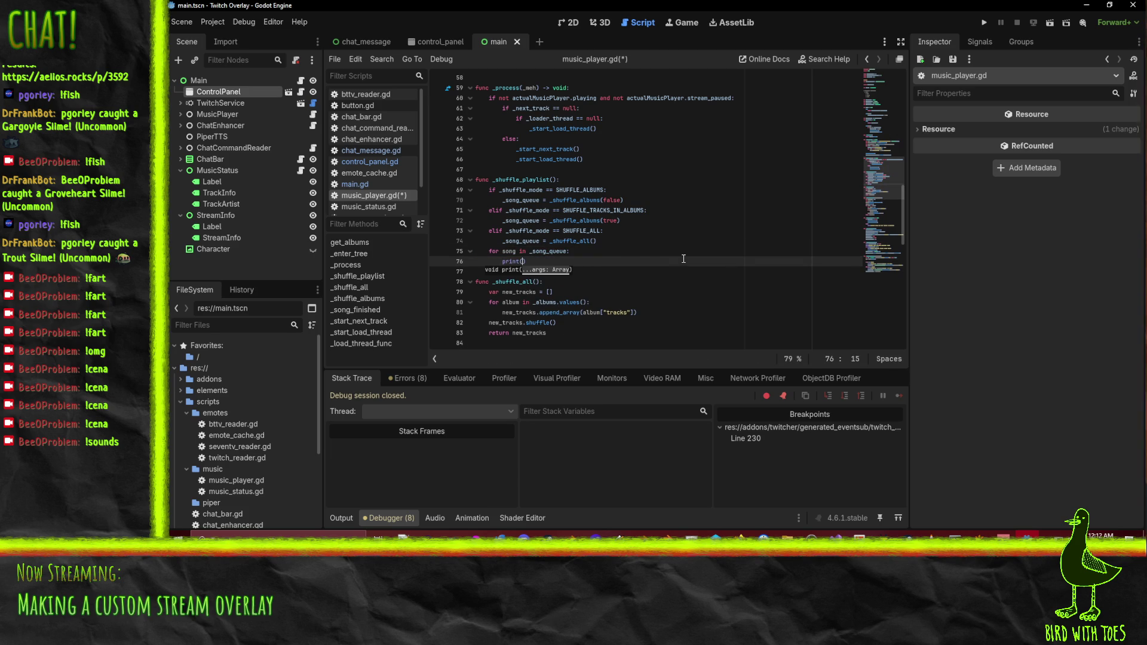
pyautogui.write('song["t')
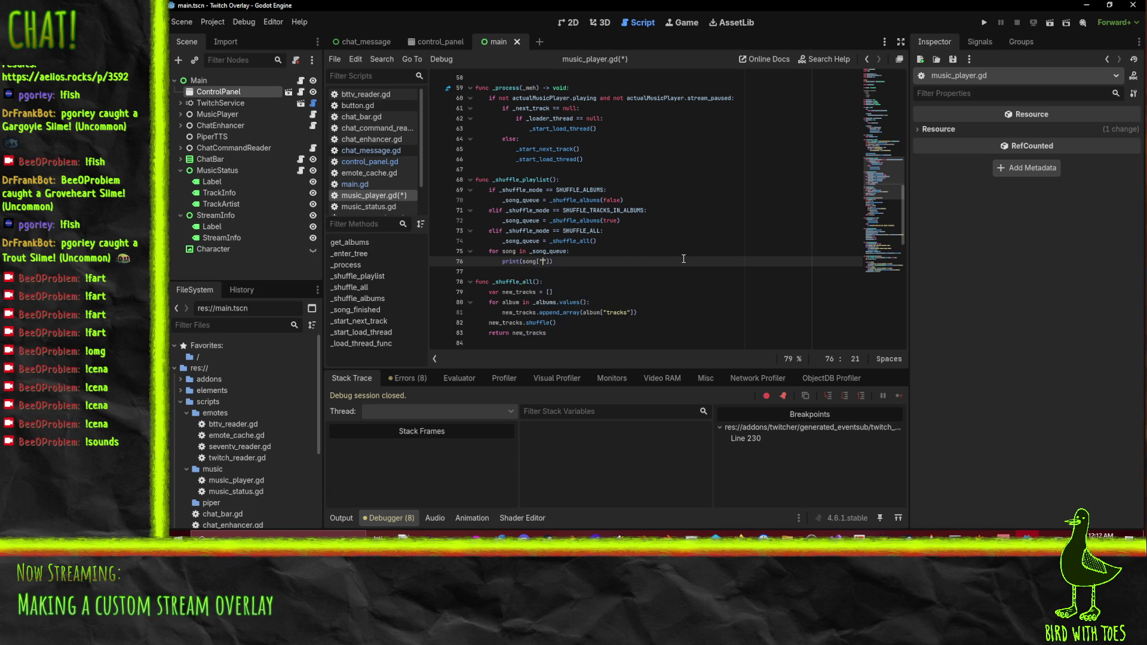
pyautogui.write('itle')
pyautogui.press('Left')
pyautogui.press('Left')
pyautogui.press('Left')
pyautogui.write('song[')
pyautogui.write('"album_nam')
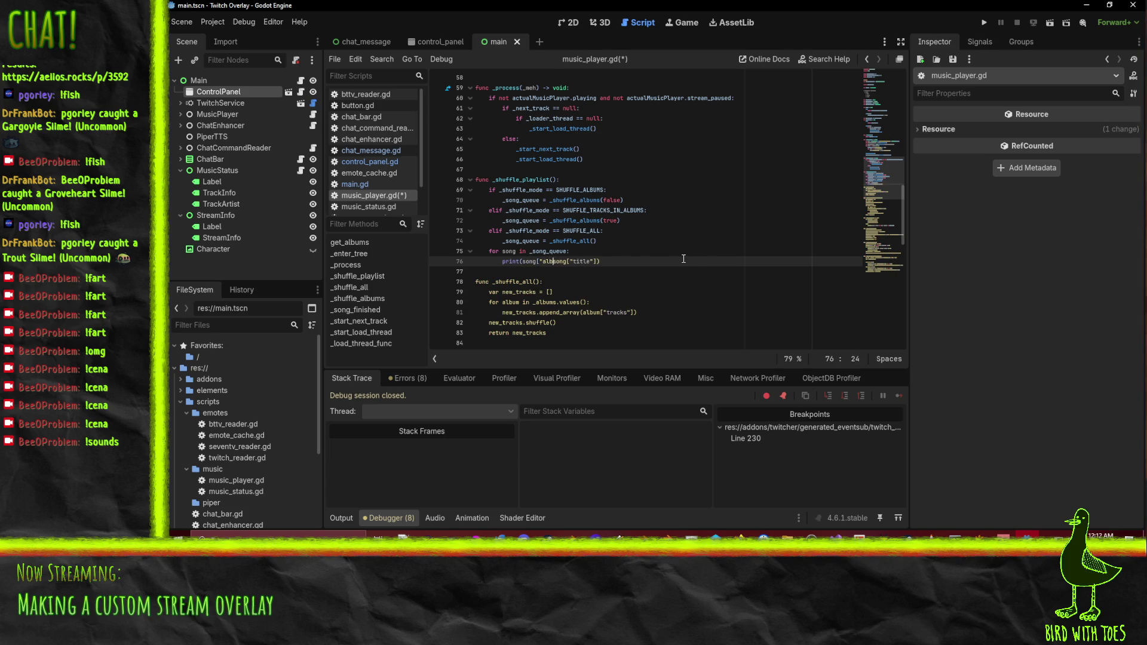
pyautogui.write('e"], ')
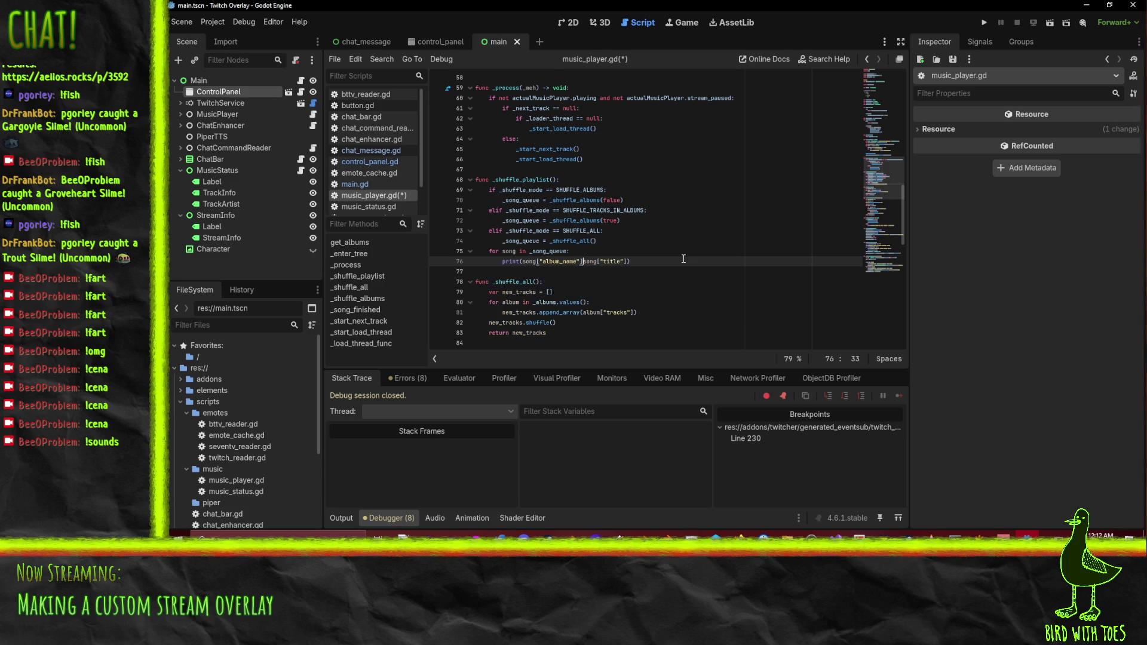
pyautogui.write('" ",')
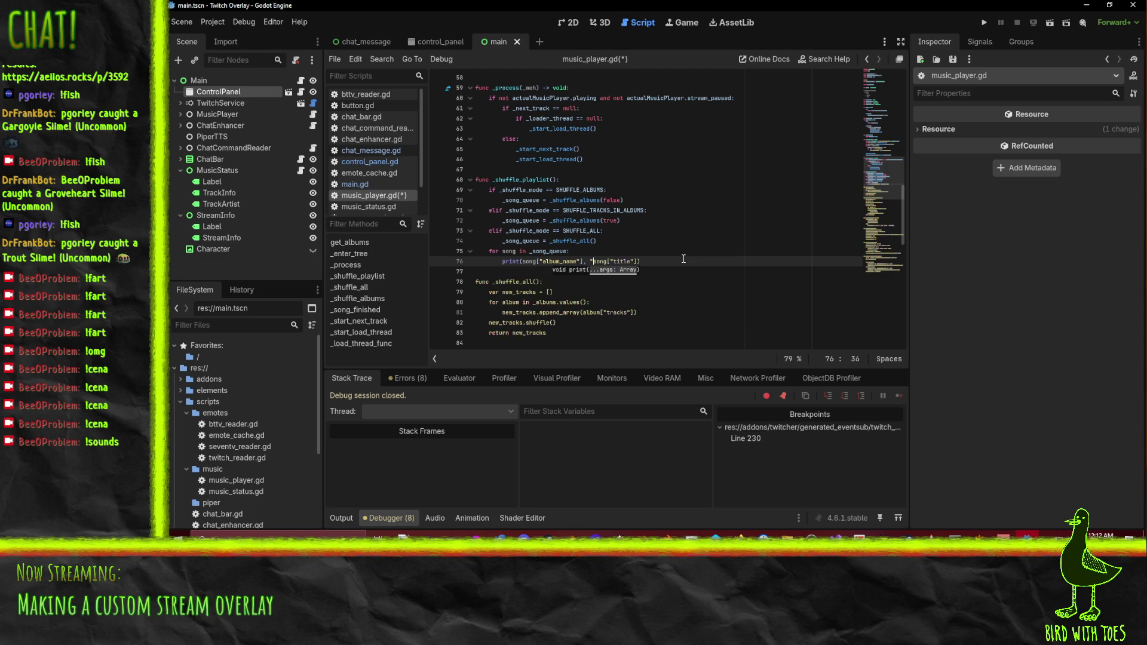
# Look over the edited script, then save music_player.gd and the scene with Ctrl+S.
pyautogui.click(693, 230)
pyautogui.scroll(-4, 694, 226)
pyautogui.scroll(8, 694, 225)
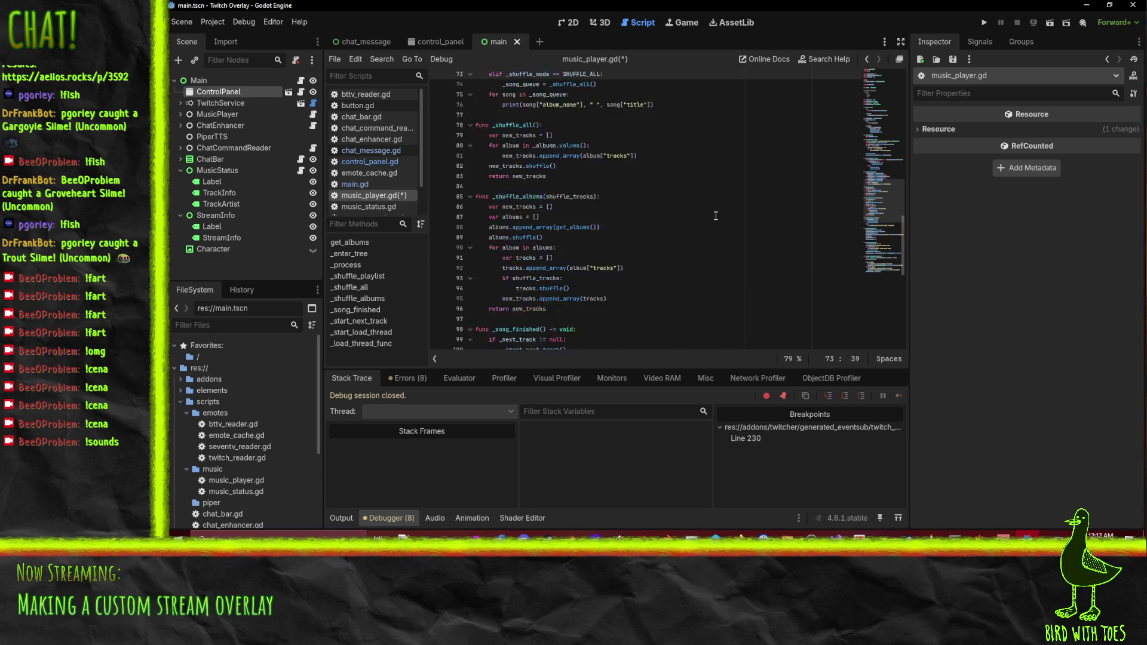
pyautogui.scroll(1, 719, 213)
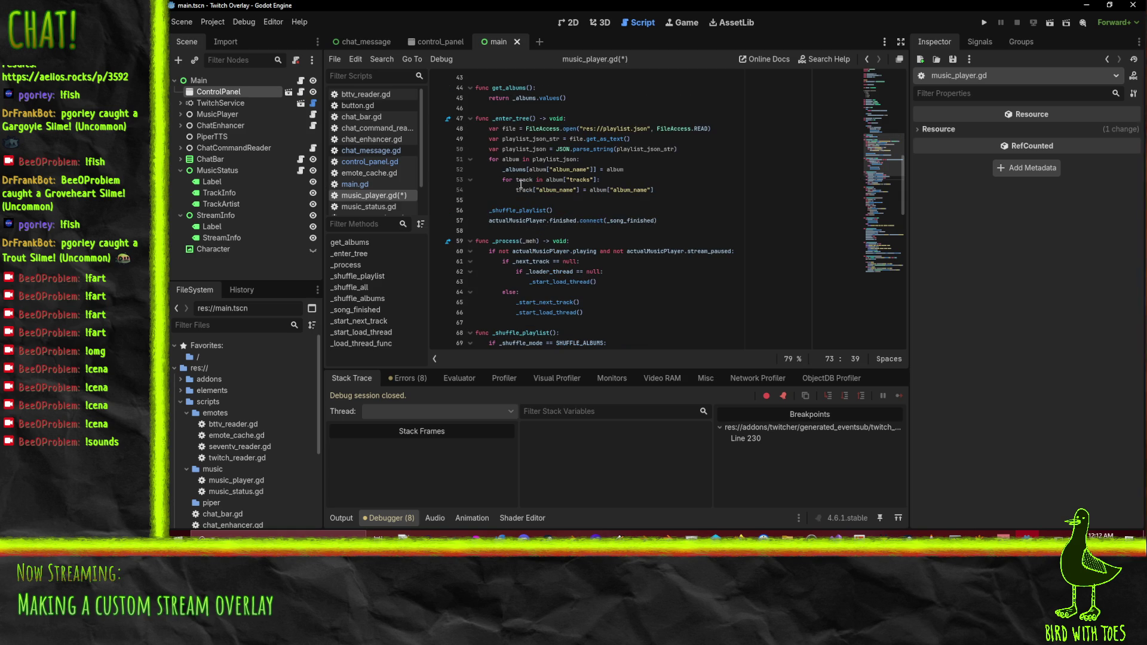
pyautogui.scroll(-20, 708, 221)
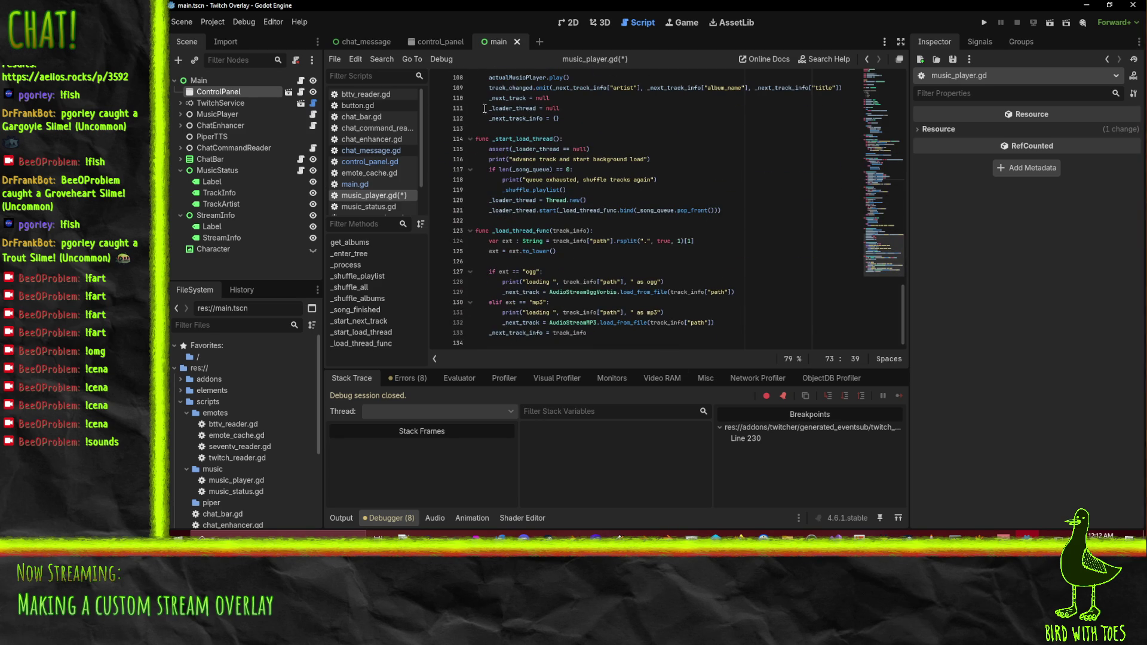
pyautogui.scroll(1, 544, 117)
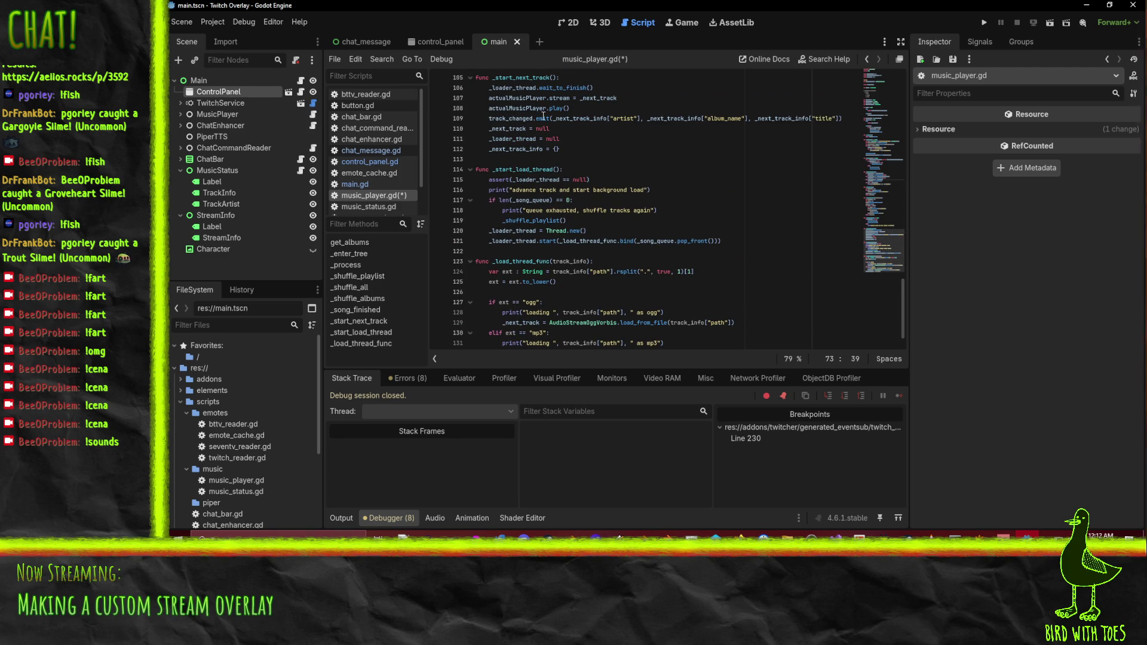
pyautogui.scroll(8, 752, 226)
pyautogui.hotkey('ctrl', 's')
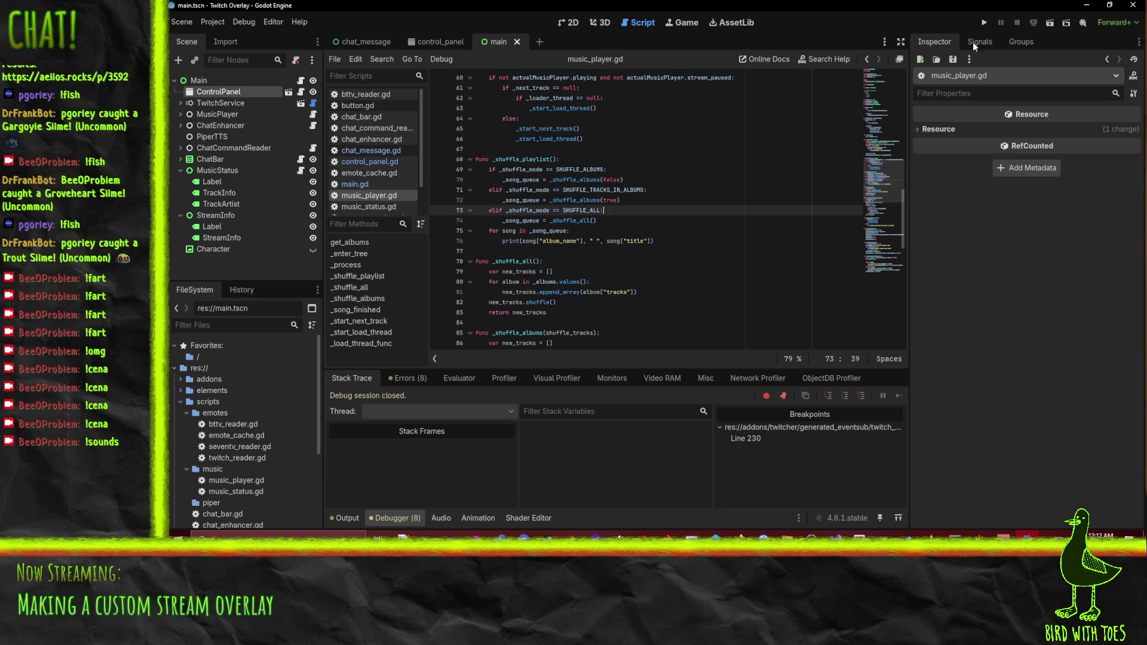
# Run the overlay, try between-albums, within-albums and albums-only shuffle, then close it.
pyautogui.click(985, 24)
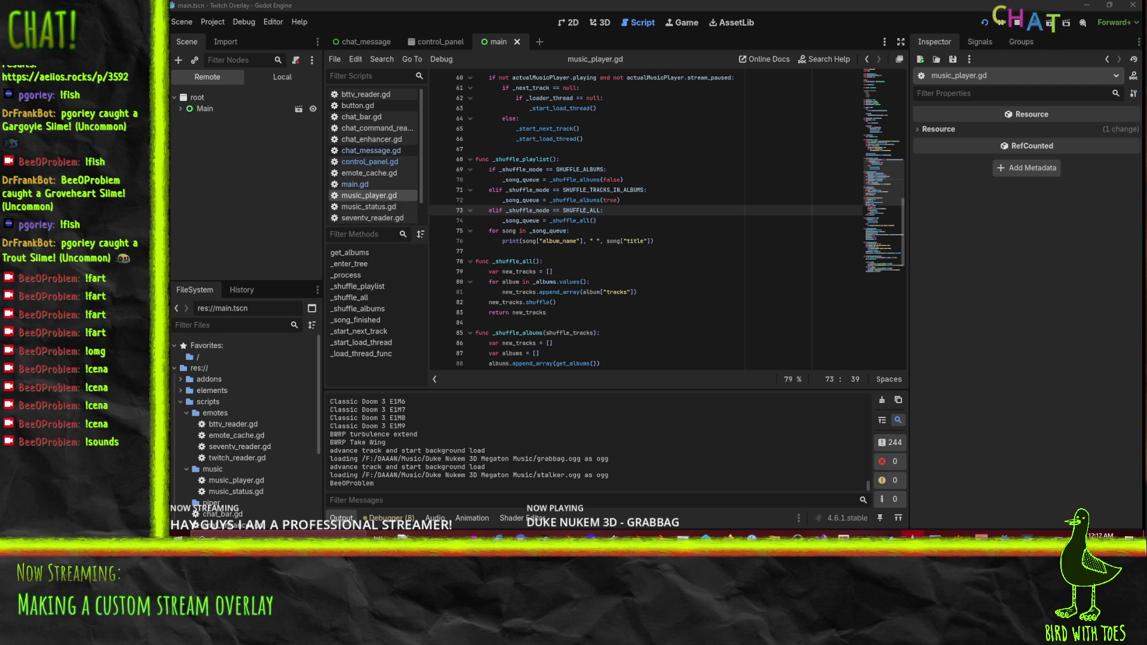
pyautogui.moveTo(585, 138)
pyautogui.mouseDown()
pyautogui.moveTo(575, 146)
pyautogui.moveTo(734, 182)
pyautogui.mouseUp()
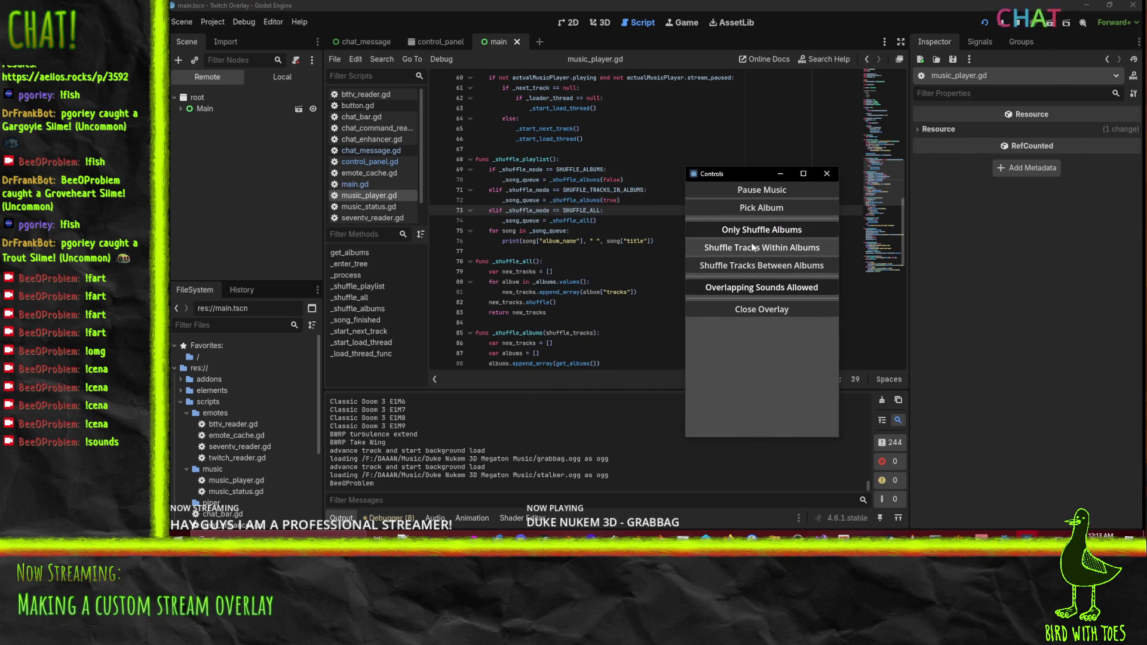
pyautogui.click(759, 261)
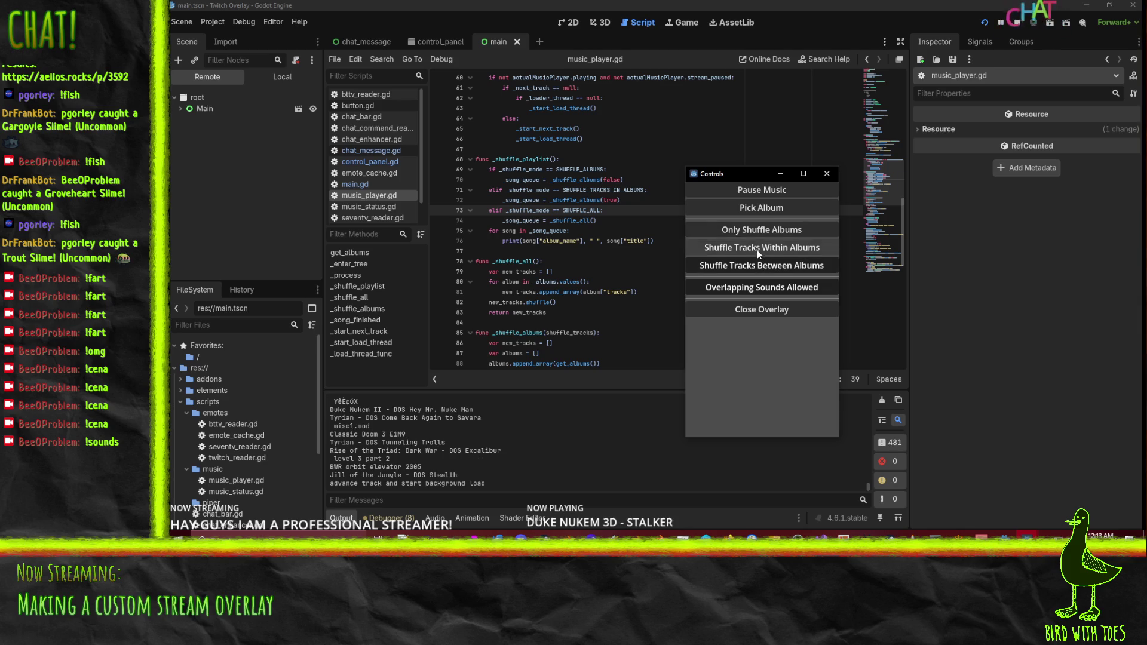
pyautogui.click(752, 252)
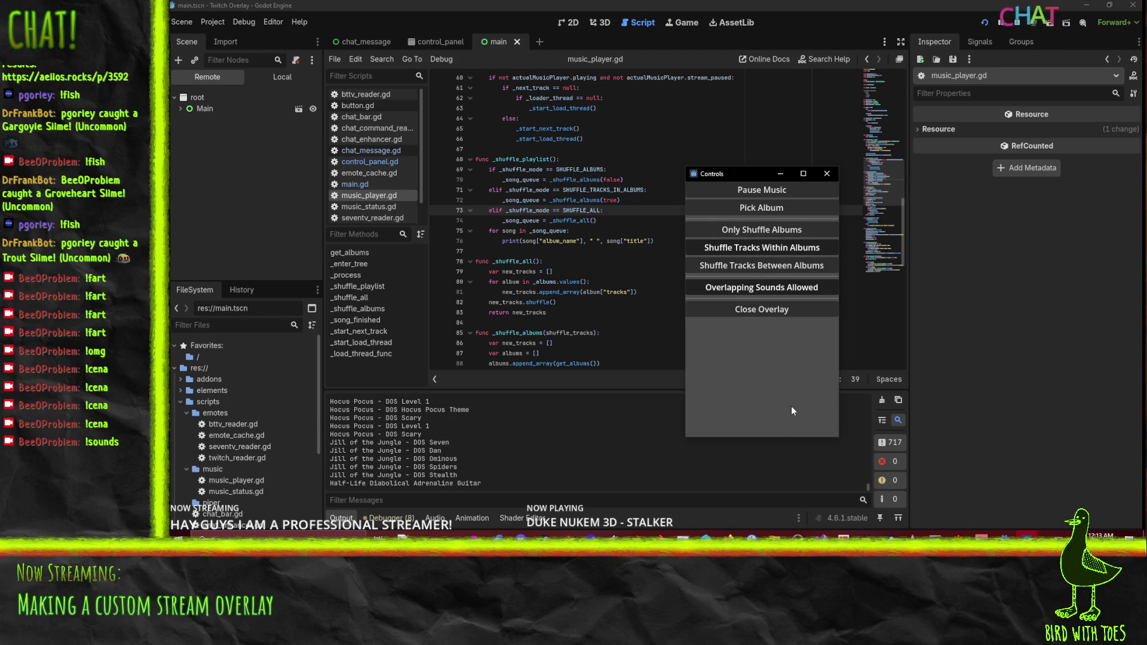
pyautogui.moveTo(711, 177)
pyautogui.mouseDown()
pyautogui.moveTo(783, 191)
pyautogui.moveTo(676, 204)
pyautogui.mouseUp()
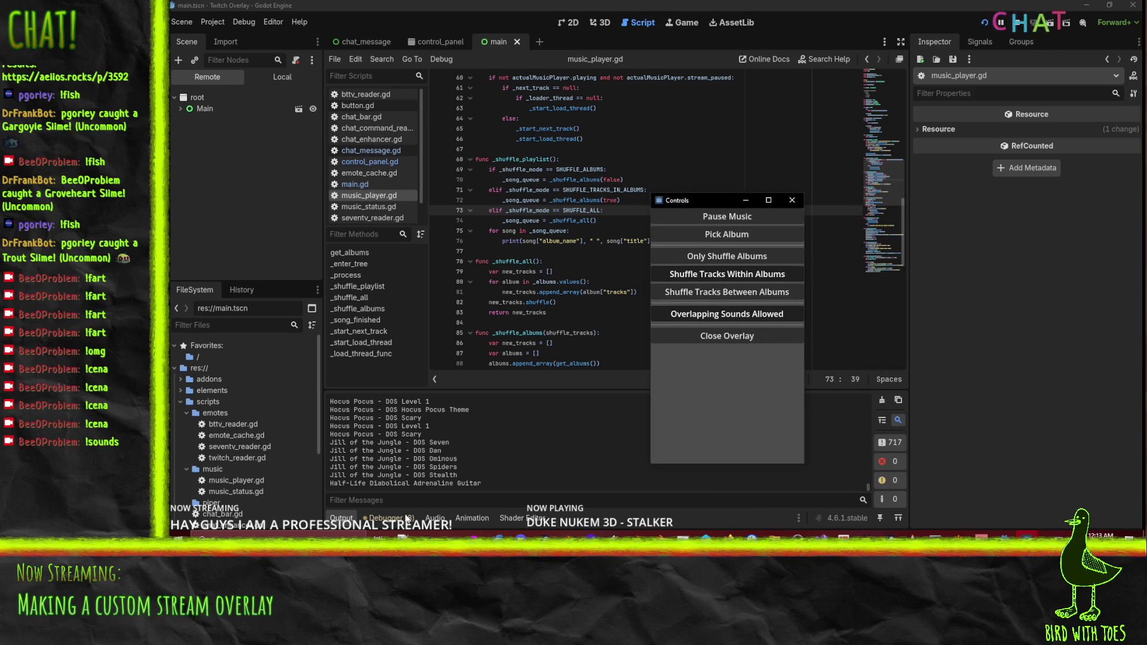
pyautogui.click(730, 259)
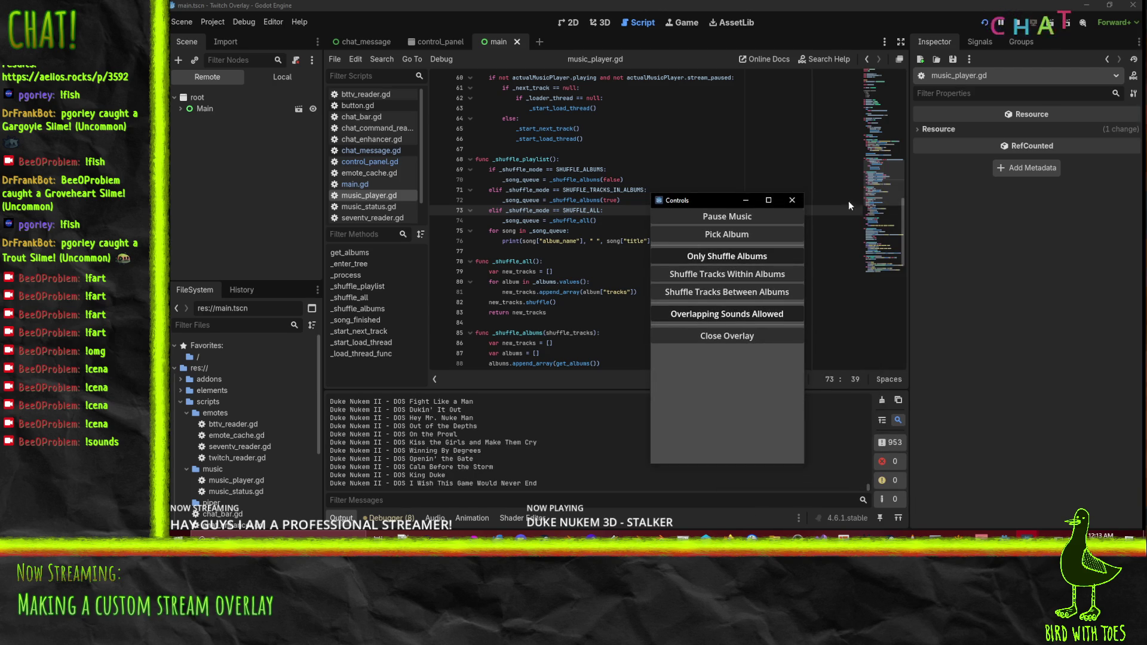
pyautogui.click(759, 334)
# Relaunch the overlay, retest between- and within-album shuffle, and show the desktop.
pyautogui.click(984, 22)
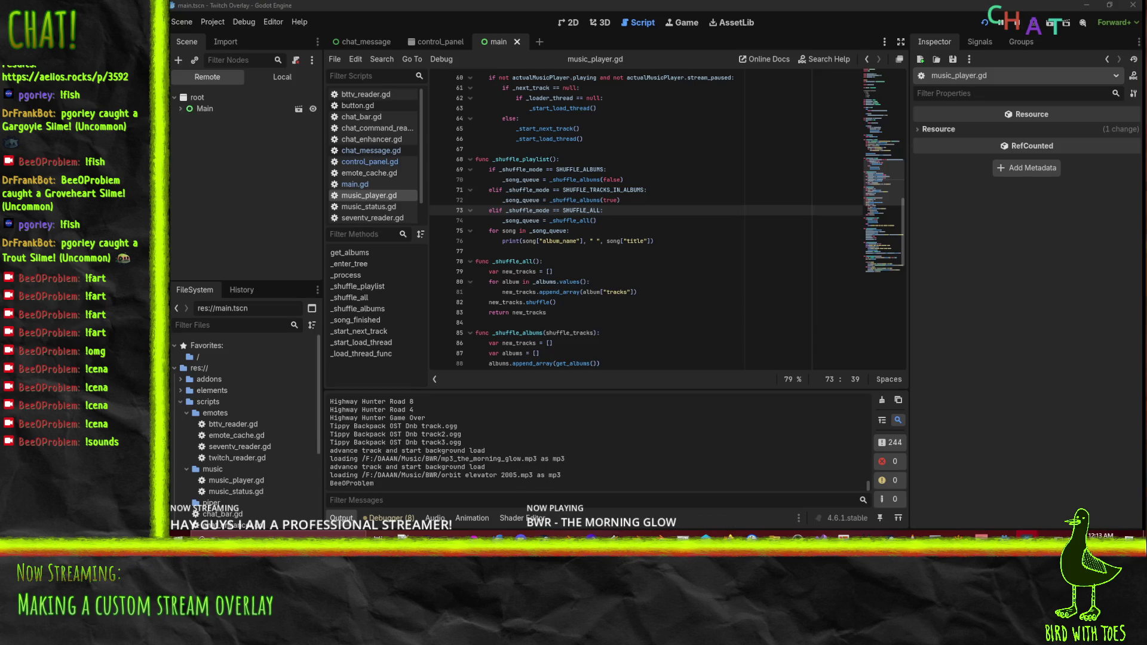
pyautogui.moveTo(963, 158); pyautogui.dragTo(792, 148)
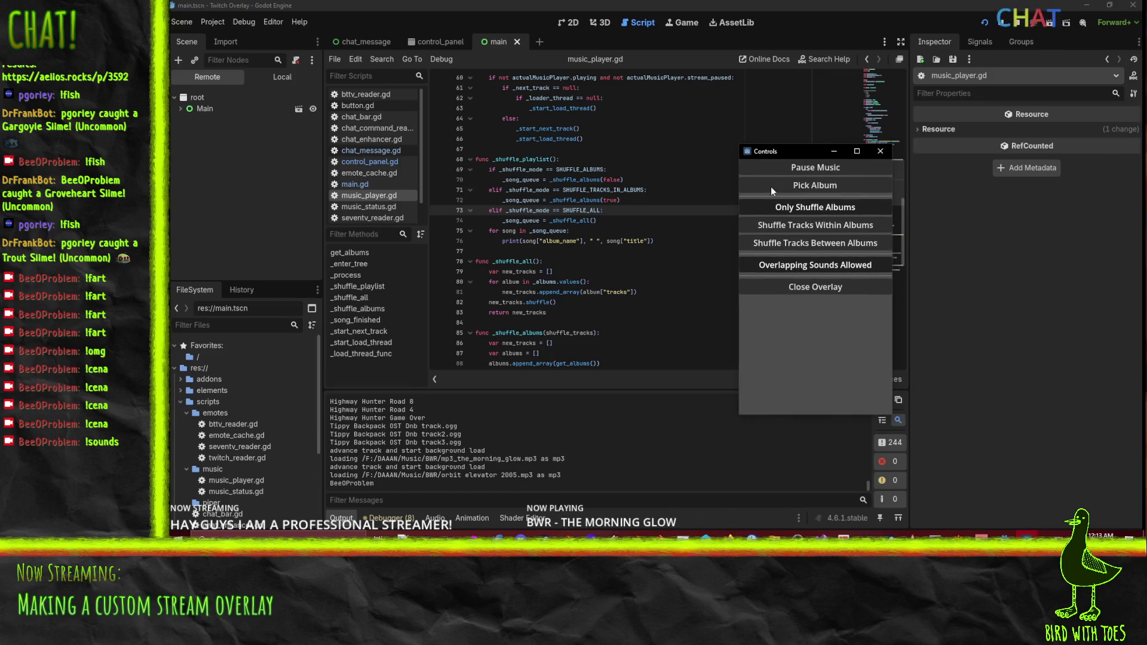
pyautogui.click(803, 244)
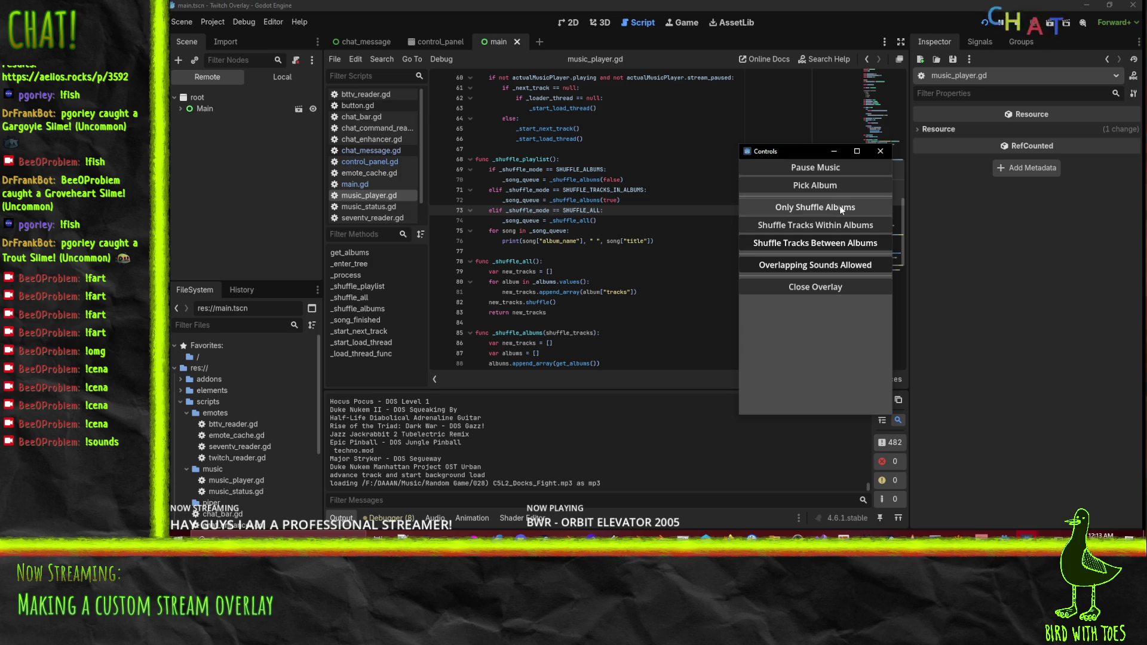
pyautogui.click(834, 228)
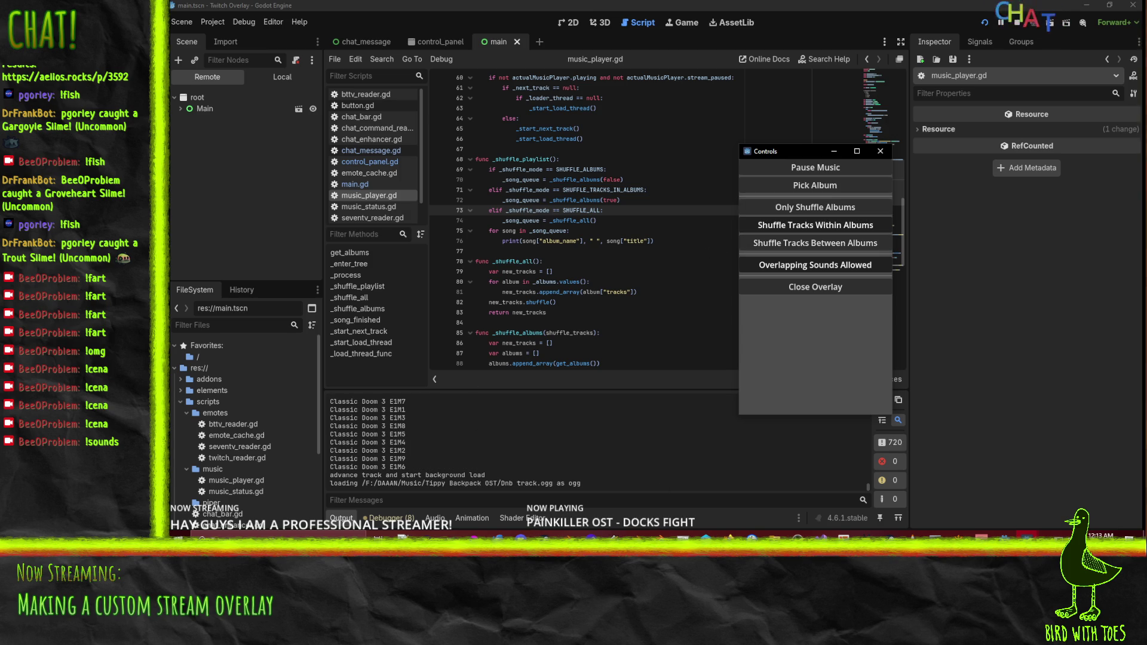
pyautogui.press('super+d')
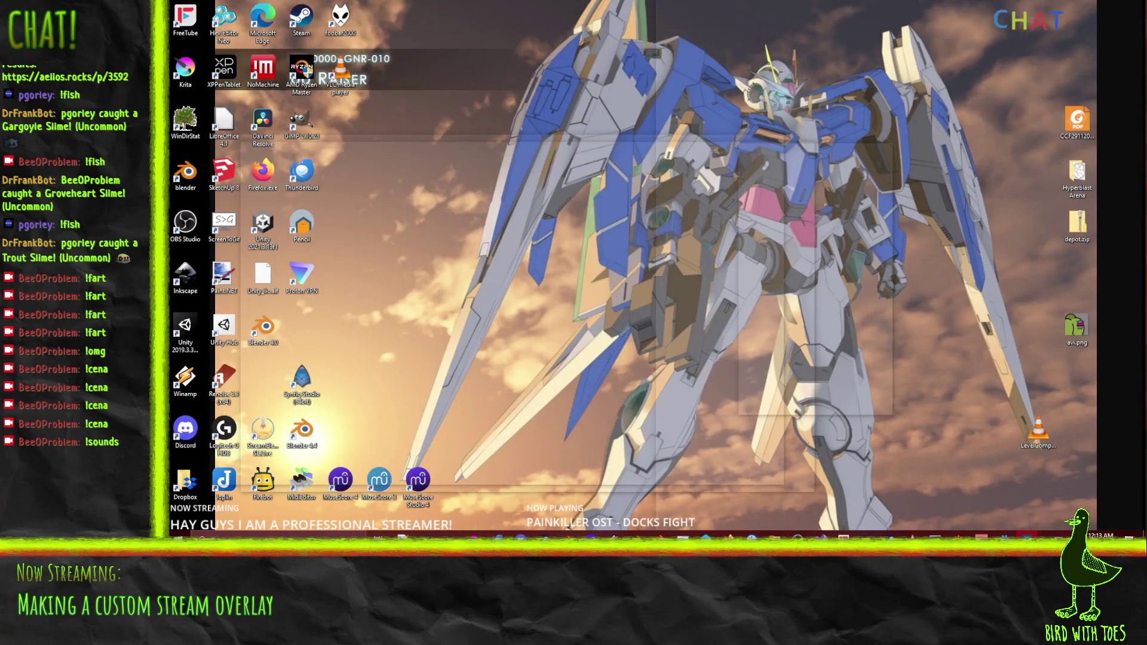
# Restore the windows and scroll through the shuffled track lists in the Output log.
pyautogui.press('super+d')
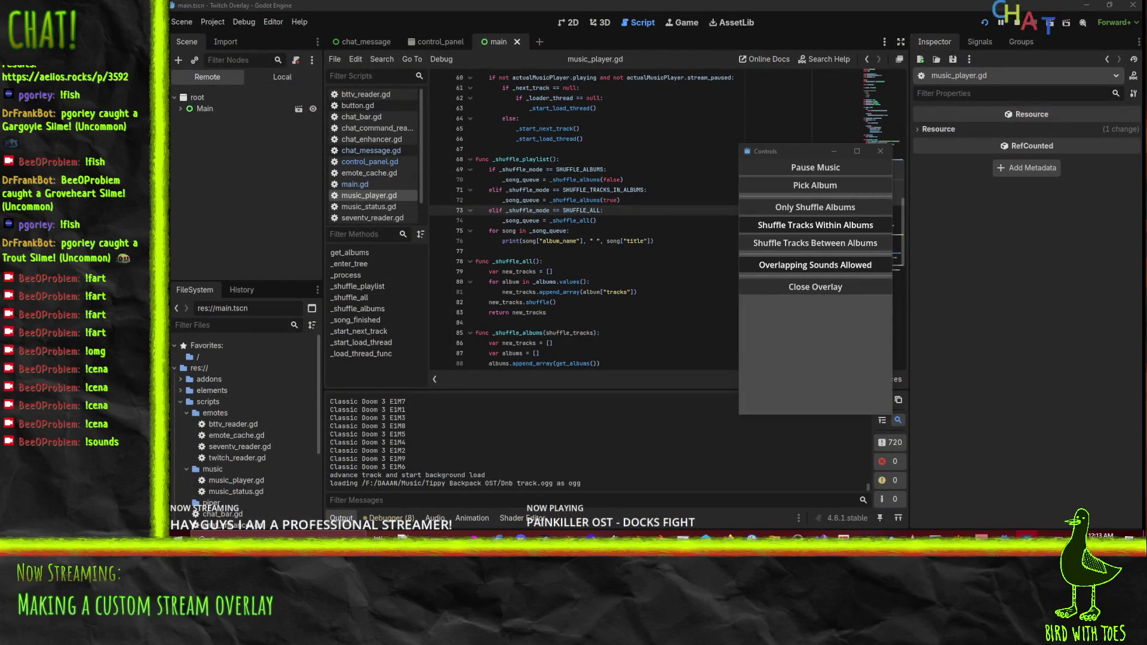
pyautogui.scroll(2, 520, 463)
pyautogui.scroll(-2, 478, 466)
pyautogui.scroll(3, 468, 472)
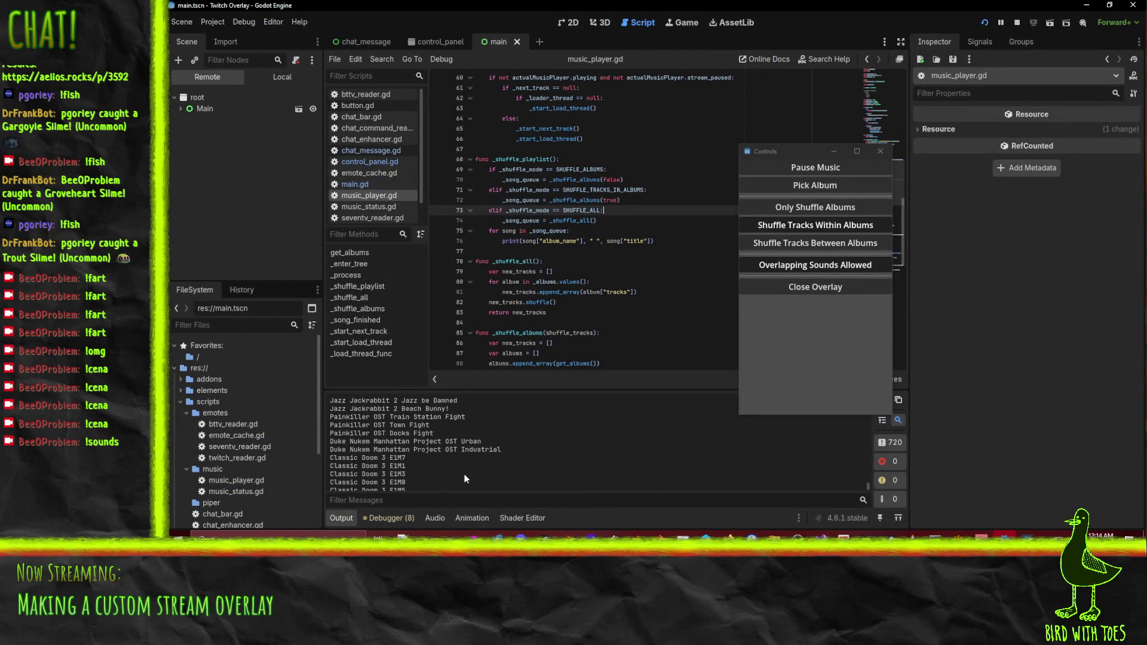
pyautogui.scroll(5, 467, 472)
pyautogui.scroll(10, 469, 473)
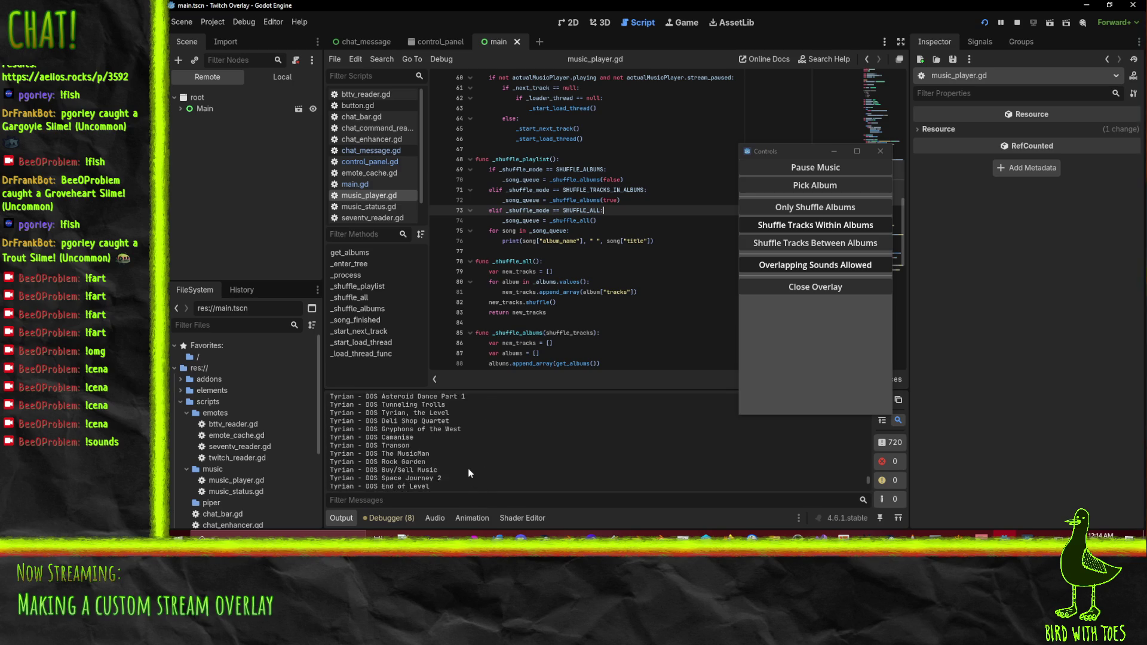
pyautogui.scroll(10, 469, 473)
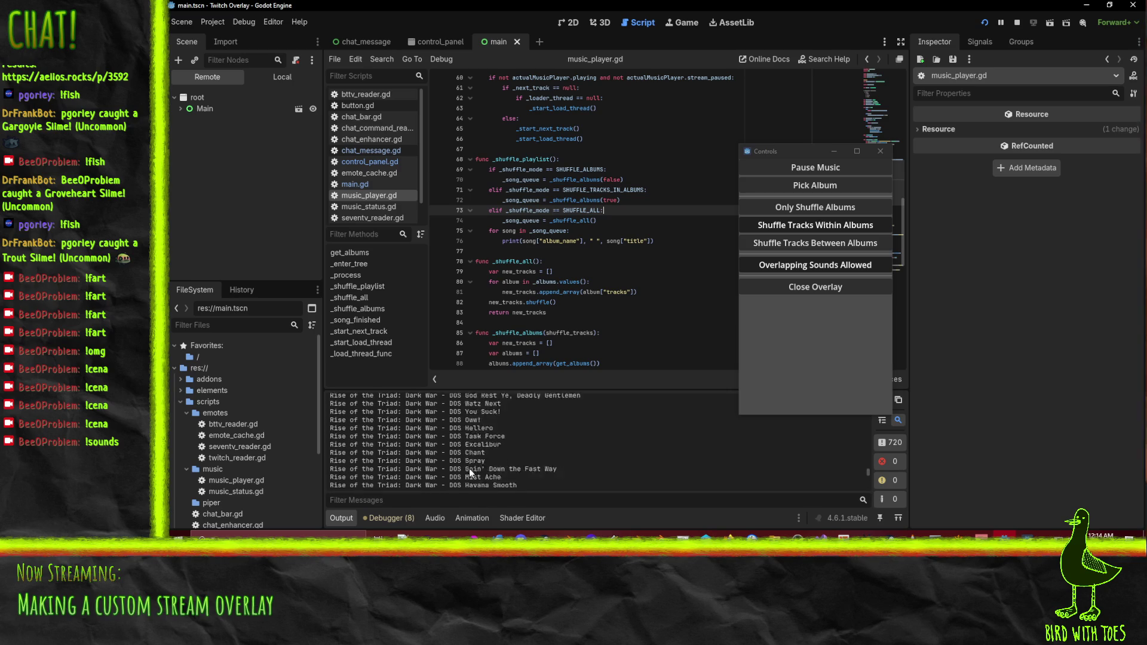
pyautogui.scroll(3, 469, 473)
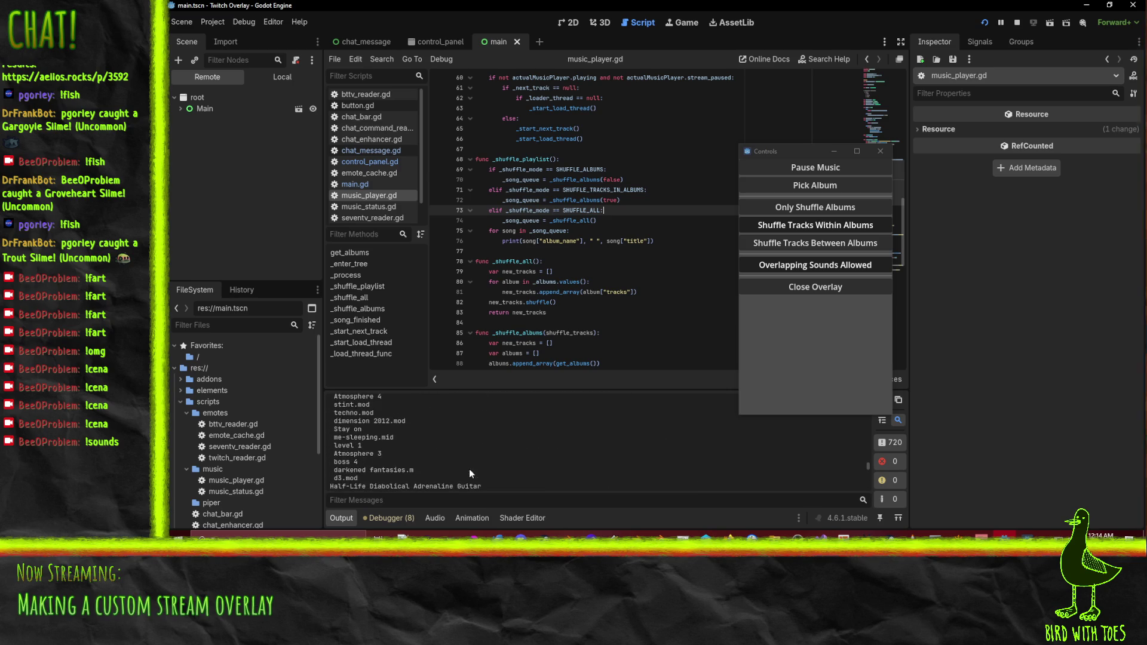
pyautogui.scroll(10, 469, 472)
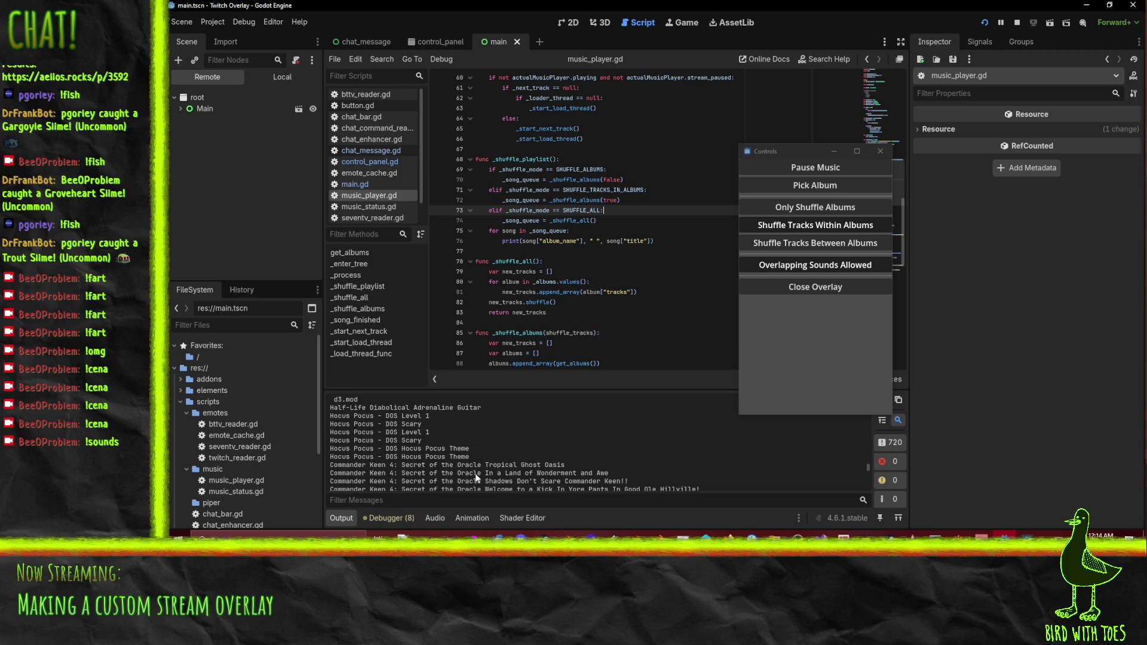
pyautogui.scroll(-10, 481, 465)
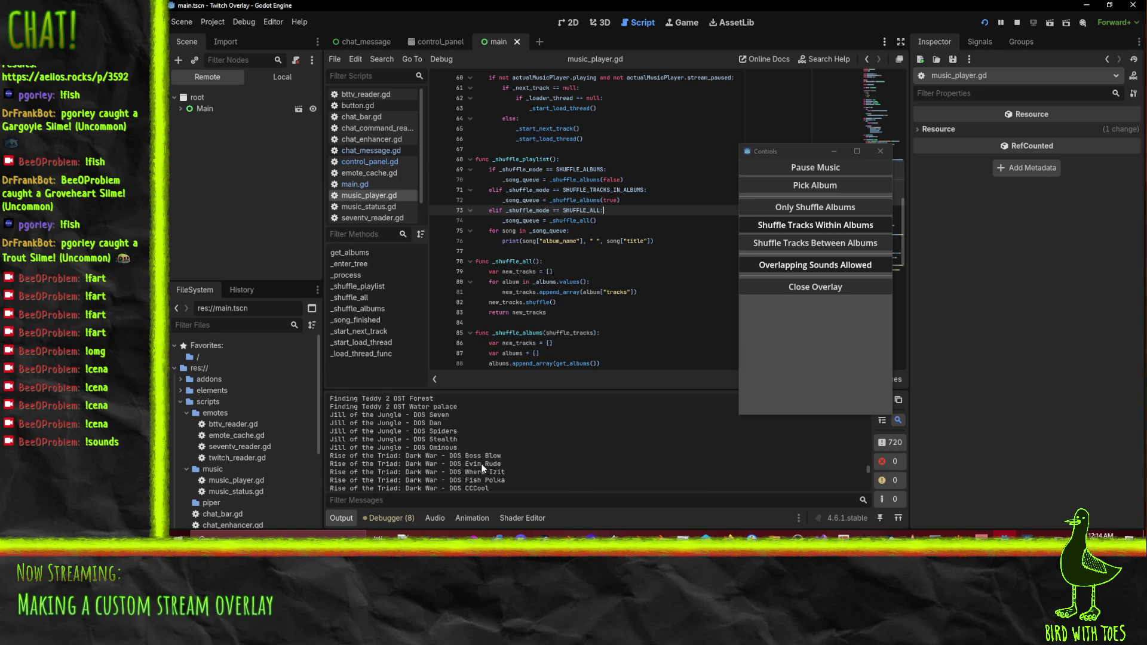
pyautogui.scroll(5, 484, 466)
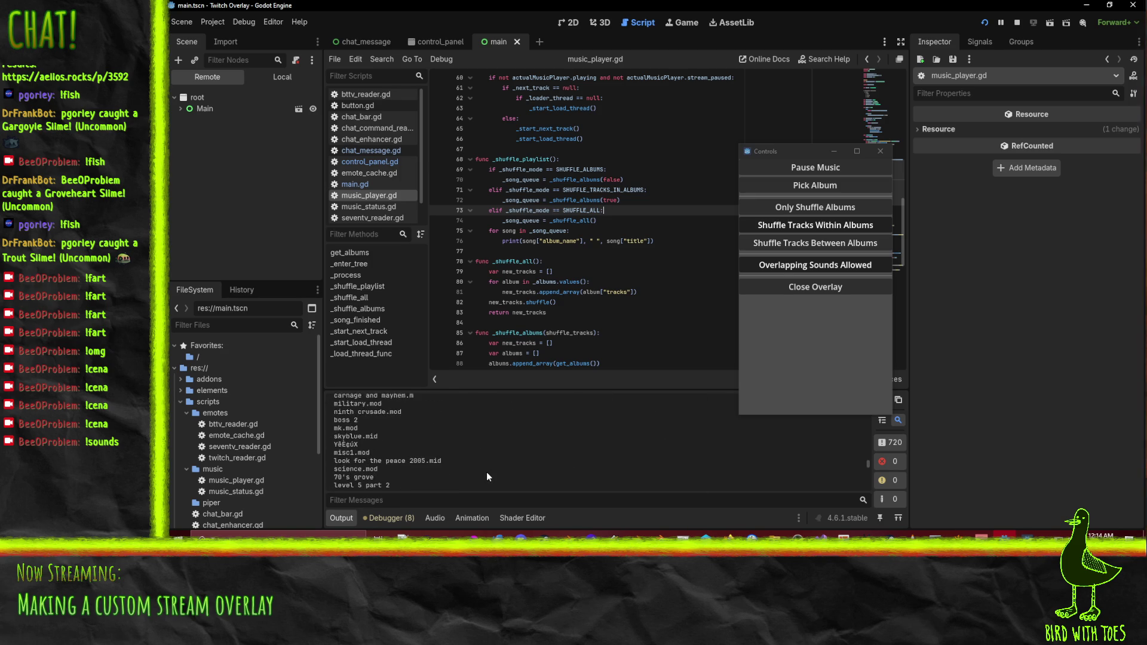
pyautogui.scroll(-10, 487, 472)
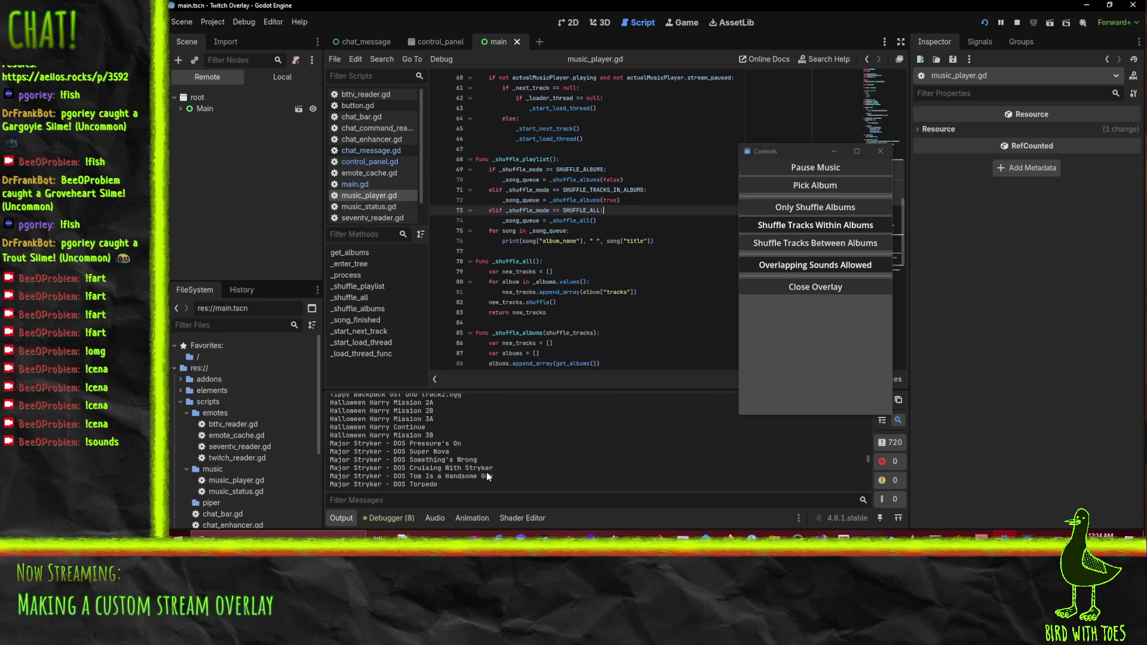
pyautogui.scroll(8, 486, 472)
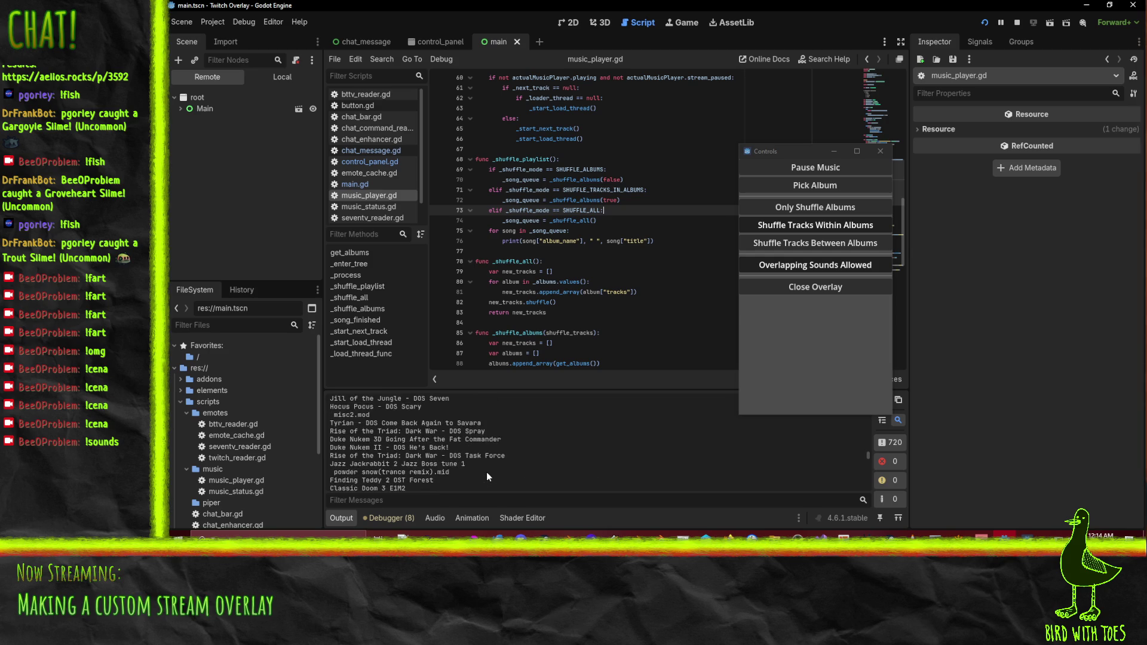
pyautogui.scroll(10, 486, 472)
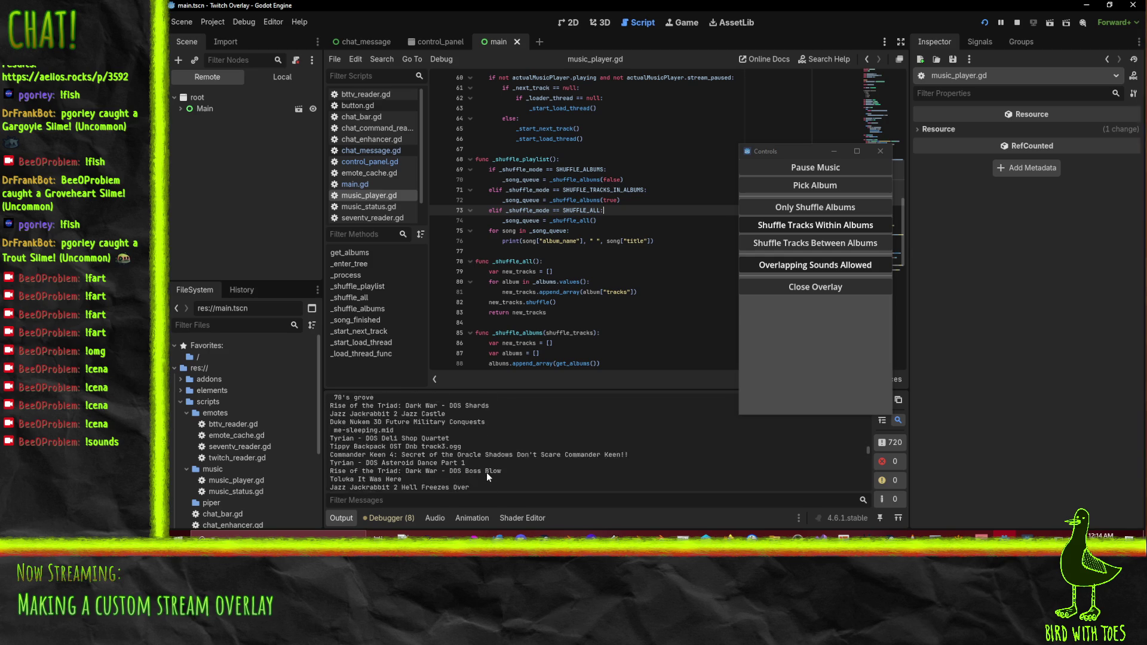
pyautogui.scroll(10, 486, 472)
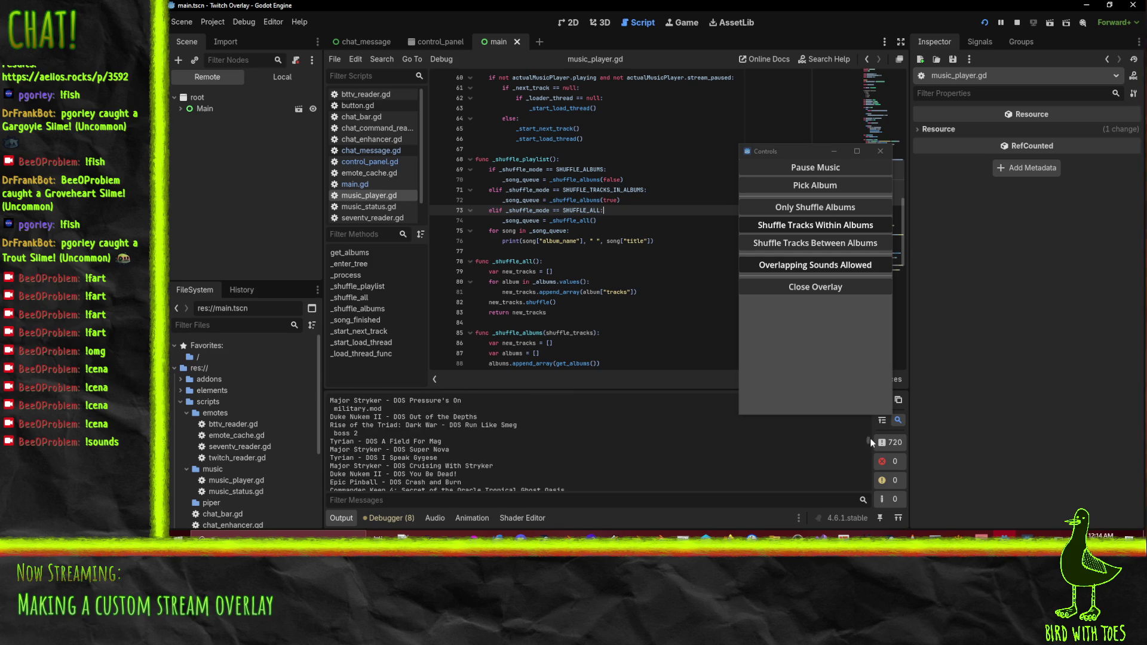
# Go to the shuffle-all queue line in code and select the loaded track's file path in the log.
pyautogui.moveTo(867, 440)
pyautogui.mouseDown()
pyautogui.moveTo(855, 389)
pyautogui.moveTo(859, 492)
pyautogui.mouseUp()
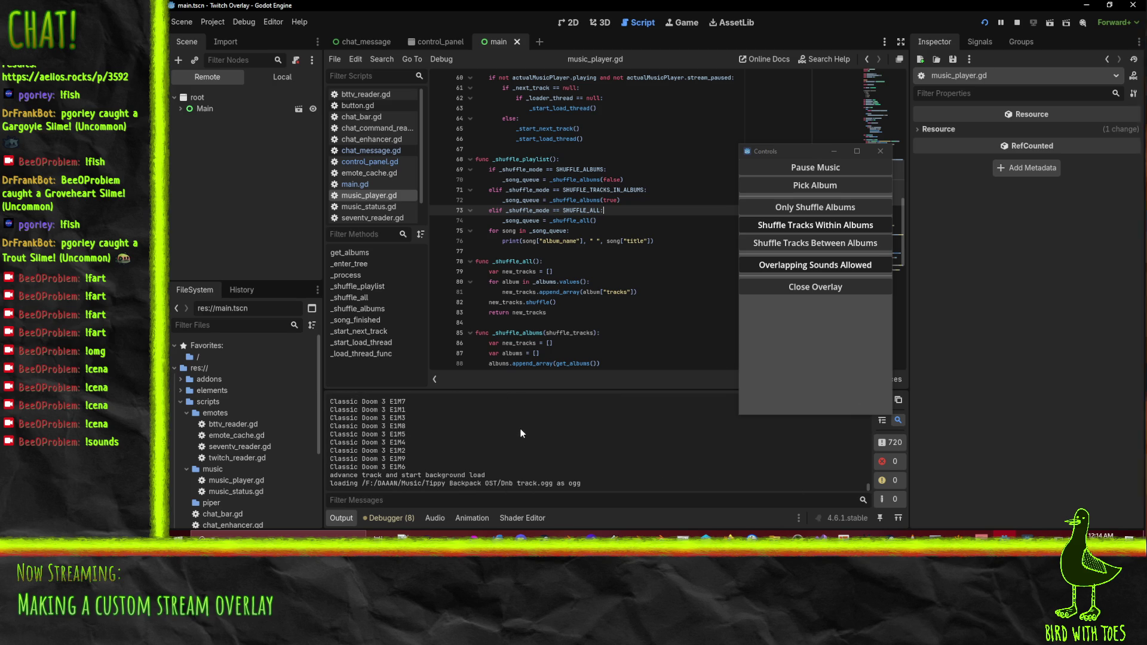
pyautogui.click(608, 224)
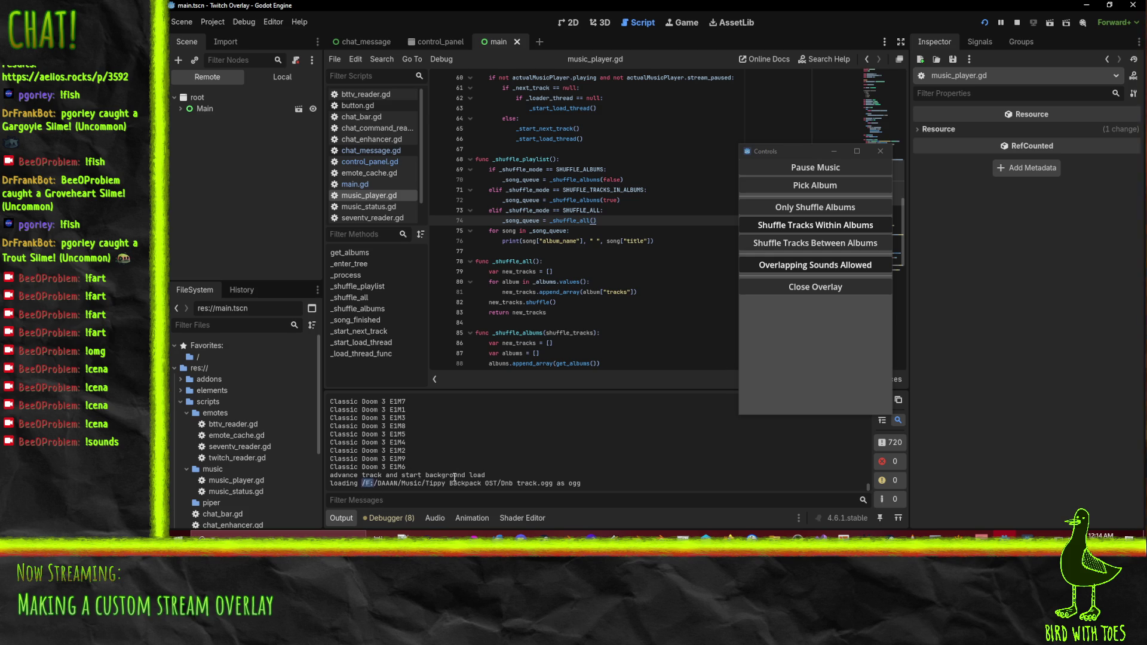
pyautogui.moveTo(361, 484); pyautogui.dragTo(598, 483)
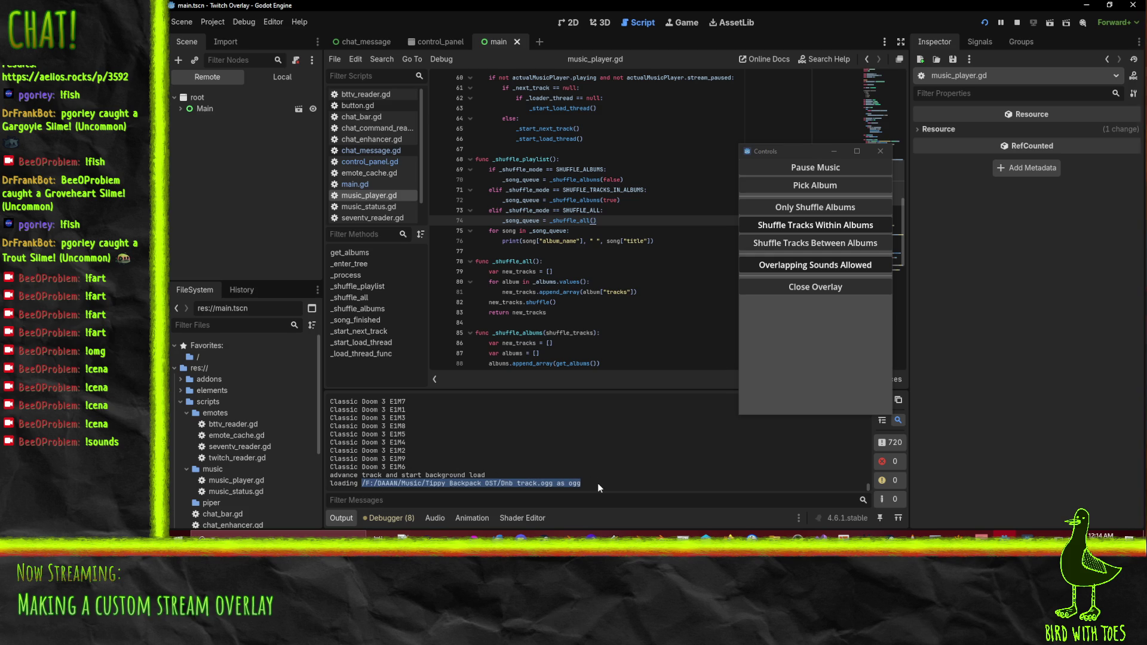
pyautogui.scroll(2, 593, 480)
pyautogui.scroll(-2, 594, 479)
pyautogui.click(607, 480)
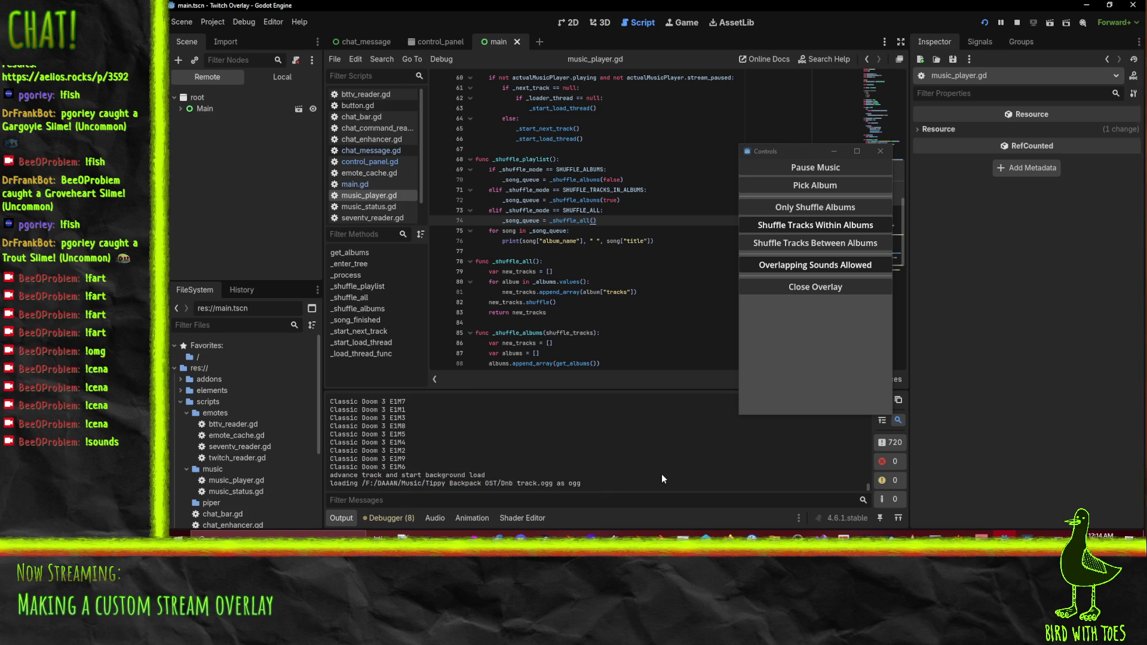
pyautogui.scroll(10, 629, 472)
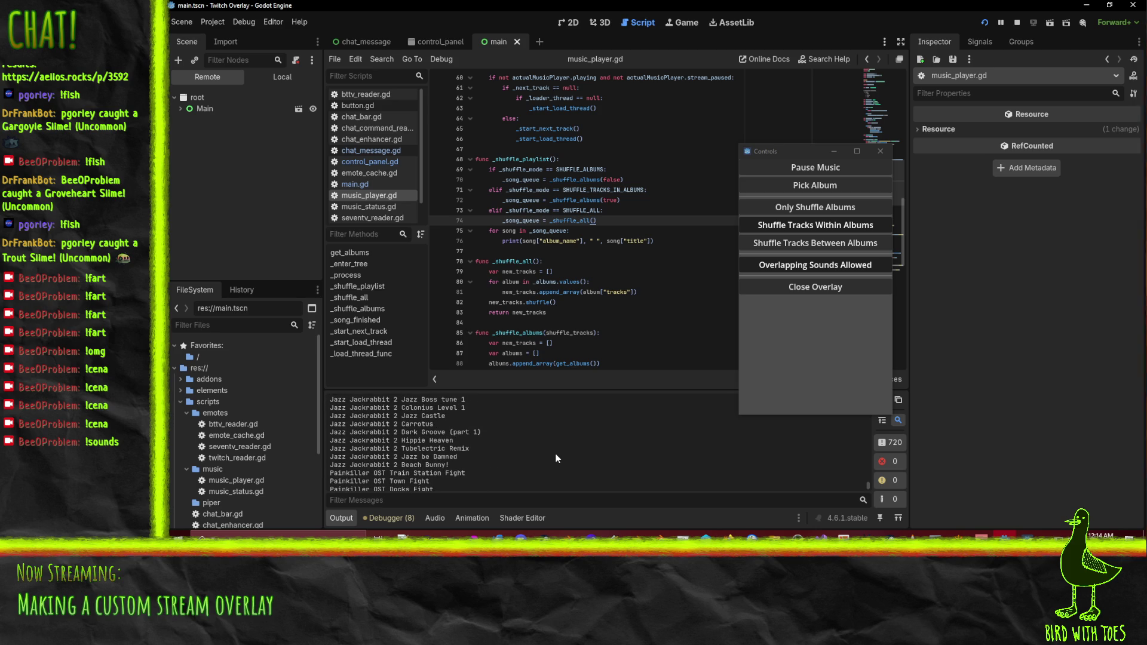
pyautogui.scroll(10, 555, 453)
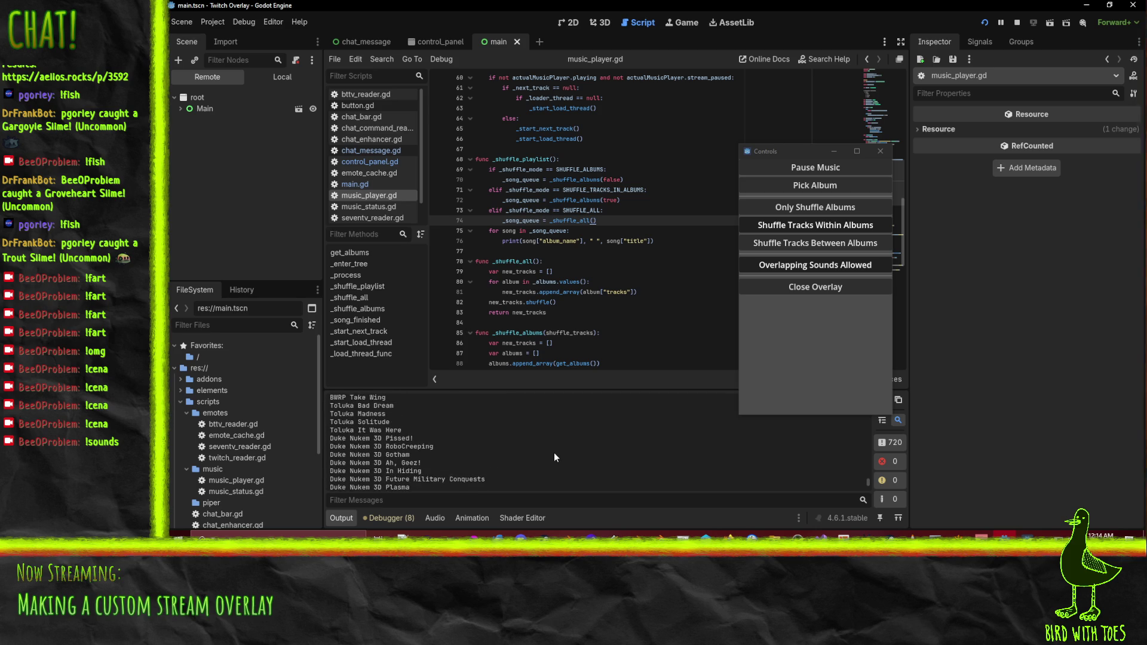
pyautogui.scroll(15, 553, 453)
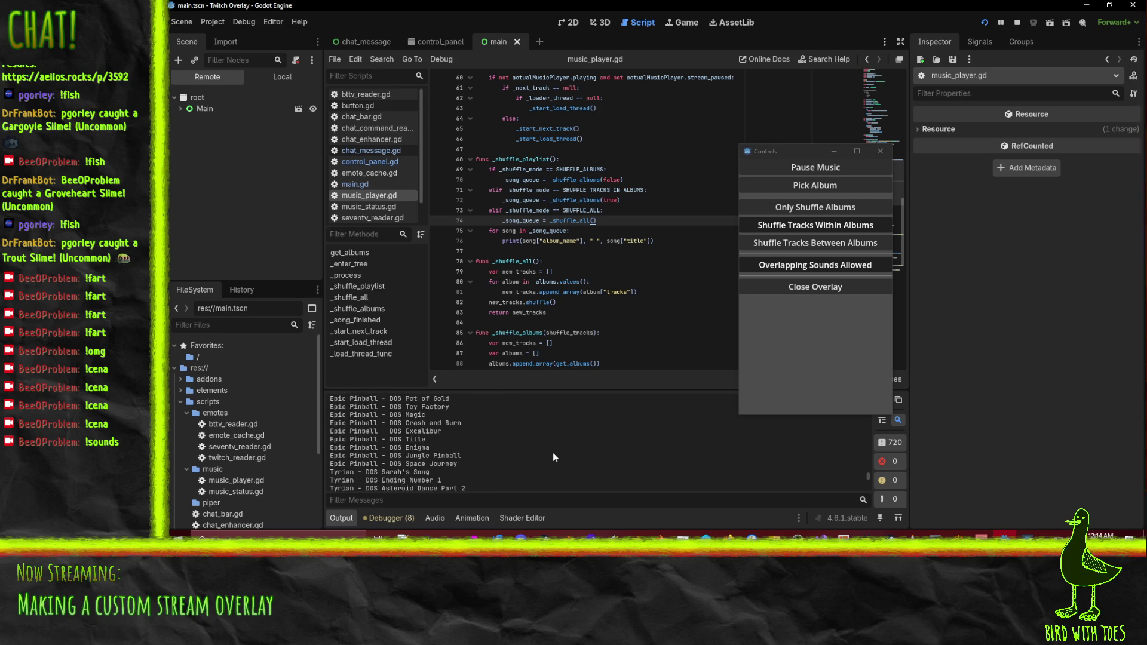
pyautogui.scroll(5, 553, 453)
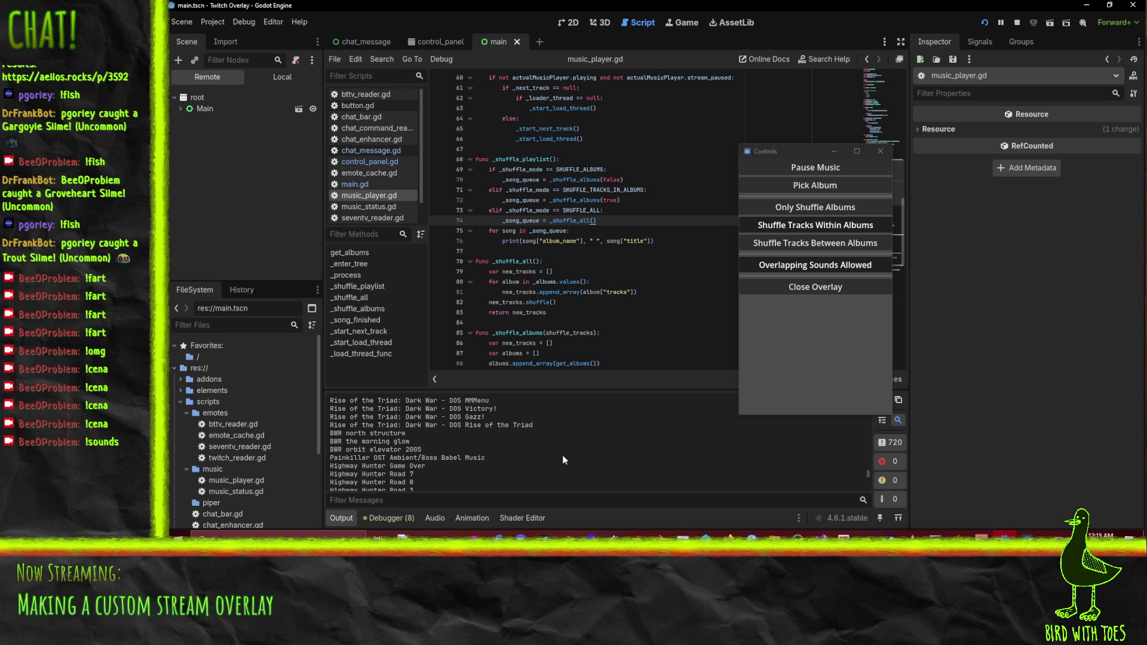
pyautogui.scroll(6, 493, 465)
pyautogui.scroll(-6, 493, 465)
pyautogui.scroll(8, 493, 467)
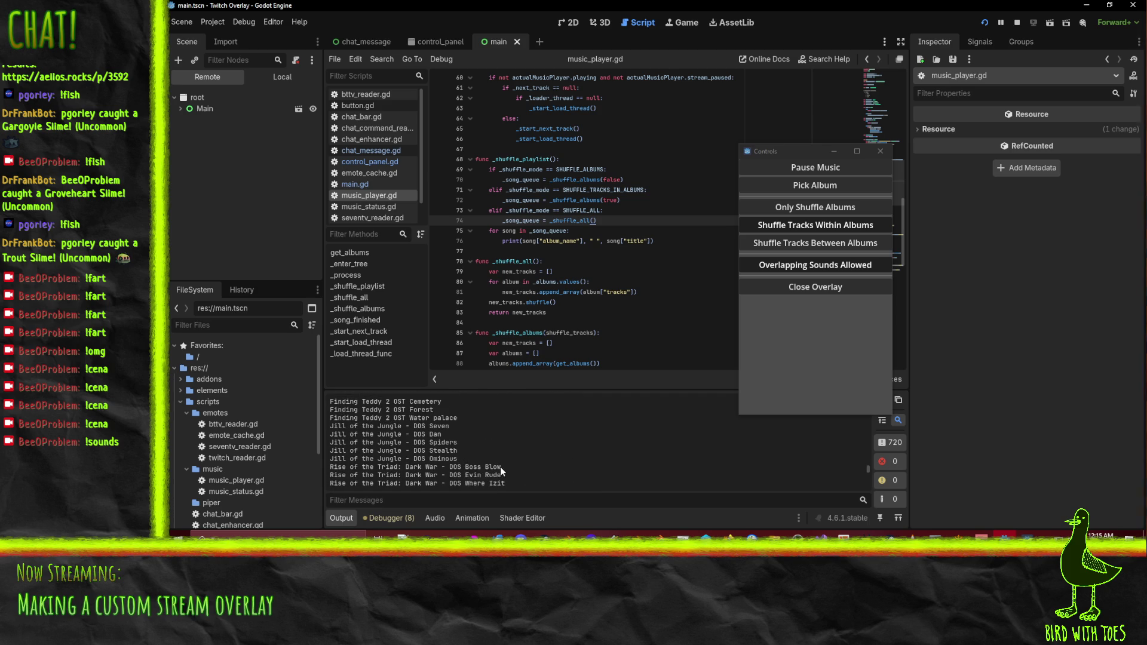
pyautogui.scroll(5, 507, 446)
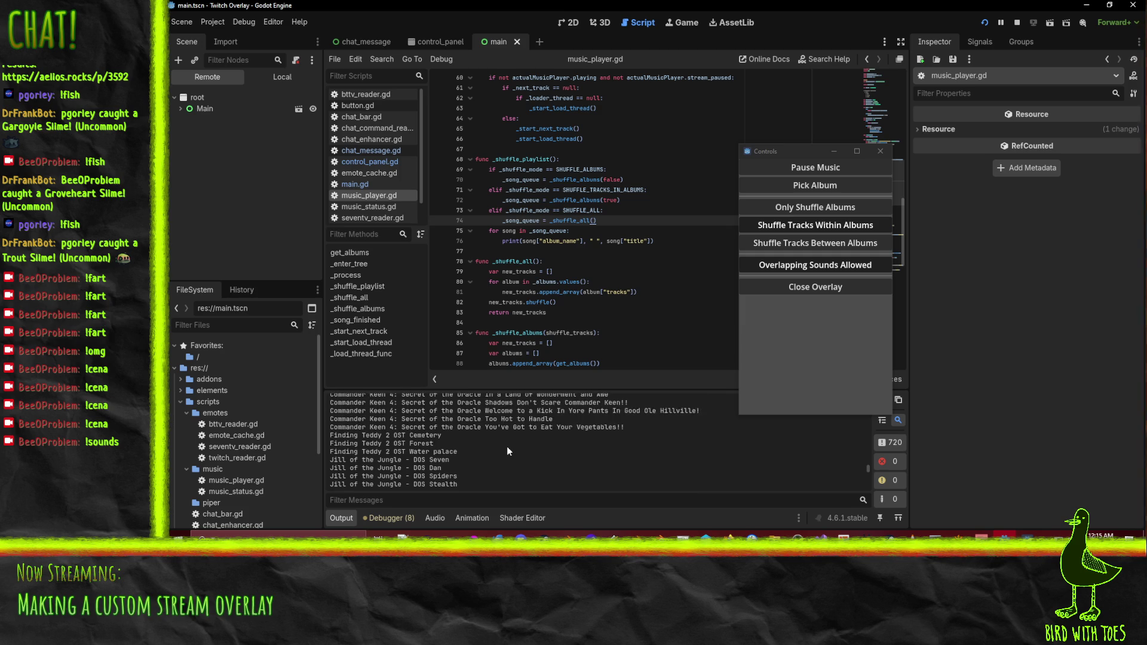
pyautogui.scroll(-8, 506, 446)
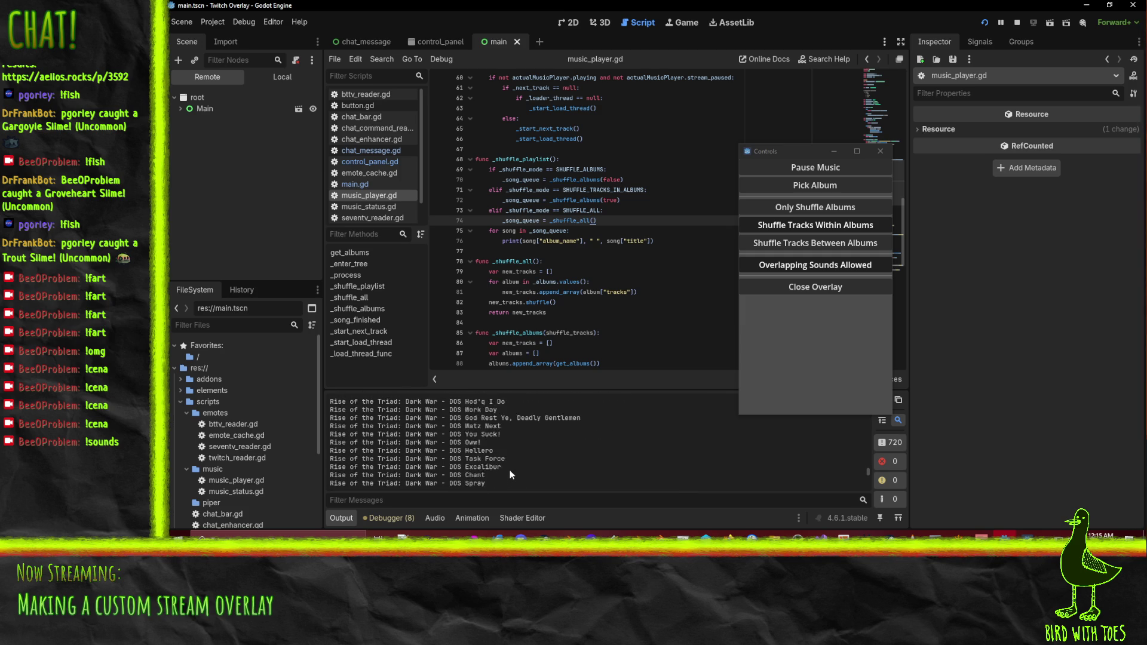
pyautogui.scroll(10, 509, 468)
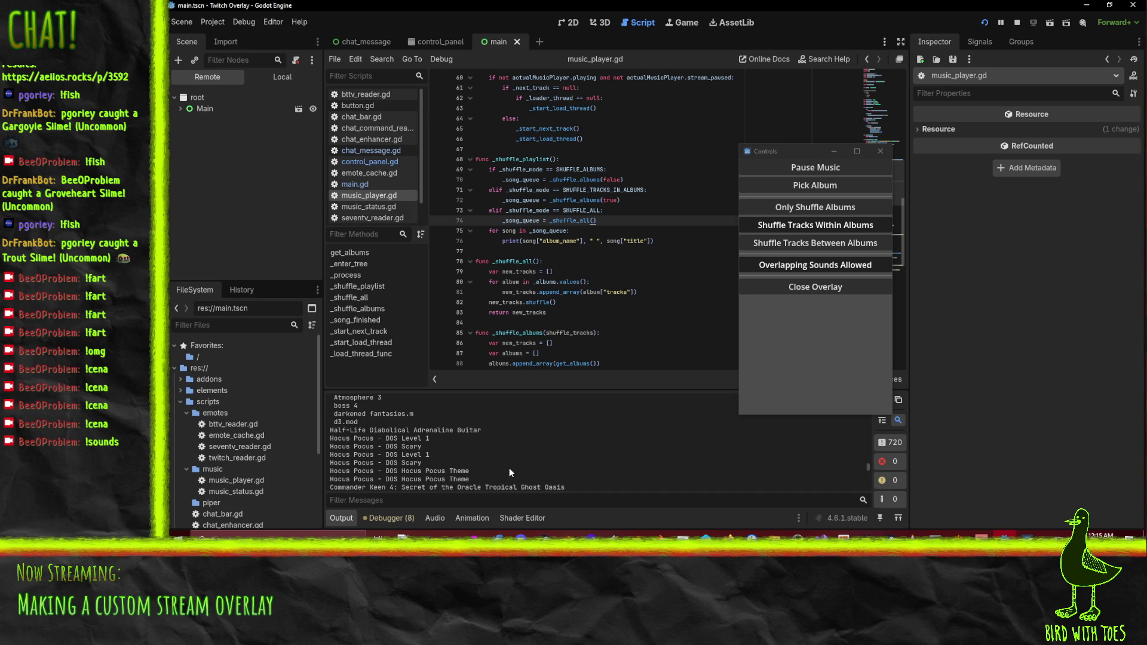
pyautogui.scroll(-6, 509, 468)
pyautogui.scroll(-1, 510, 468)
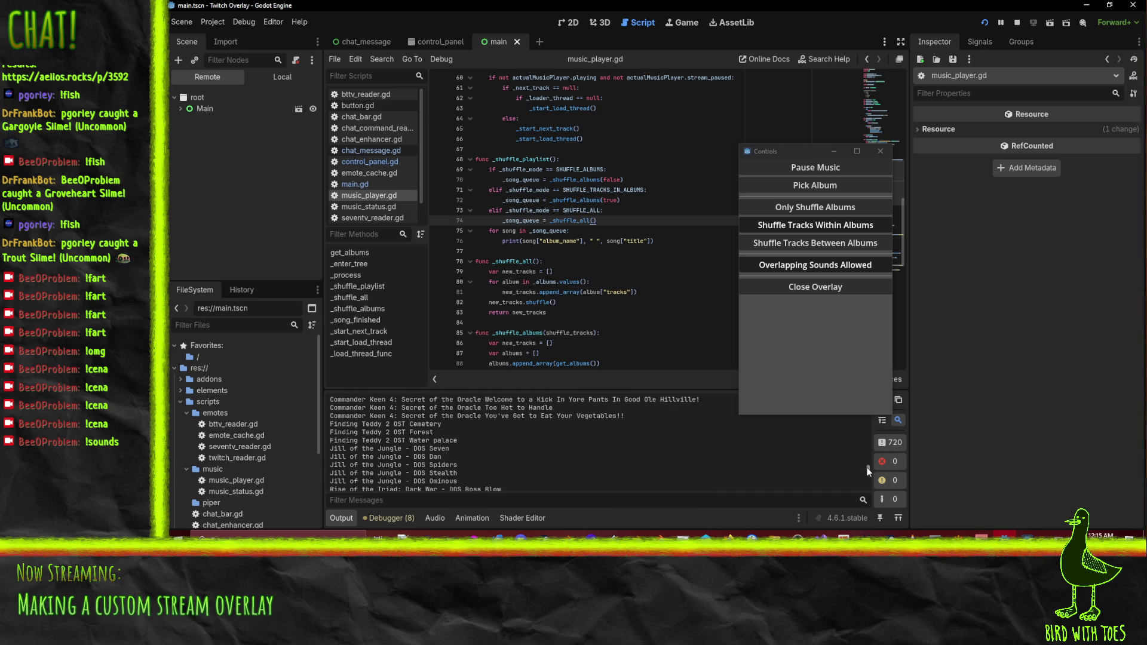
pyautogui.moveTo(868, 470); pyautogui.dragTo(870, 501)
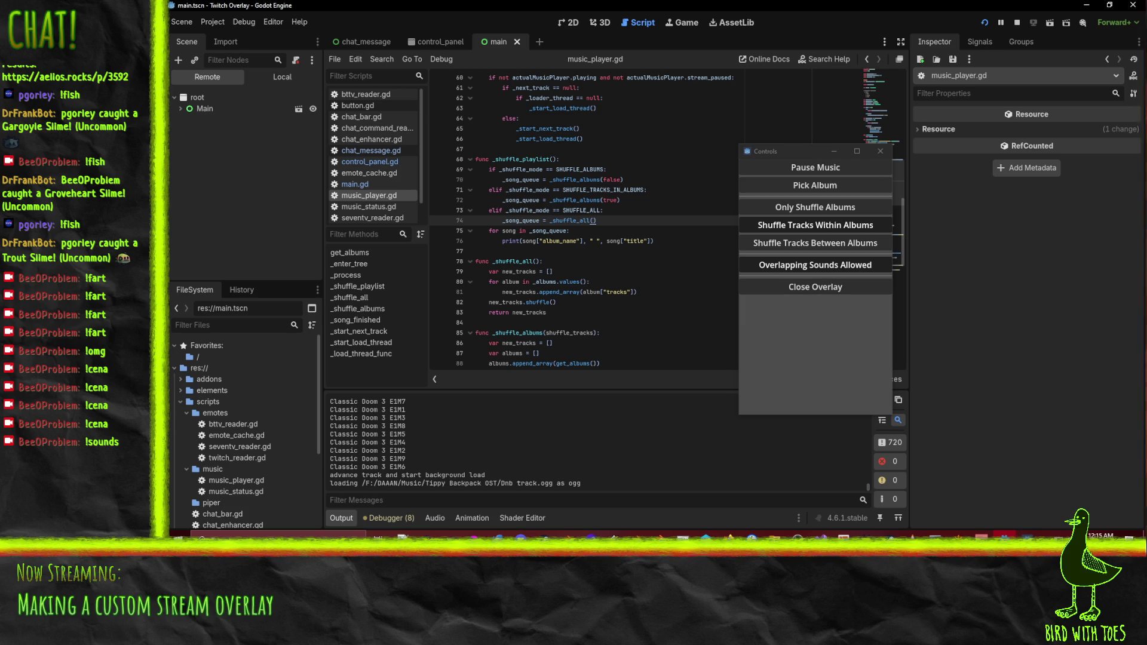
# Check the append_array tooltip in music_player.gd, then close the running Controls window to stop the overlay.
pyautogui.hotkey('alt', 'Tab')
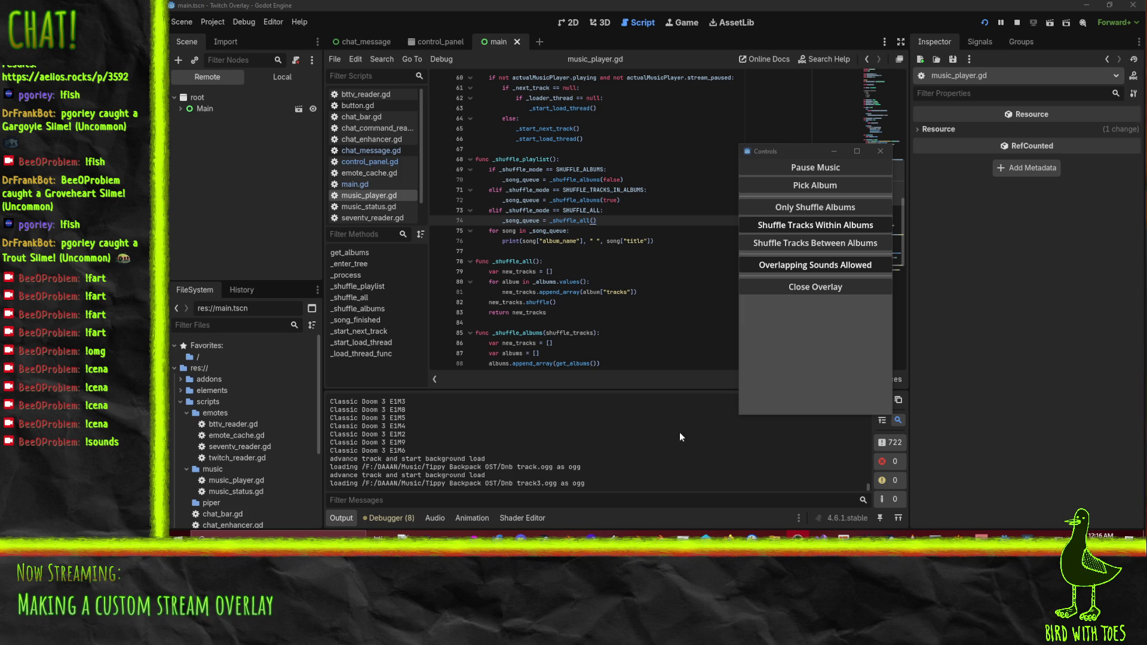
pyautogui.click(556, 237)
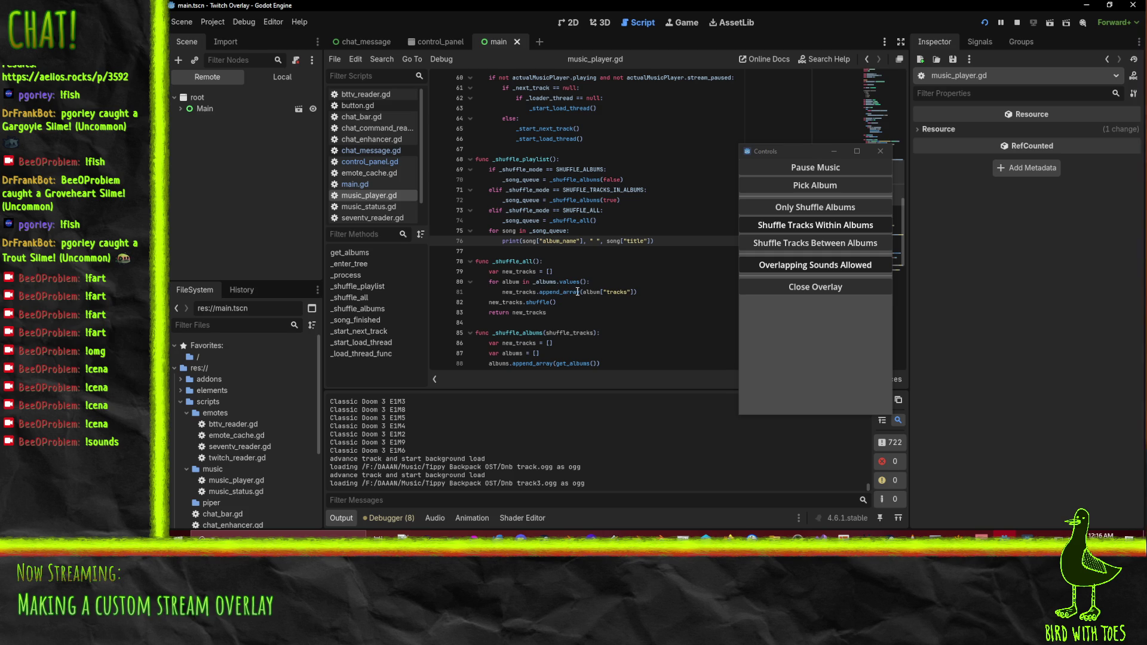
pyautogui.moveTo(578, 291)
pyautogui.click(815, 286)
# Delete the for/print song-queue loop from _shuffle_playlist in music_player.gd.
pyautogui.click(672, 200)
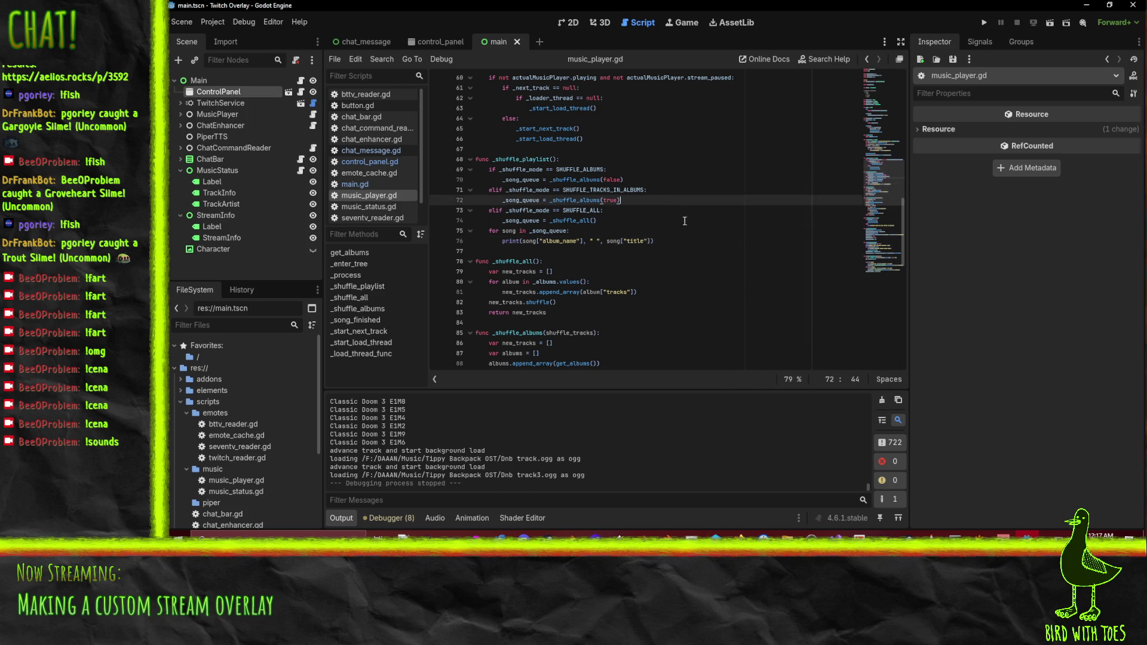
pyautogui.scroll(-6, 693, 233)
pyautogui.scroll(8, 705, 248)
pyautogui.doubleClick(511, 302)
pyautogui.press('Left')
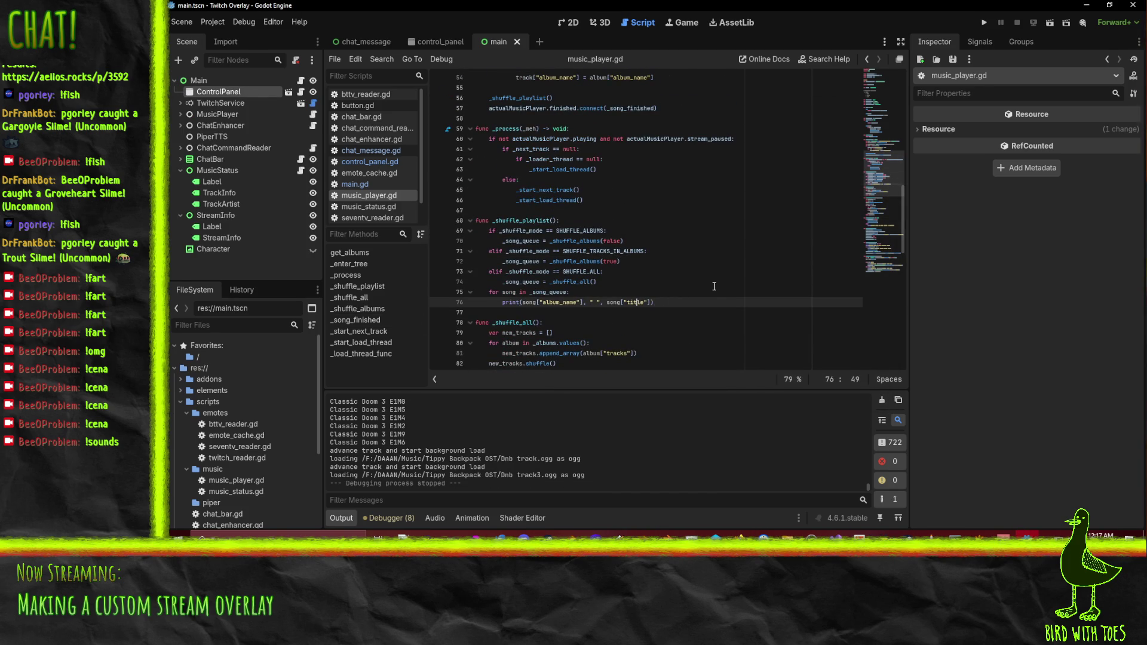
pyautogui.press('Up')
pyautogui.press('Home')
pyautogui.hotkey('shift', 'Down')
pyautogui.hotkey('shift', 'Down')
pyautogui.press('Delete')
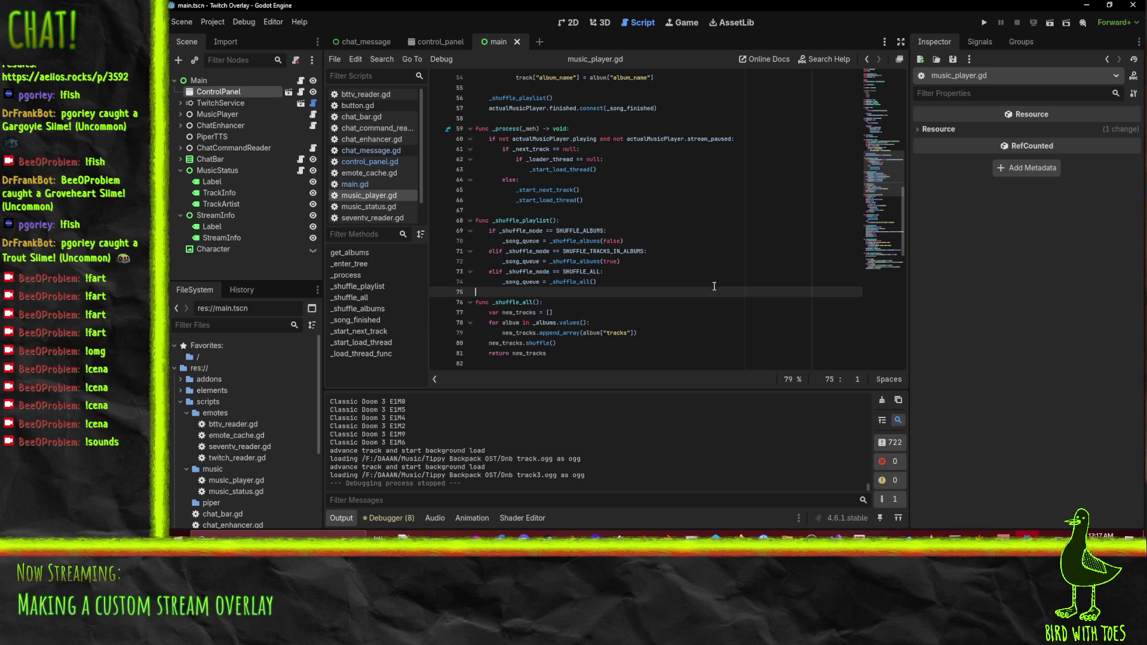
# In the shuffle_mode setter, add _next_track = null and _next_track_info = null after _shuffle_playlist().
pyautogui.scroll(4, 677, 276)
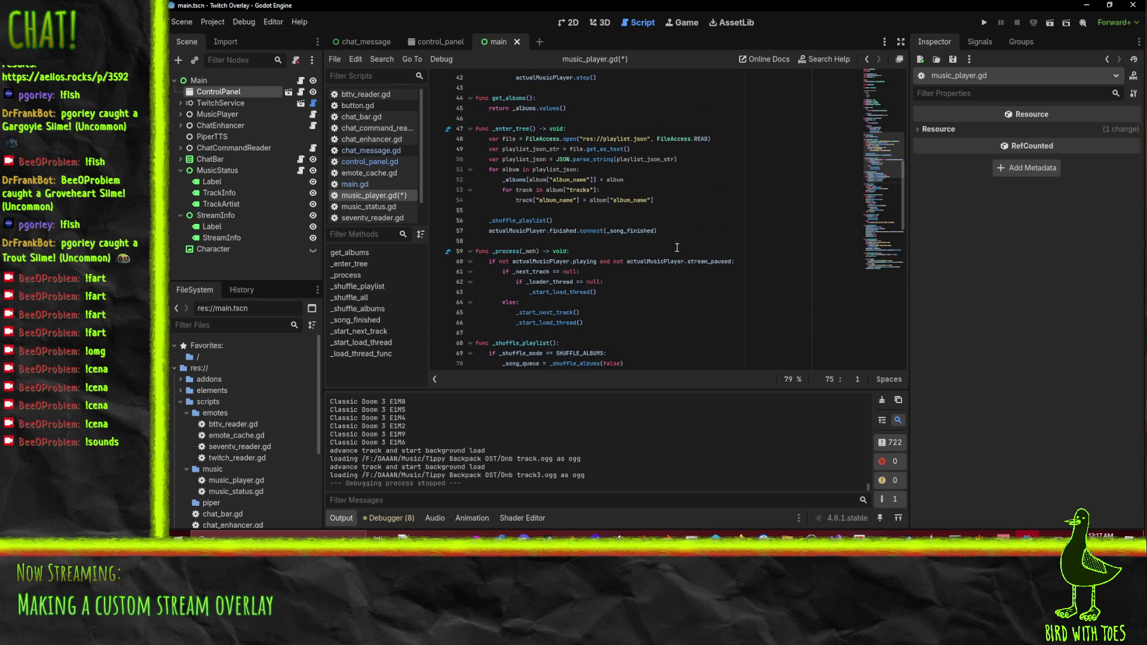
pyautogui.scroll(-3, 538, 260)
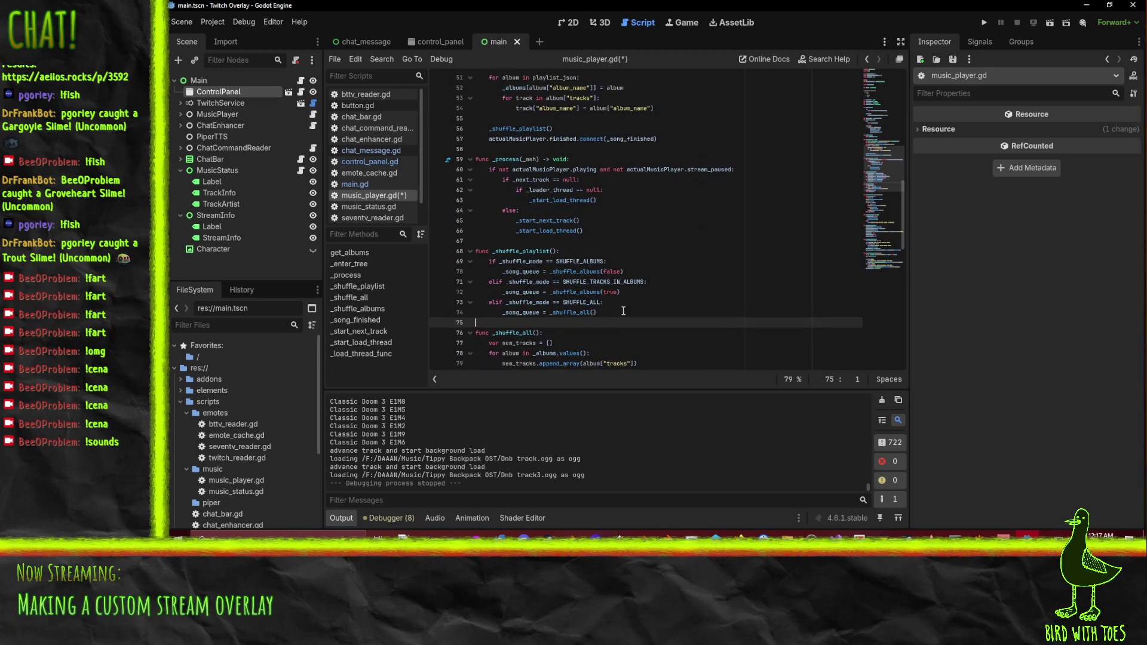
pyautogui.scroll(11, 555, 246)
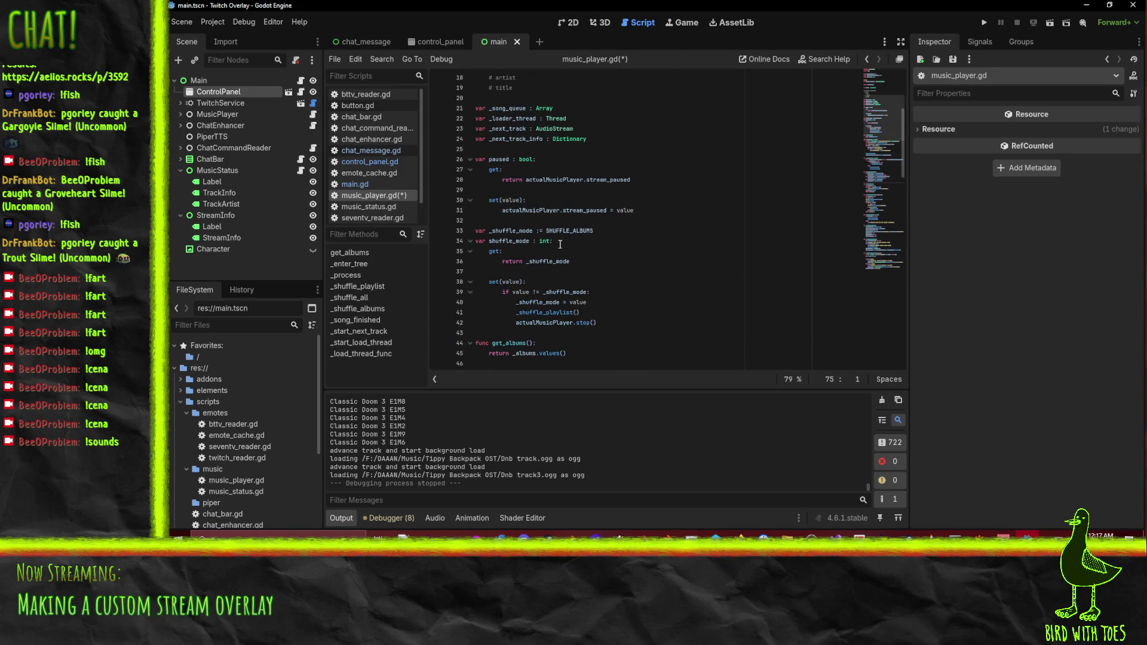
pyautogui.click(603, 324)
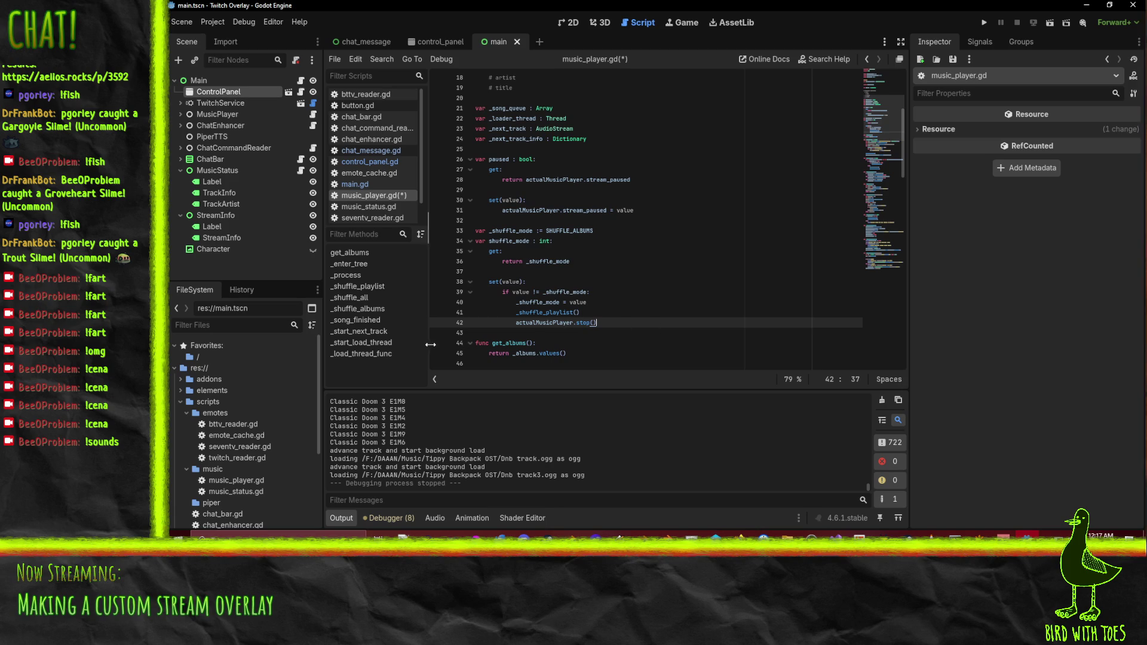
pyautogui.click(611, 313)
pyautogui.press('Return')
pyautogui.write('t')
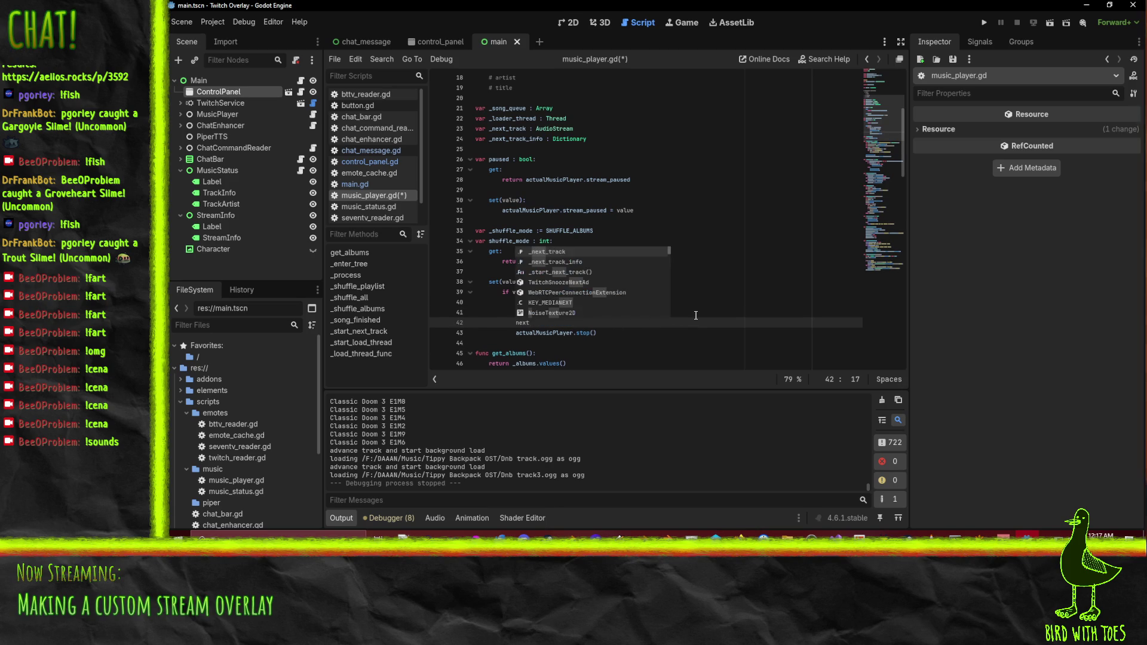
pyautogui.press('Return')
pyautogui.write('ull')
pyautogui.press('Return')
pyautogui.write('next')
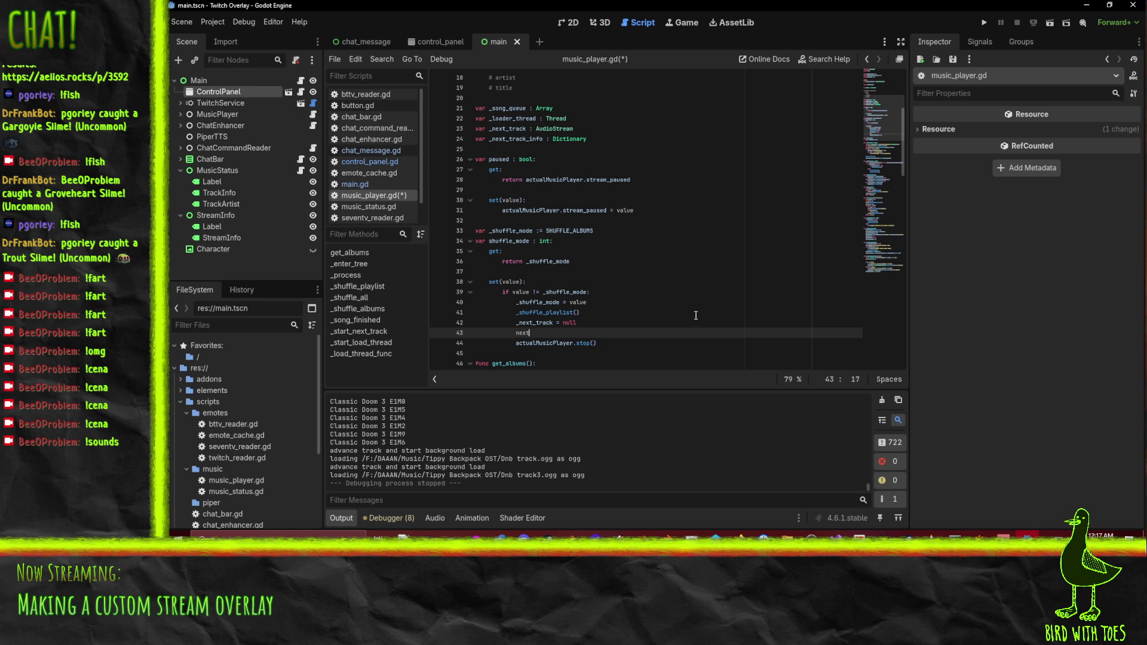
pyautogui.press('Down')
pyautogui.press('Return')
pyautogui.write('null')
# Start a _loader_thread call above those resets, then turn to the browser to look up Thread methods.
pyautogui.press('Up')
pyautogui.press('Up')
pyautogui.press('Return')
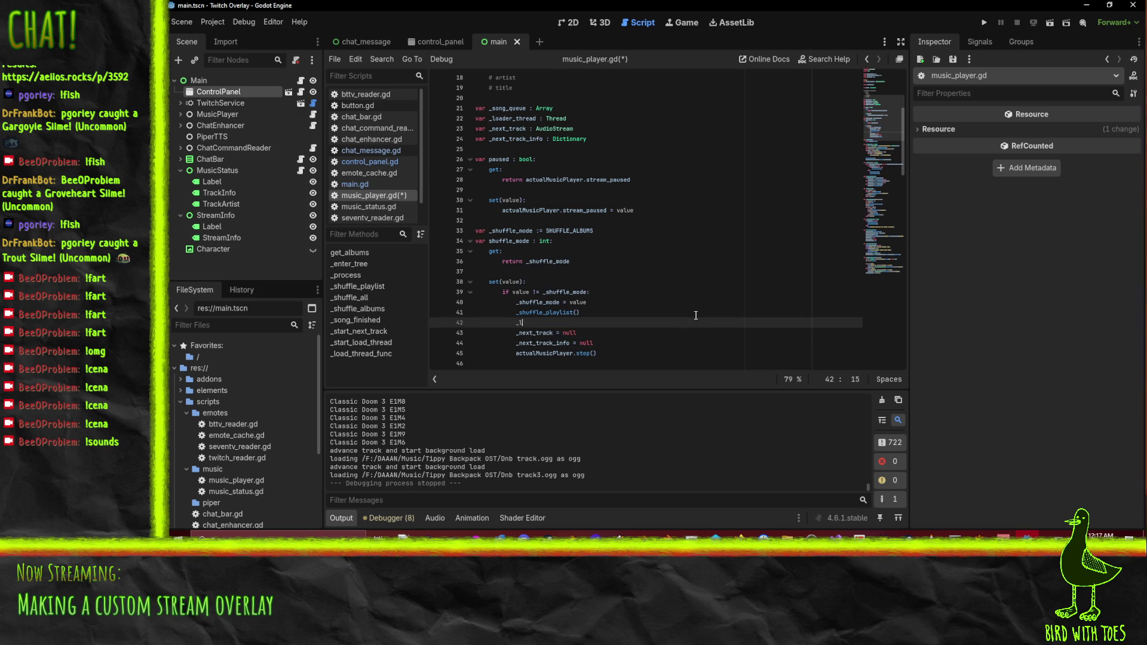
pyautogui.write('oad')
pyautogui.press('Return')
pyautogui.write('.sto')
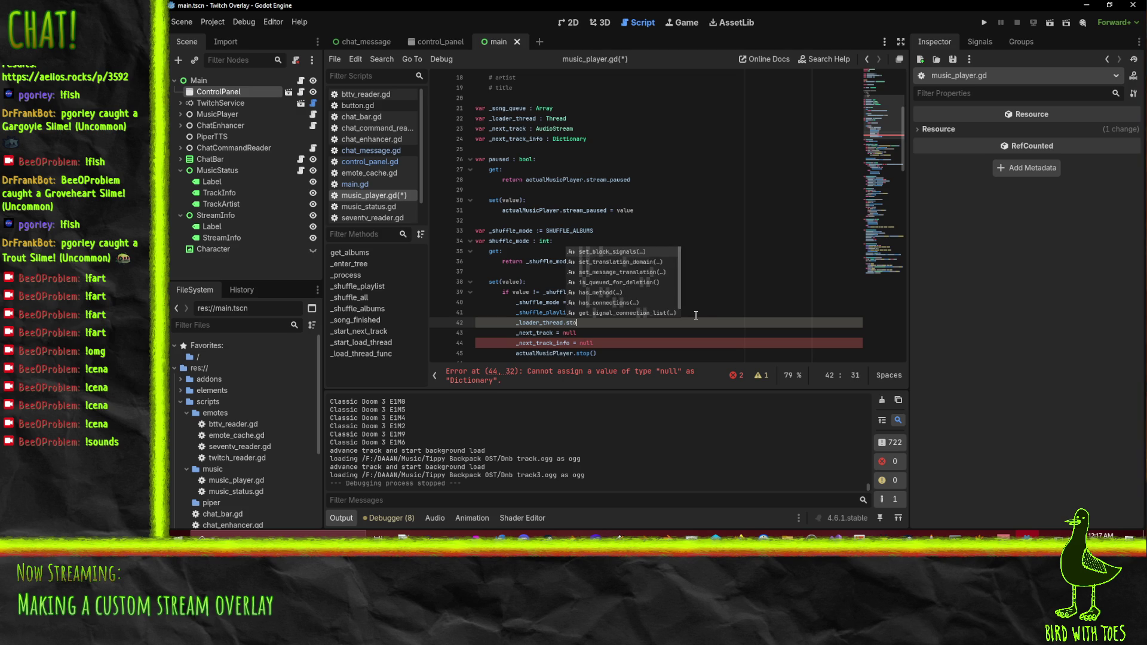
pyautogui.press('Escape')
pyautogui.press('BackSpace')
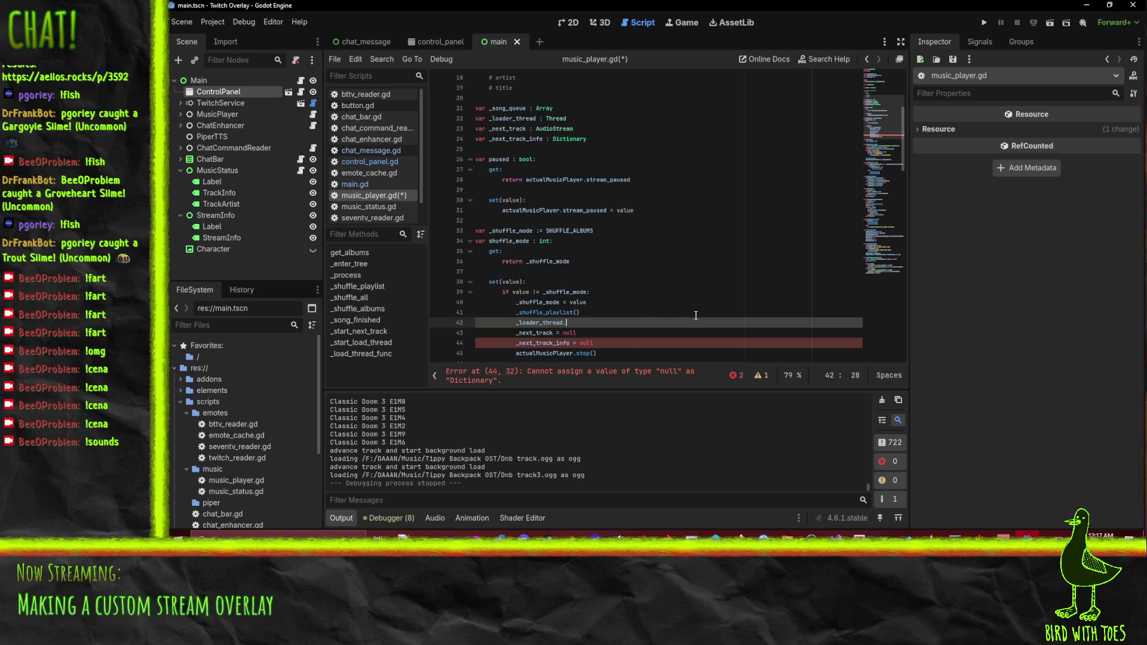
pyautogui.write('k')
pyautogui.press('BackSpace')
pyautogui.write('term')
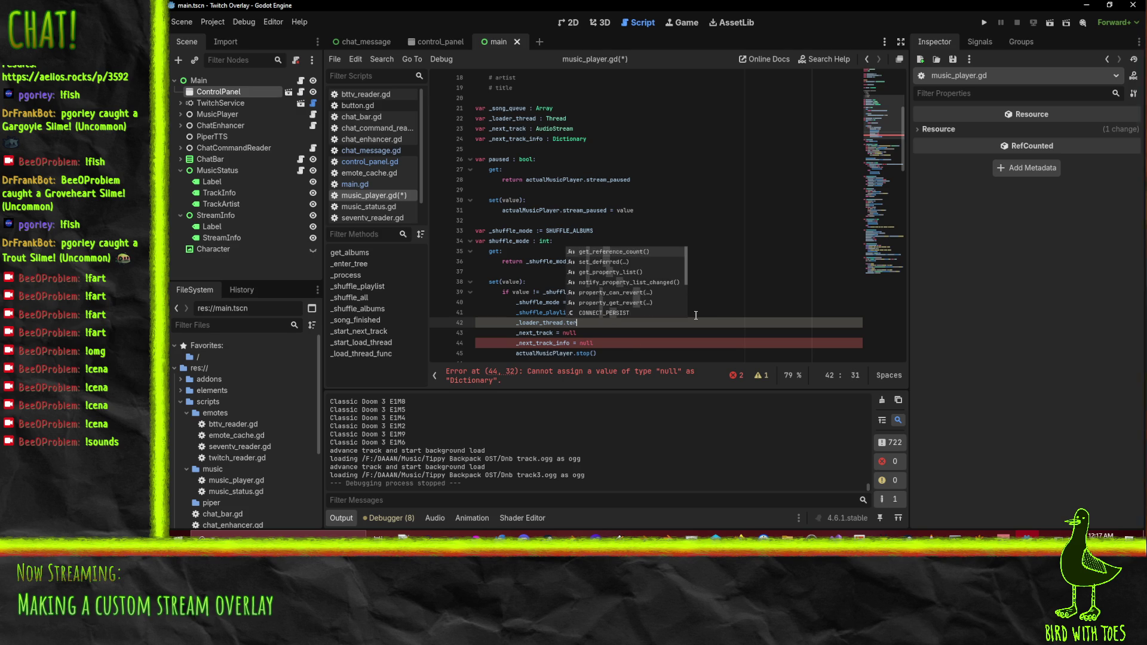
pyautogui.press('BackSpace')
pyautogui.press('BackSpace')
pyautogui.press('BackSpace')
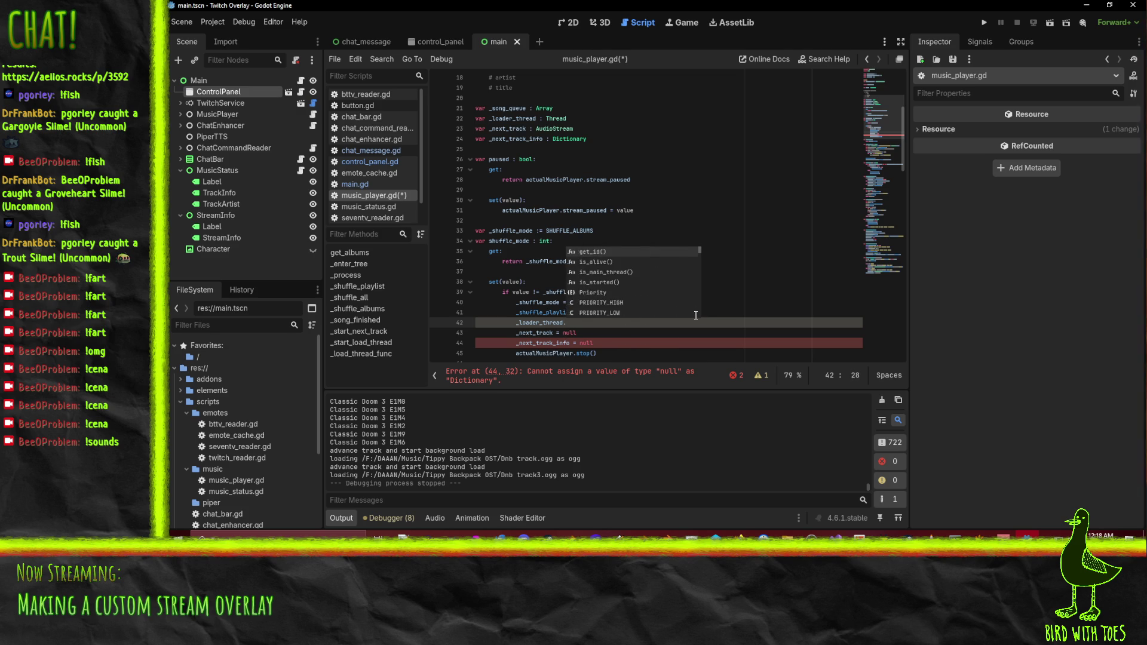
pyautogui.moveTo(741, 540)
pyautogui.click(637, 501)
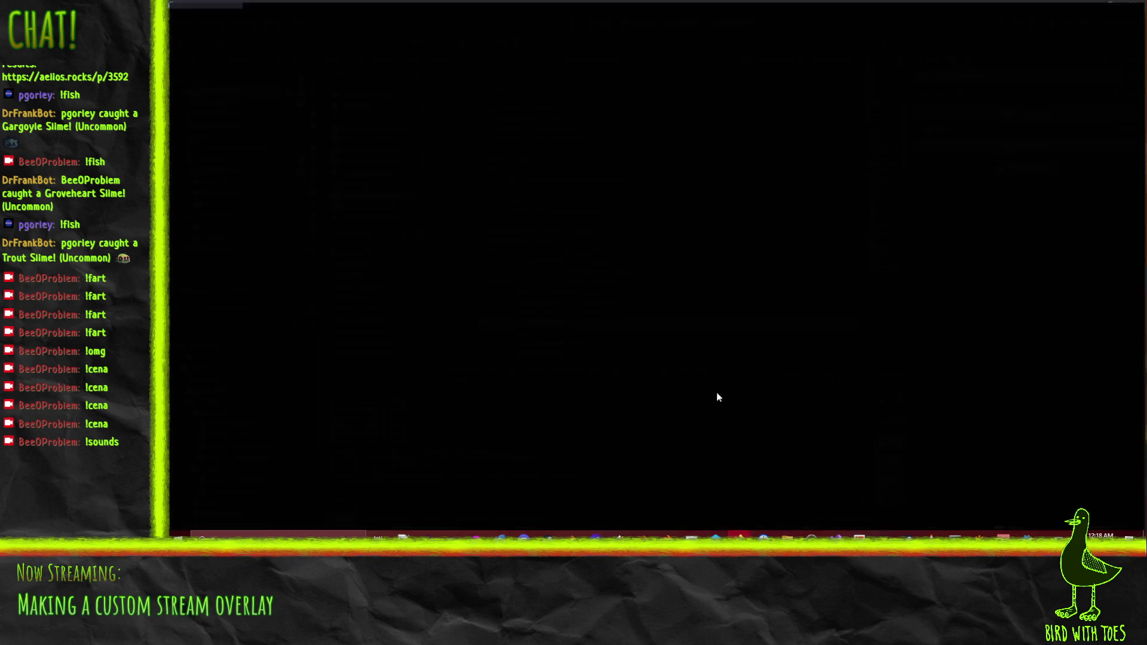
# Search the web for 'godot thread' and skim the Godot docs page it returns.
pyautogui.hotkey('ctrl', 'l')
pyautogui.write('godot threa')
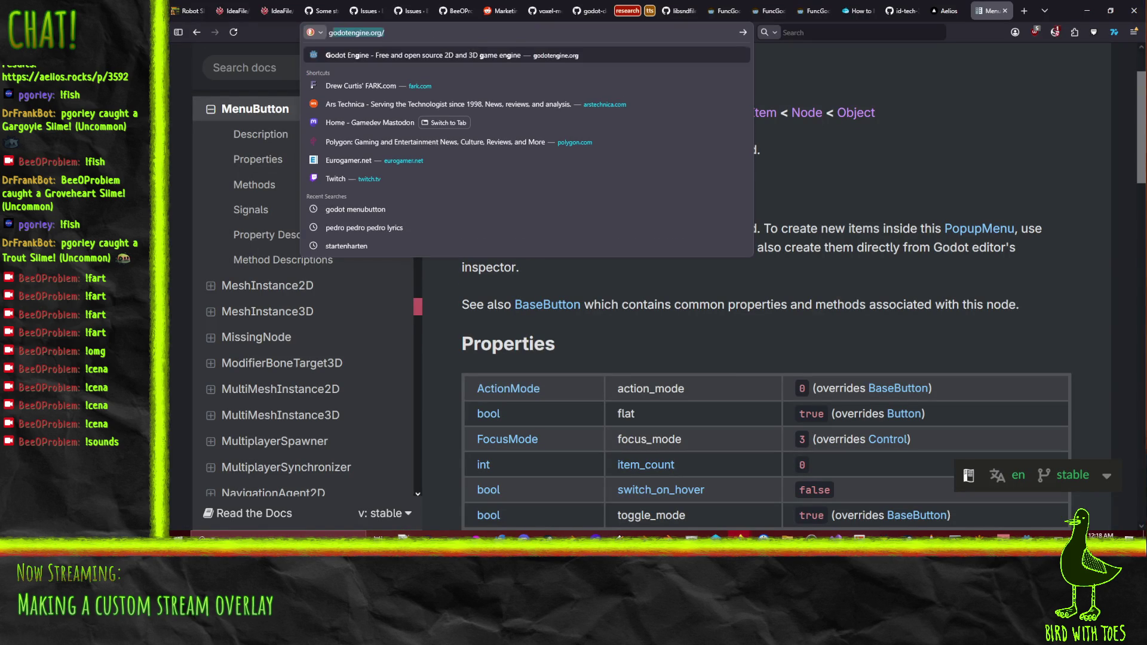
pyautogui.write('d')
pyautogui.press('Return')
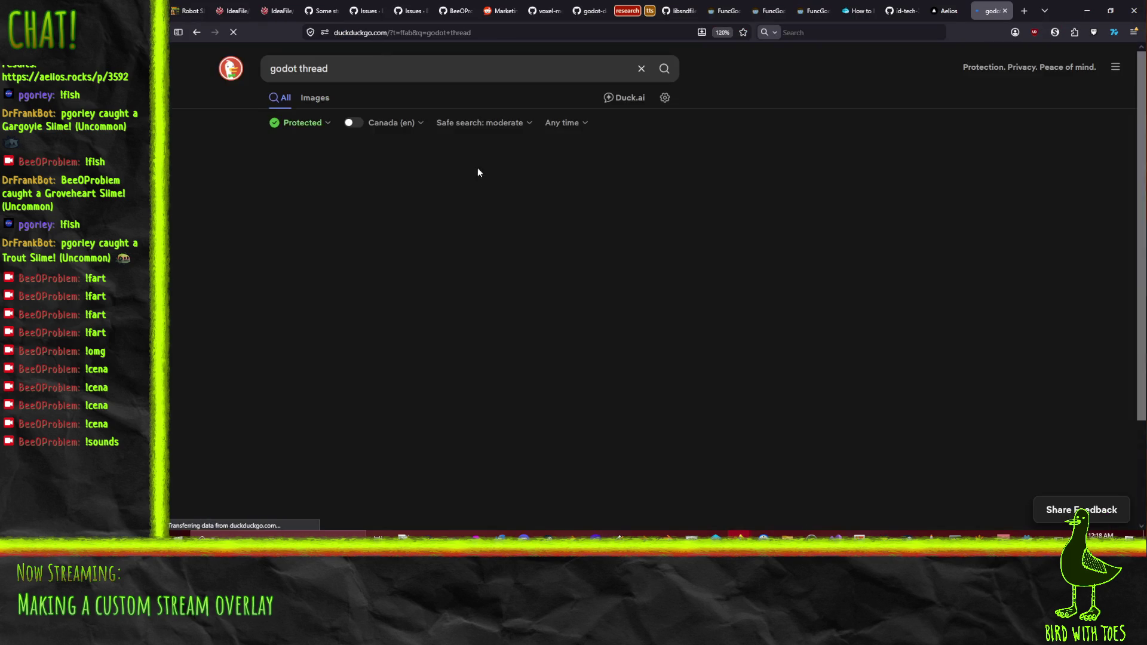
pyautogui.click(316, 179)
pyautogui.scroll(-10, 662, 286)
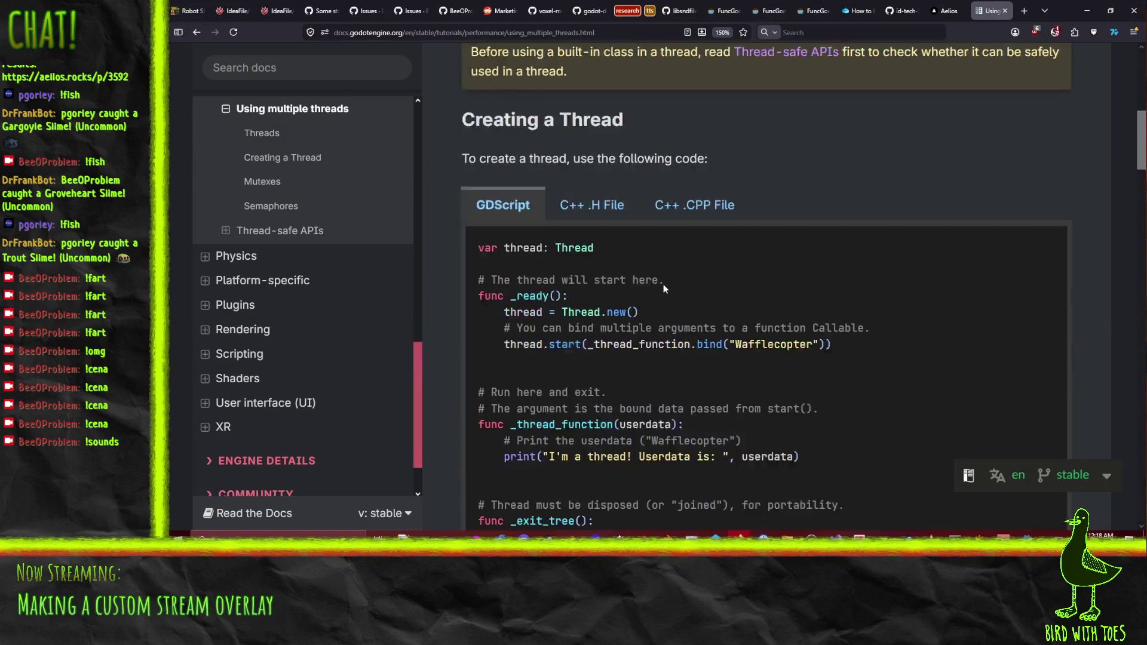
pyautogui.scroll(8, 651, 267)
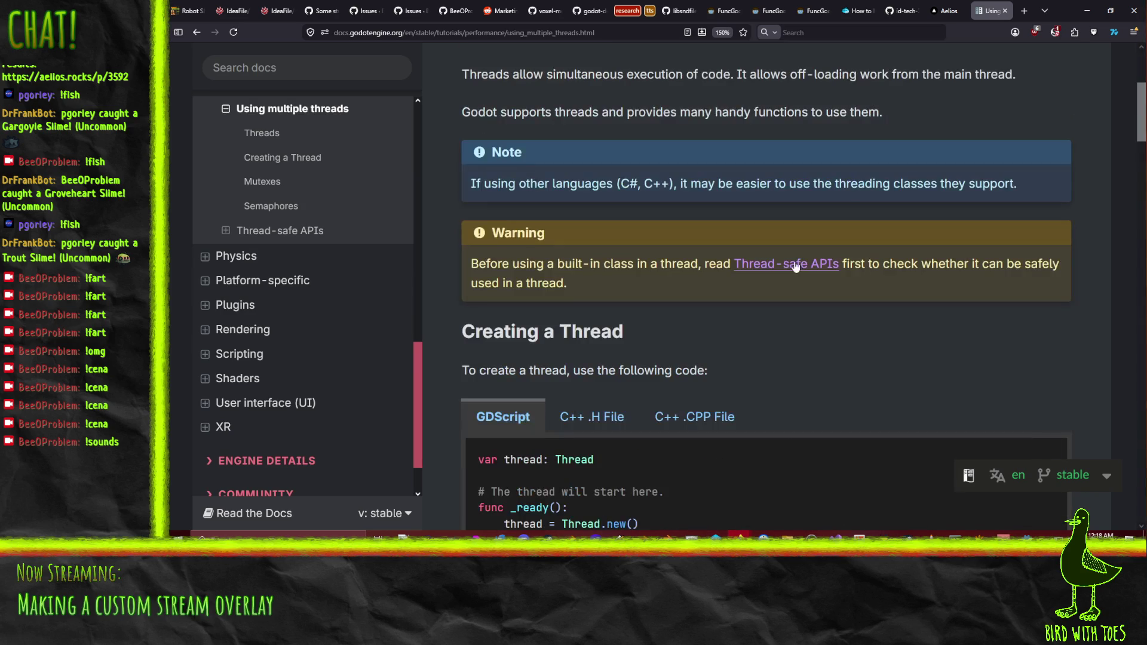
pyautogui.scroll(-10, 640, 330)
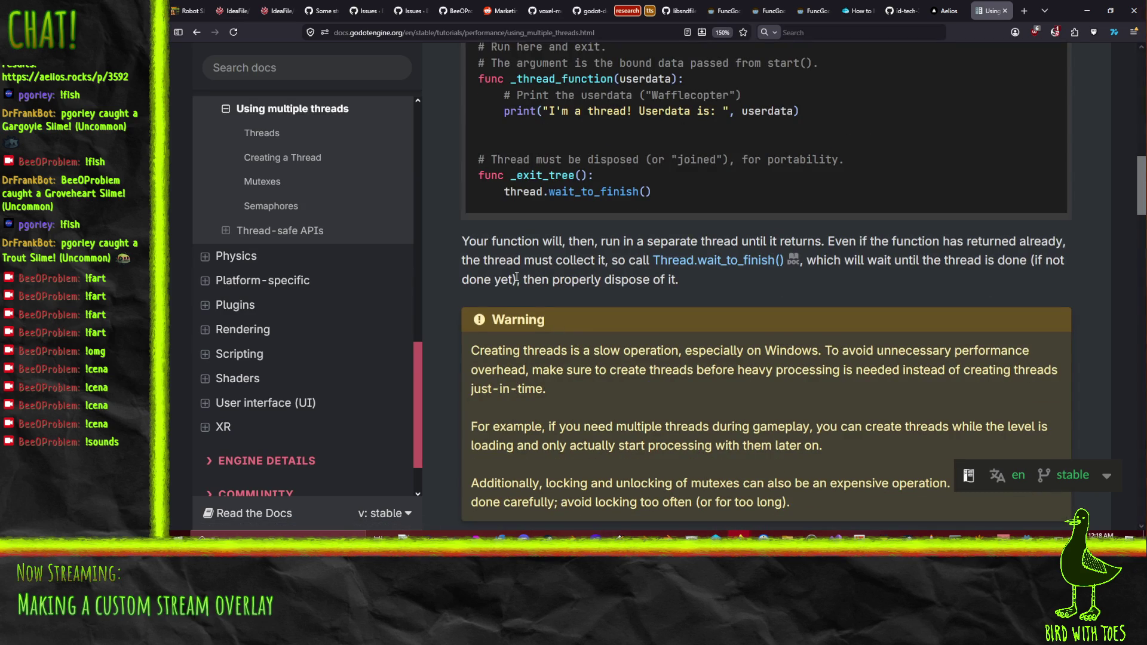
pyautogui.scroll(3, 584, 417)
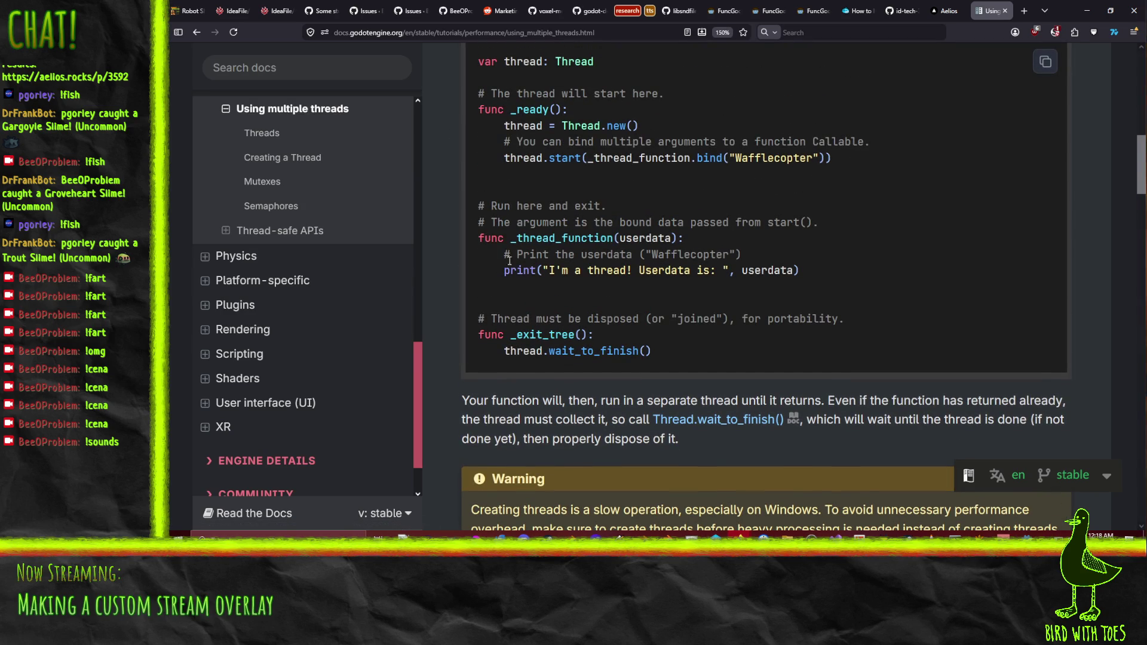
pyautogui.scroll(-3, 701, 207)
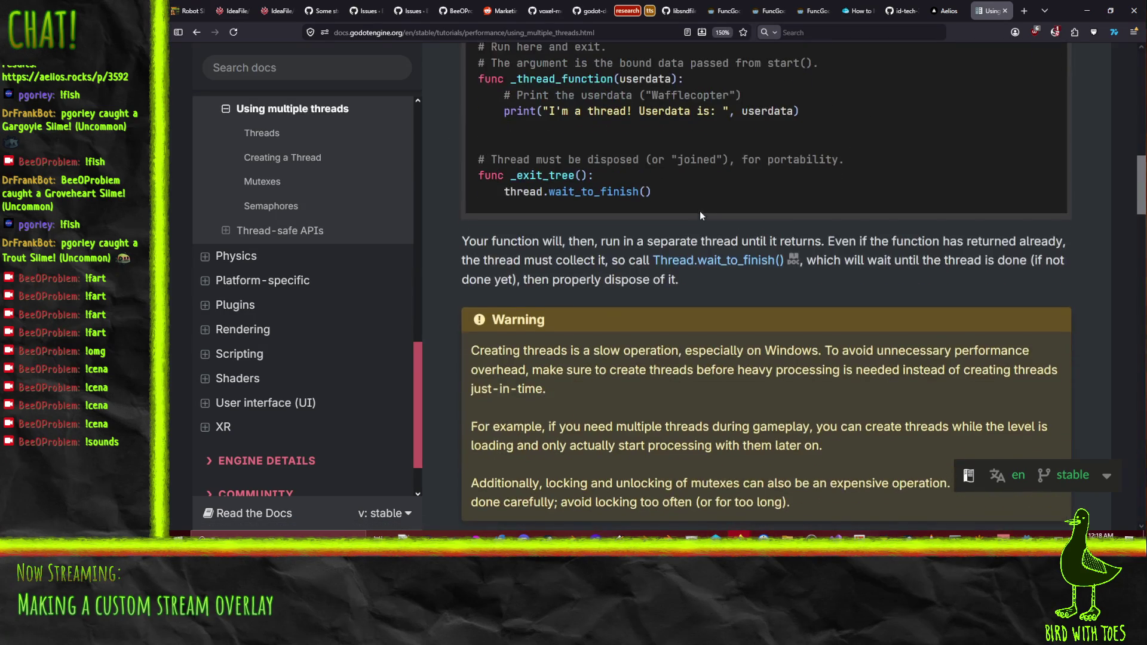
pyautogui.scroll(-4, 696, 212)
pyautogui.scroll(2, 662, 228)
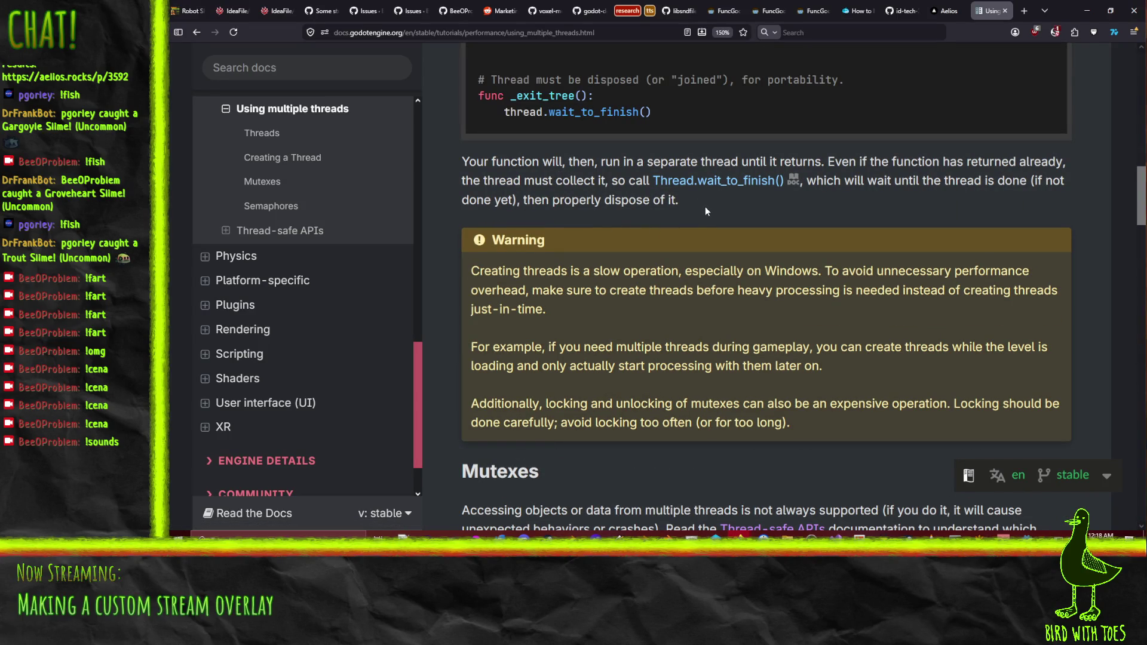
pyautogui.scroll(-4, 705, 208)
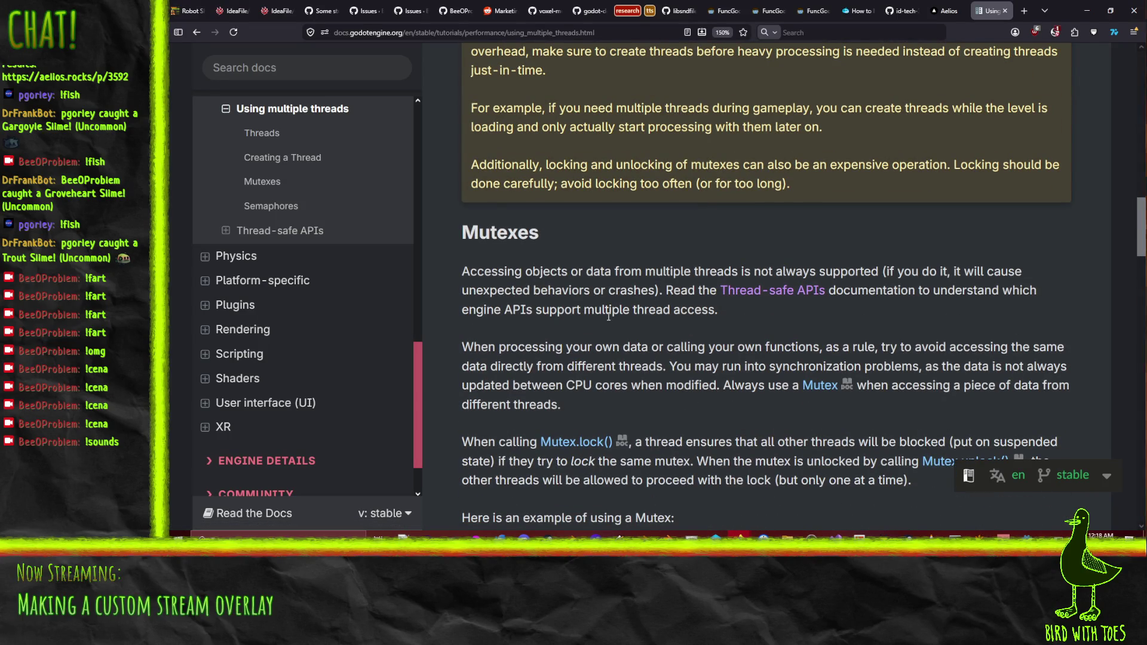
pyautogui.scroll(-15, 607, 316)
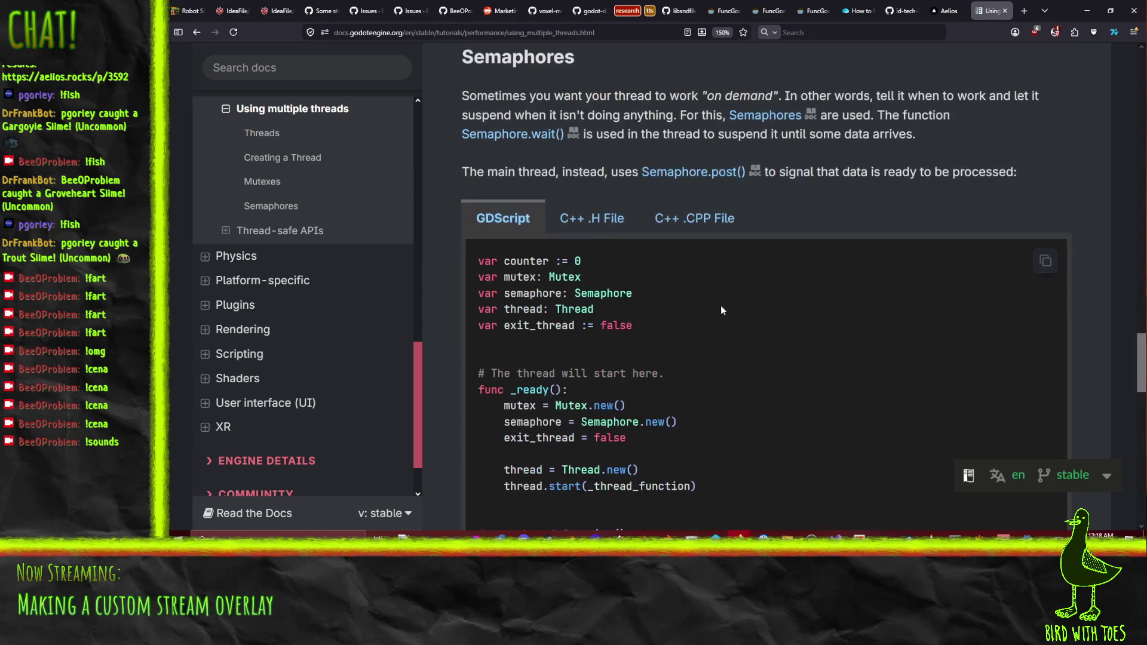
pyautogui.scroll(-15, 708, 290)
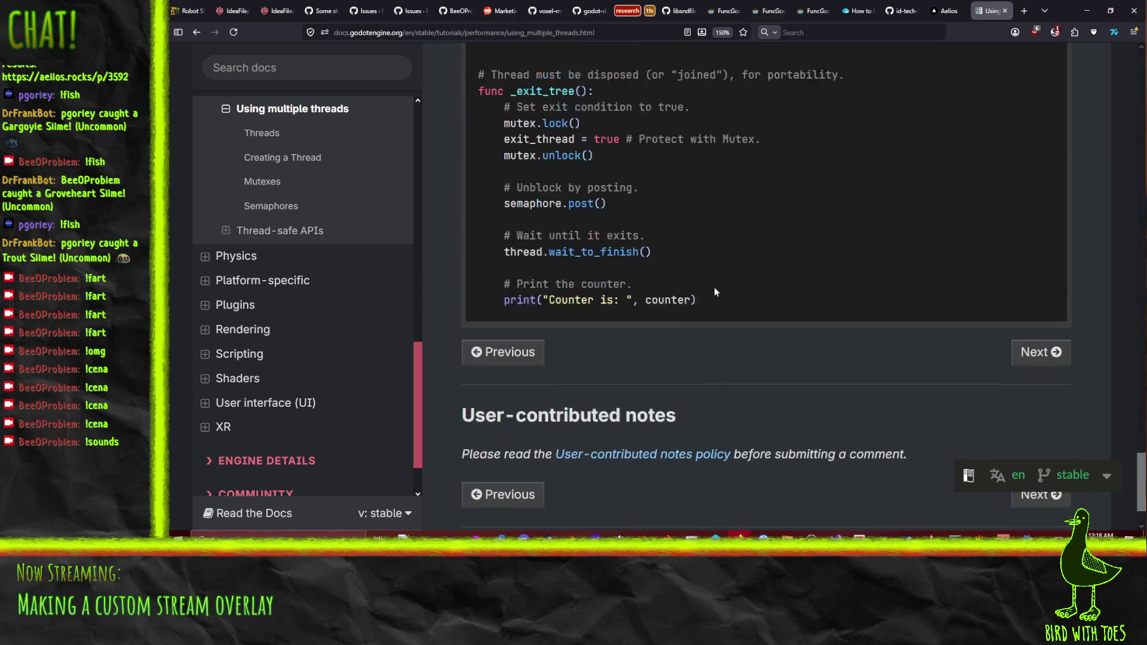
pyautogui.scroll(20, 737, 323)
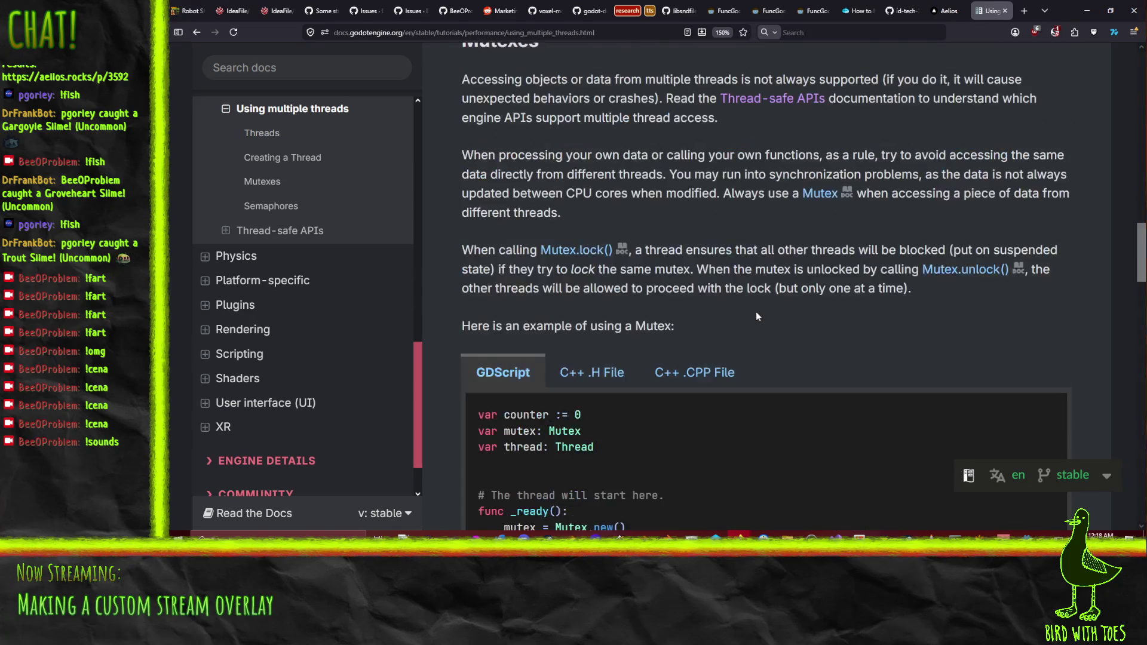
# Return to the search results and open the Using multiple threads tutorial at its Creating a Thread example.
pyautogui.click(196, 32)
pyautogui.click(381, 299)
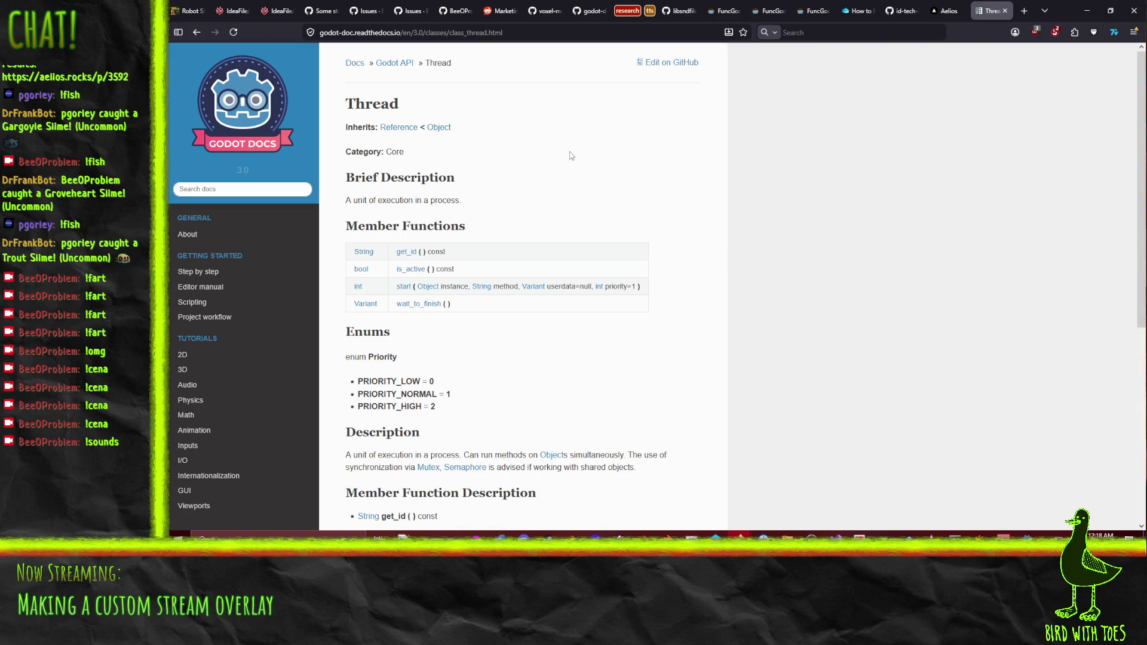
pyautogui.click(196, 32)
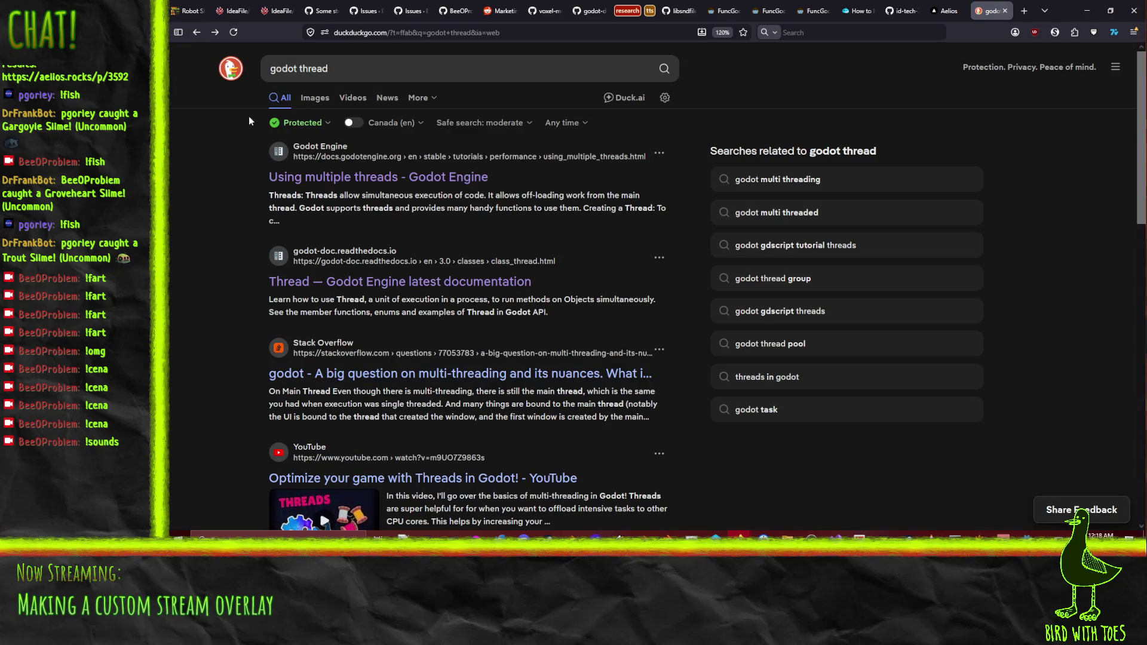
pyautogui.click(397, 179)
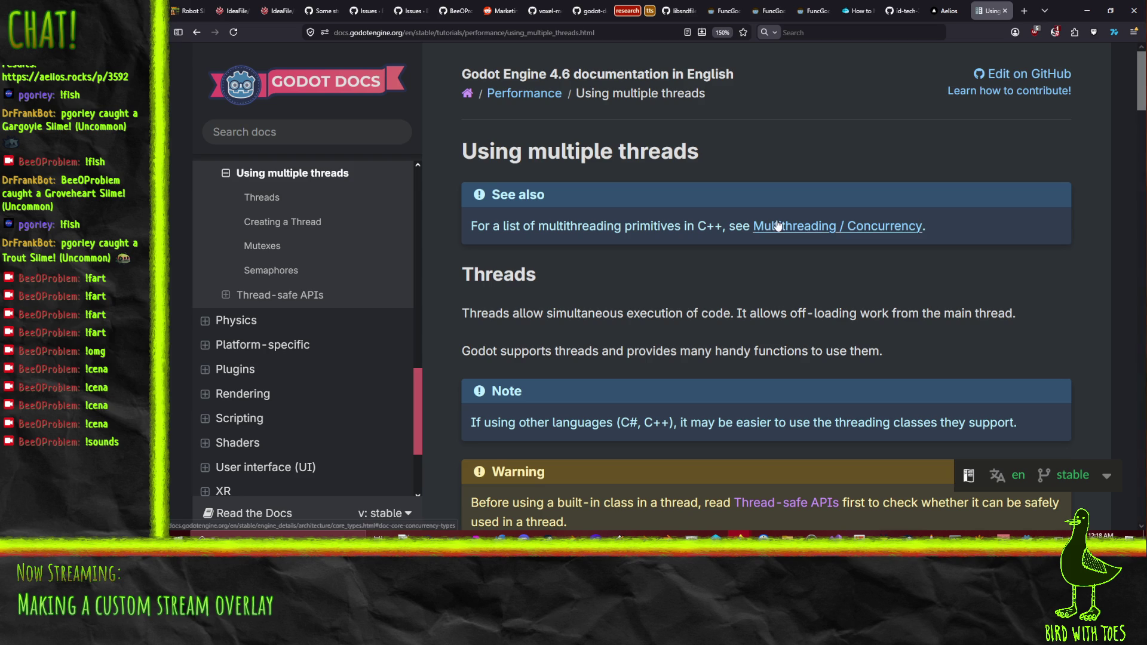
pyautogui.scroll(-3, 609, 281)
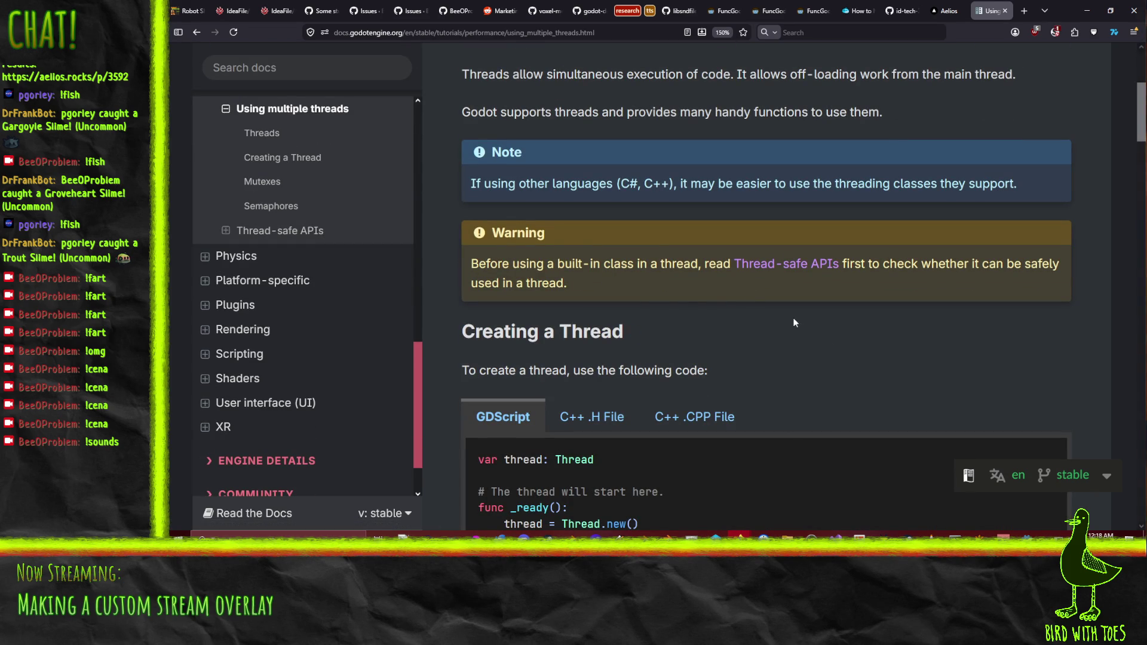
pyautogui.scroll(1, 717, 286)
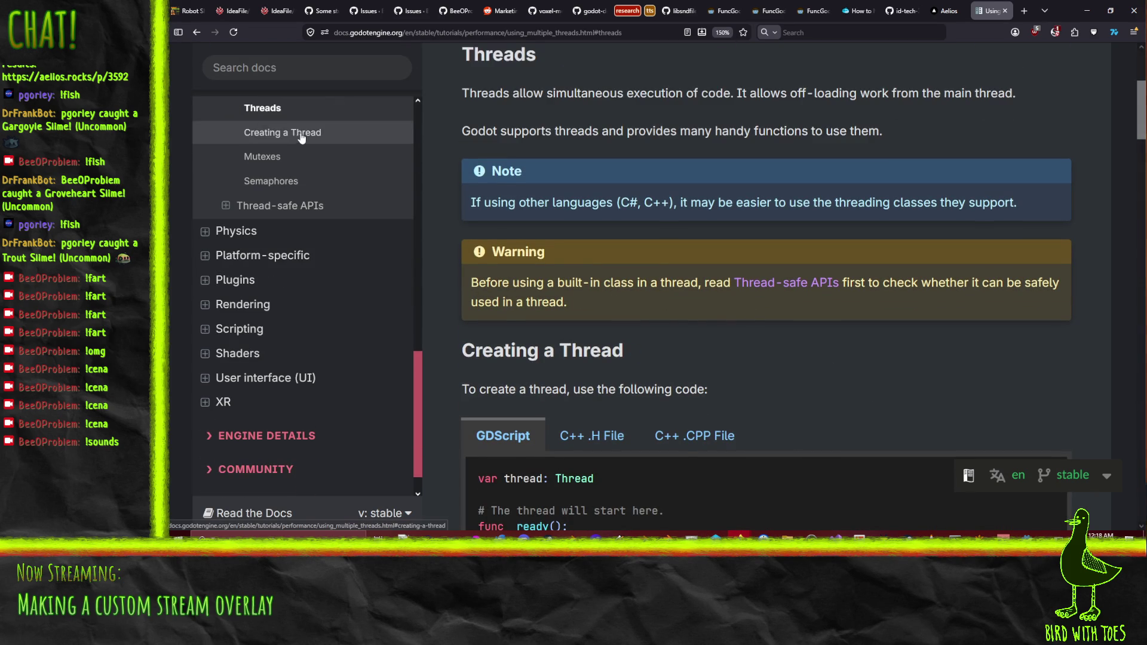
pyautogui.scroll(-6, 756, 313)
pyautogui.scroll(3, 755, 304)
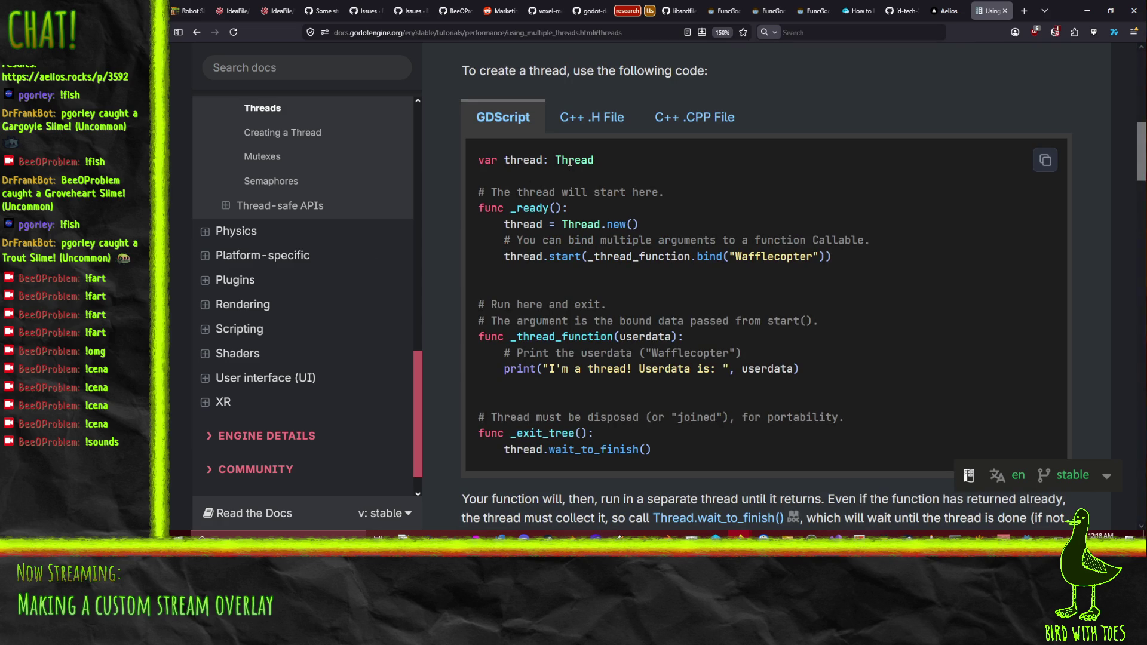
pyautogui.scroll(-5, 502, 274)
# Open the Thread.wait_to_finish() reference and read how it works.
pyautogui.click(747, 120)
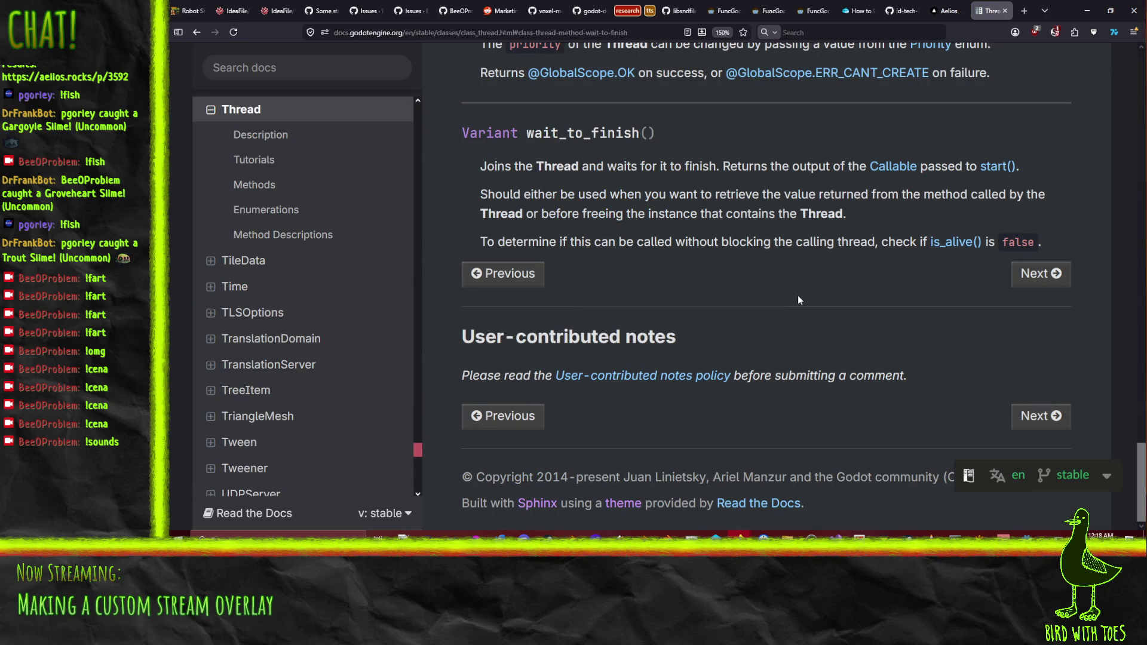
pyautogui.scroll(10, 786, 281)
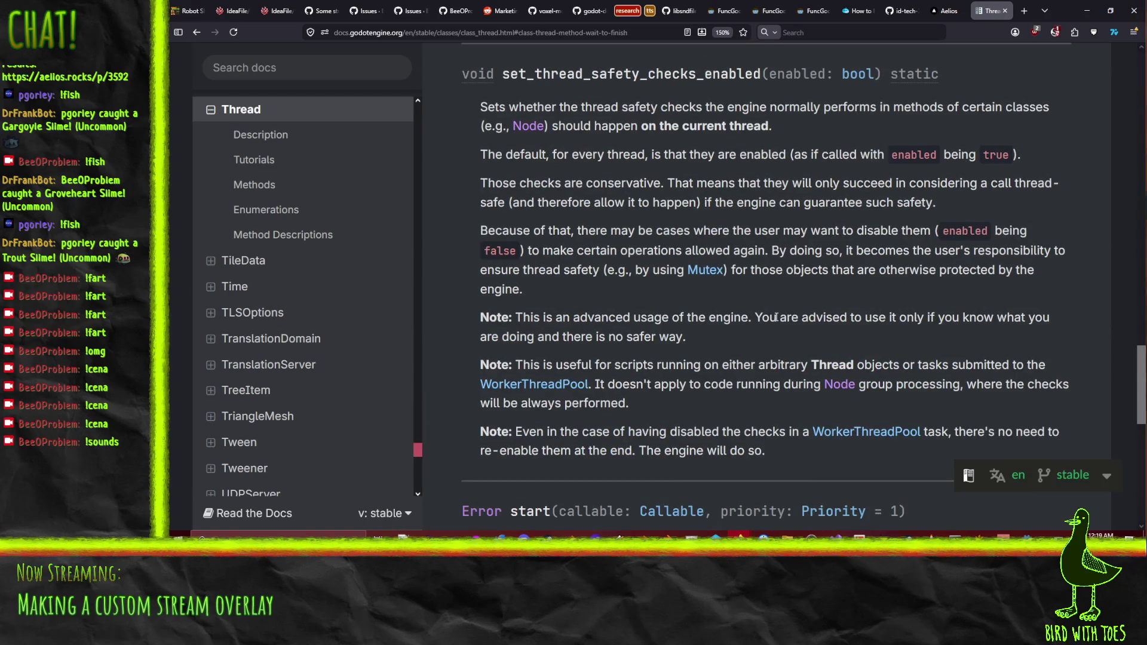
pyautogui.scroll(3, 775, 314)
pyautogui.scroll(3, 775, 314)
pyautogui.scroll(6, 760, 296)
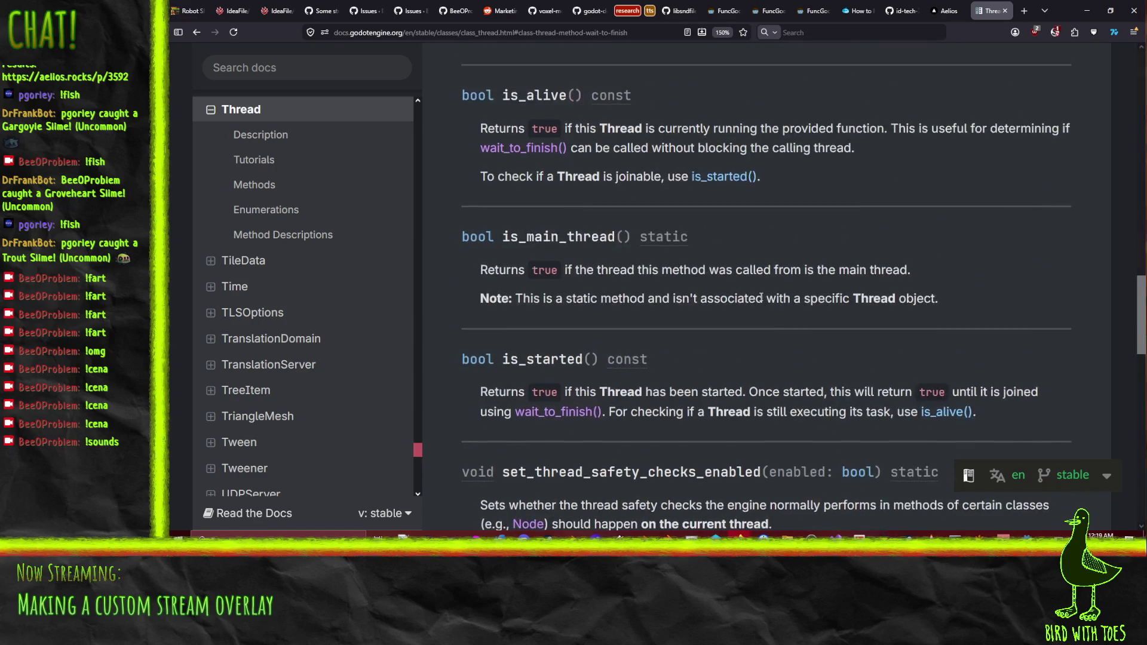
pyautogui.scroll(10, 760, 296)
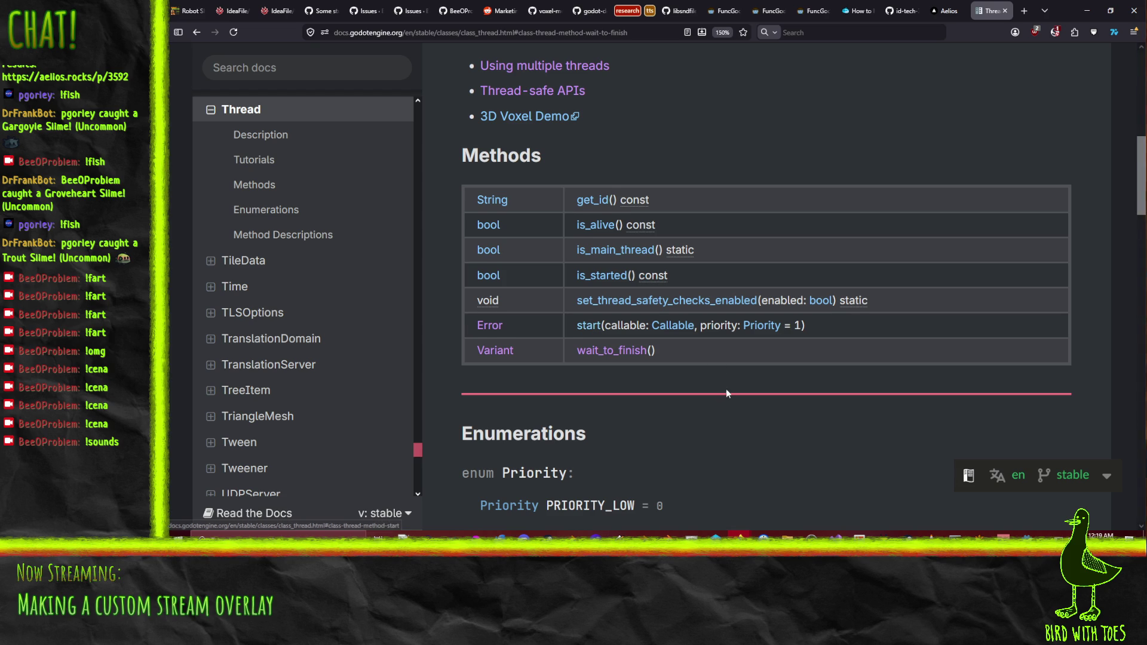
pyautogui.scroll(2, 727, 388)
pyautogui.scroll(4, 738, 314)
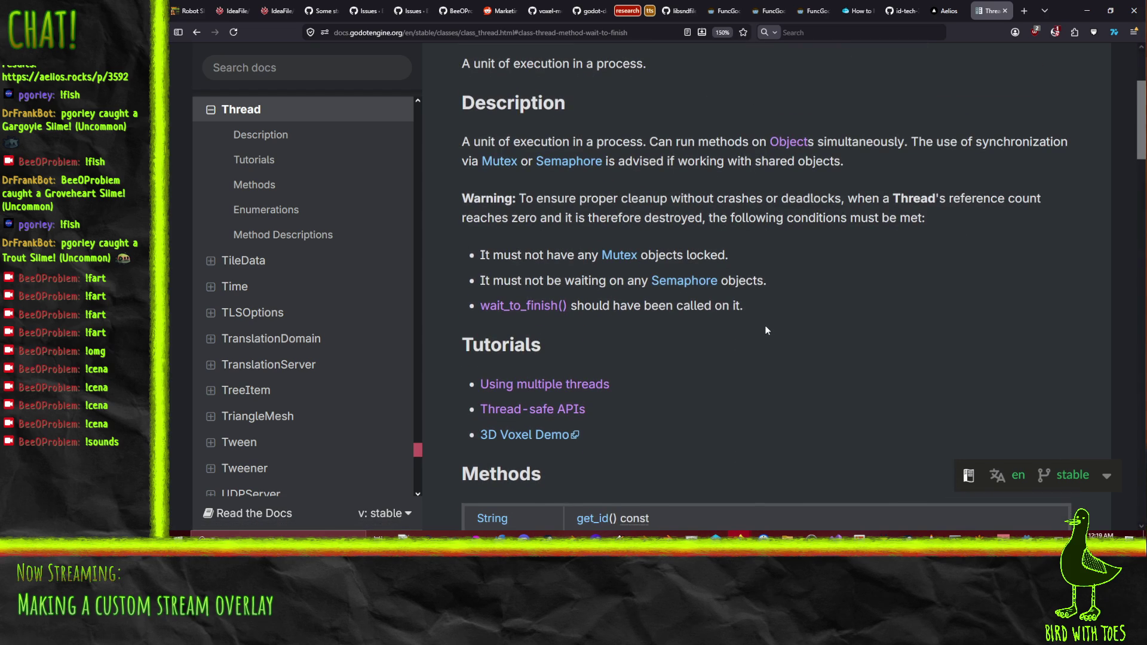
pyautogui.scroll(3, 851, 346)
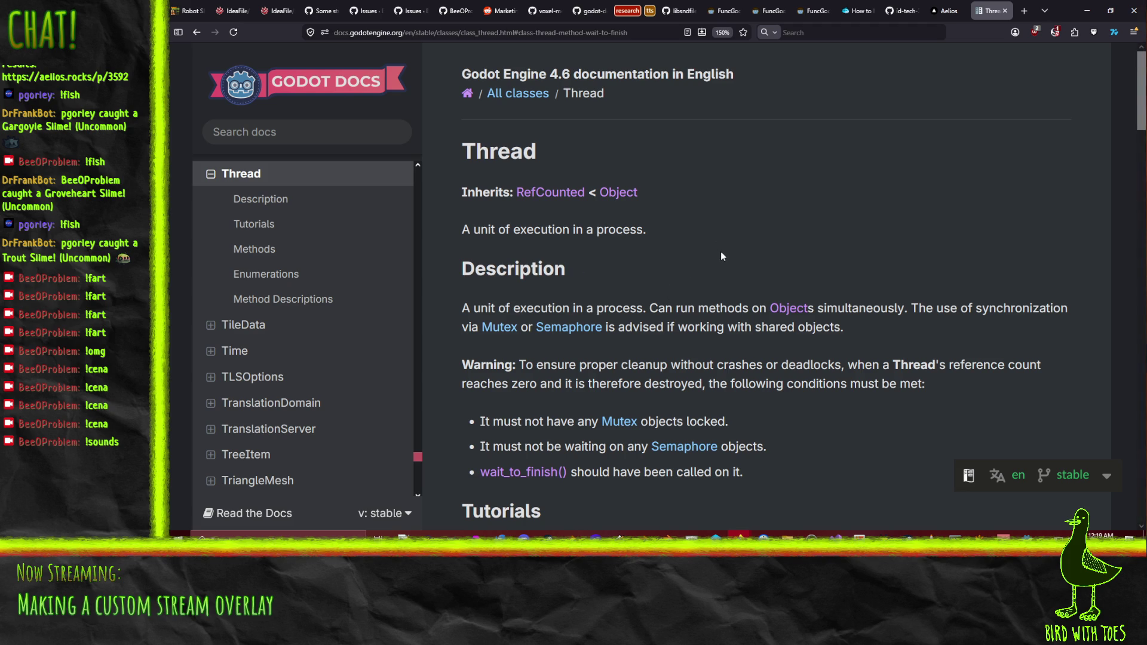
pyautogui.scroll(-5, 720, 256)
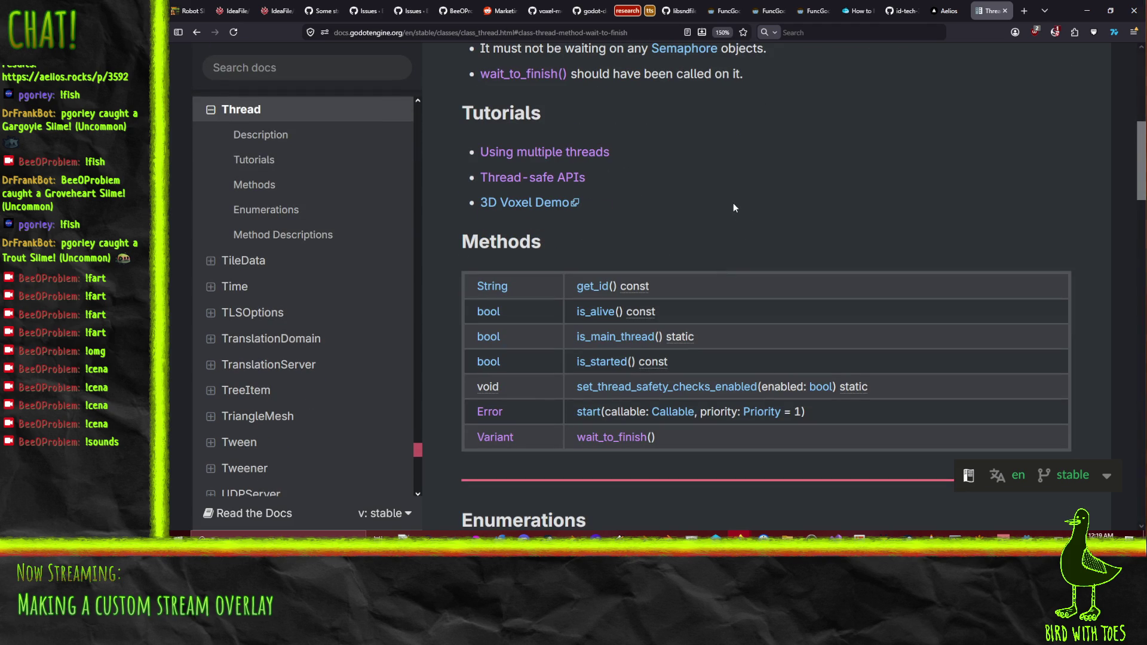
pyautogui.scroll(-5, 735, 207)
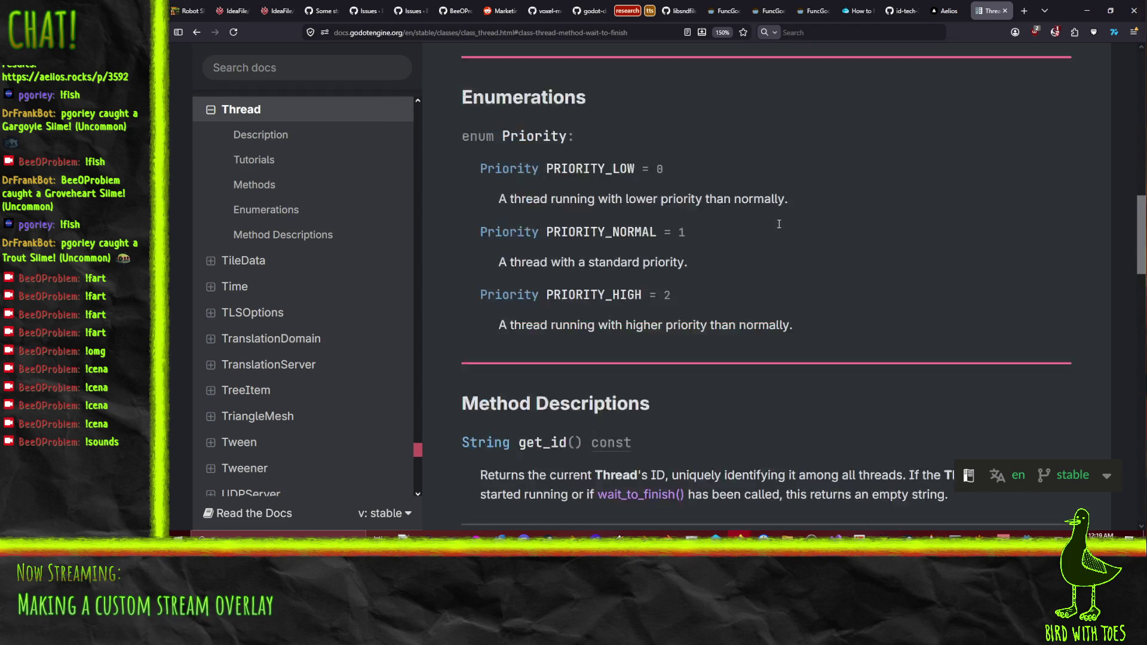
pyautogui.scroll(-4, 778, 231)
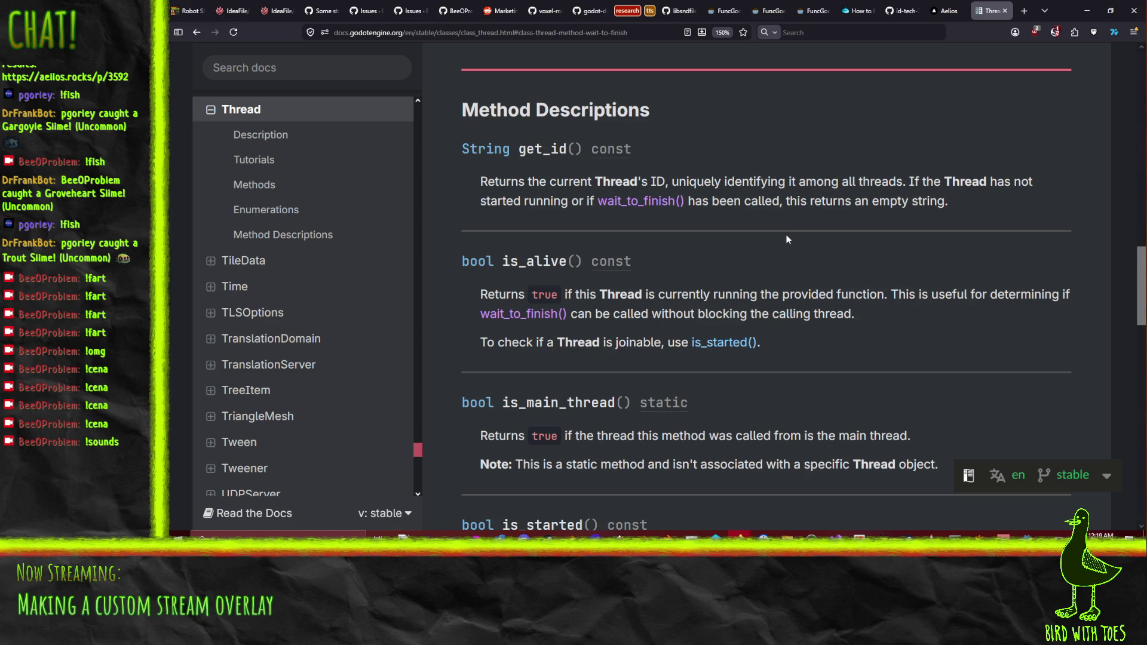
pyautogui.scroll(-5, 712, 240)
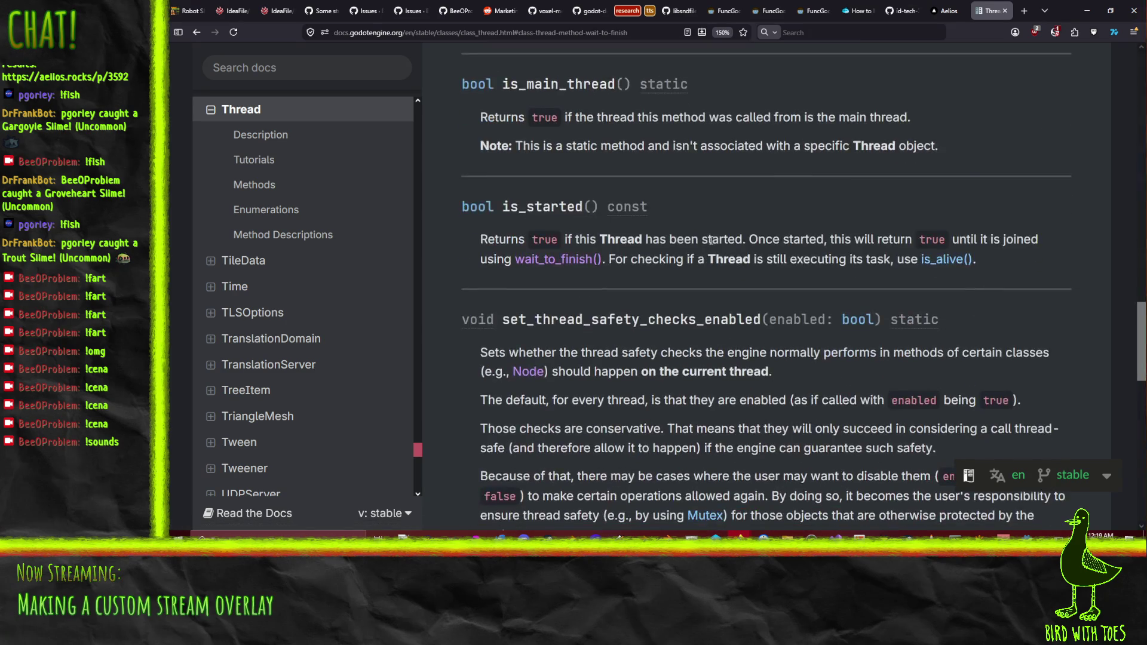
pyautogui.scroll(-5, 712, 240)
pyautogui.scroll(3, 655, 239)
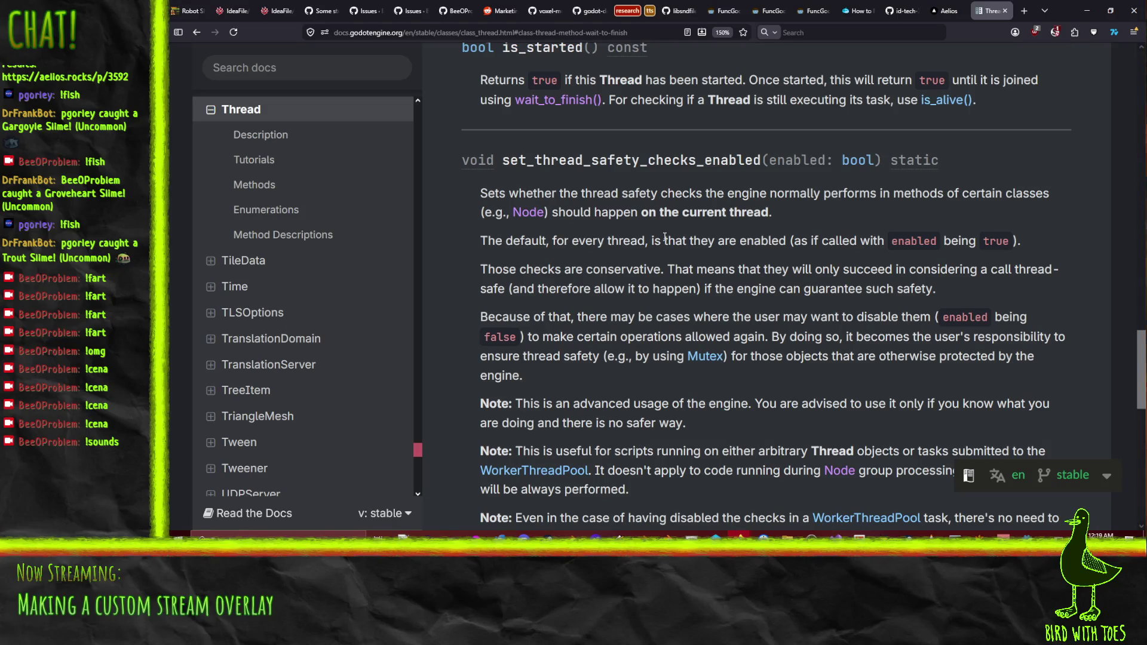
# Search the Thread page for 'terminate' and 'kill', then open a new browser tab.
pyautogui.hotkey('ctrl', 'f')
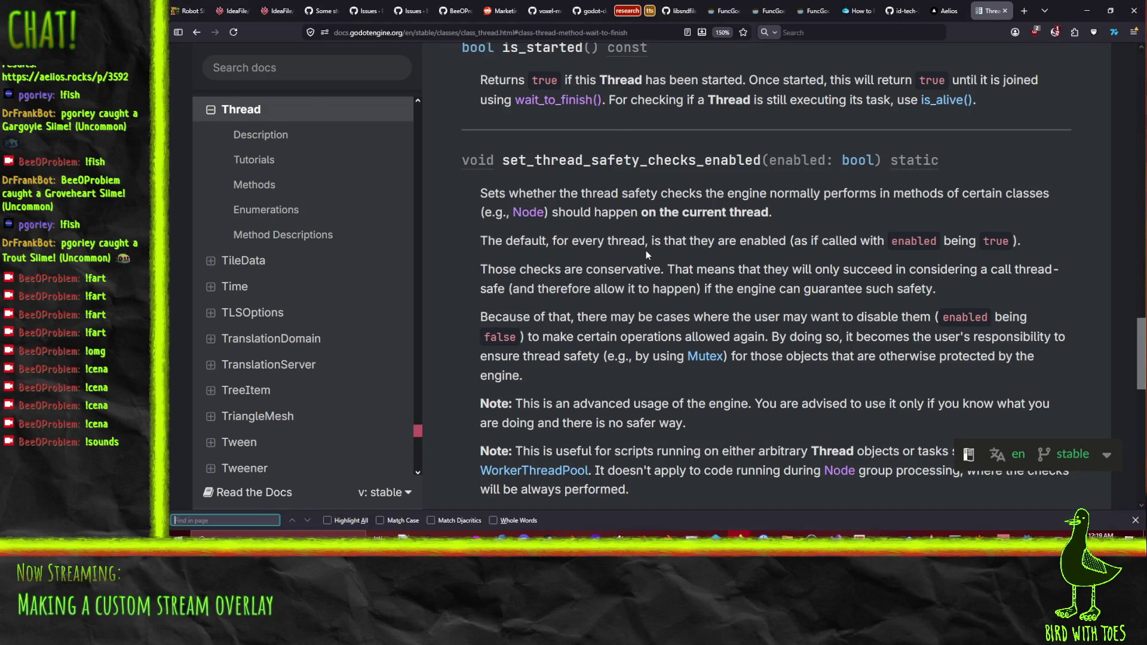
pyautogui.write('terminate')
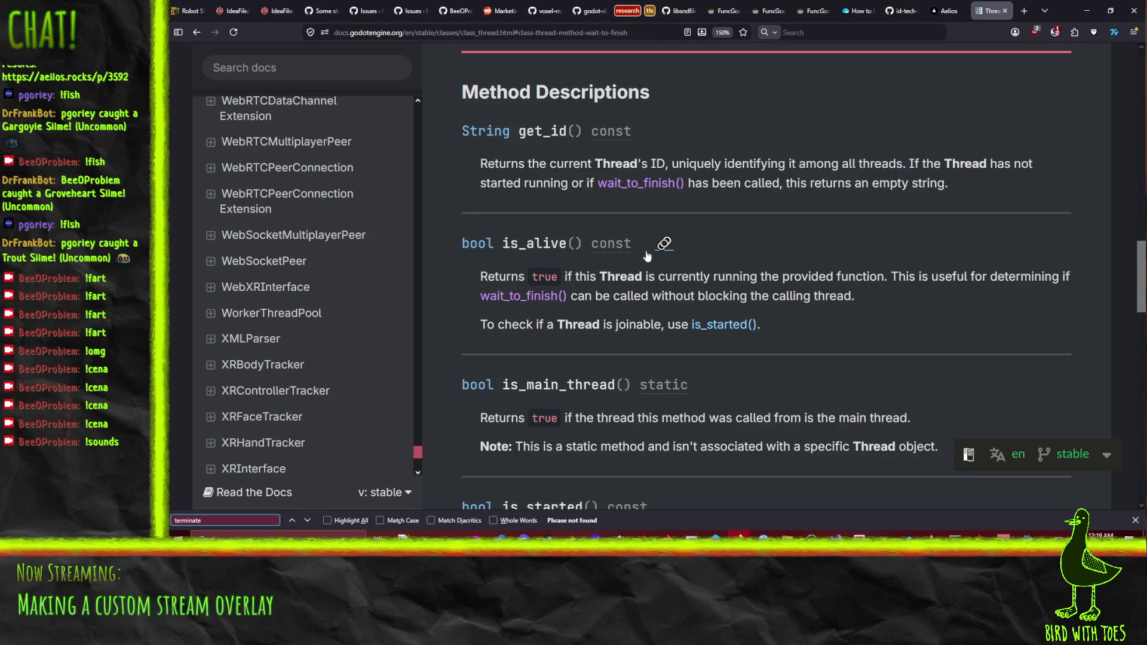
pyautogui.scroll(-9, 647, 255)
pyautogui.scroll(5, 647, 255)
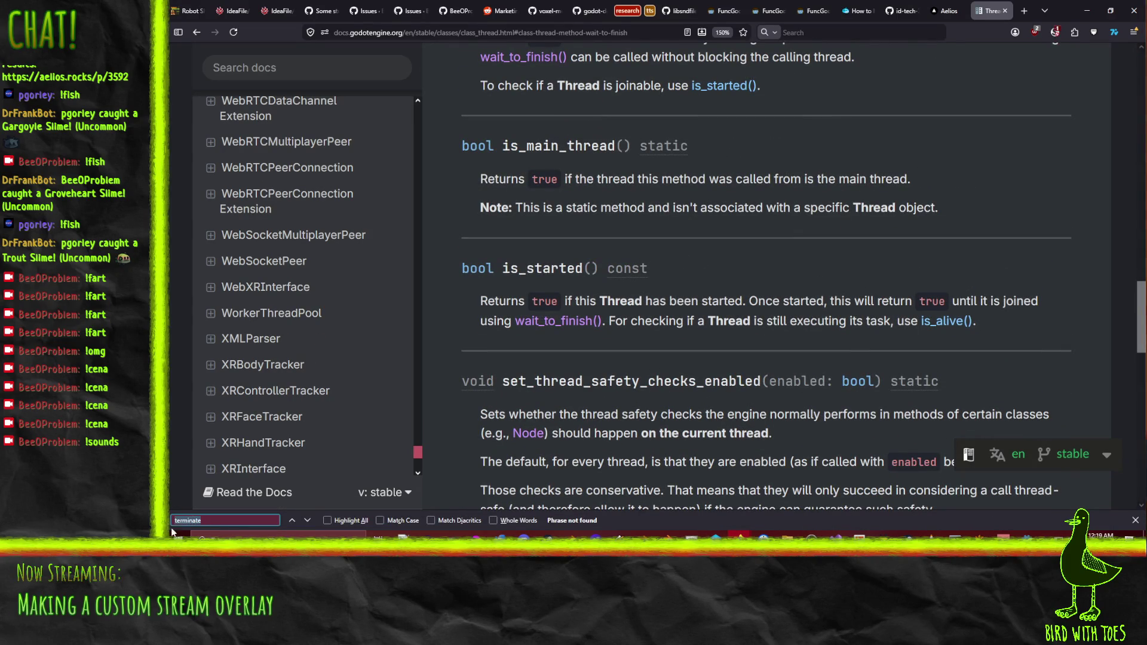
pyautogui.write('kill')
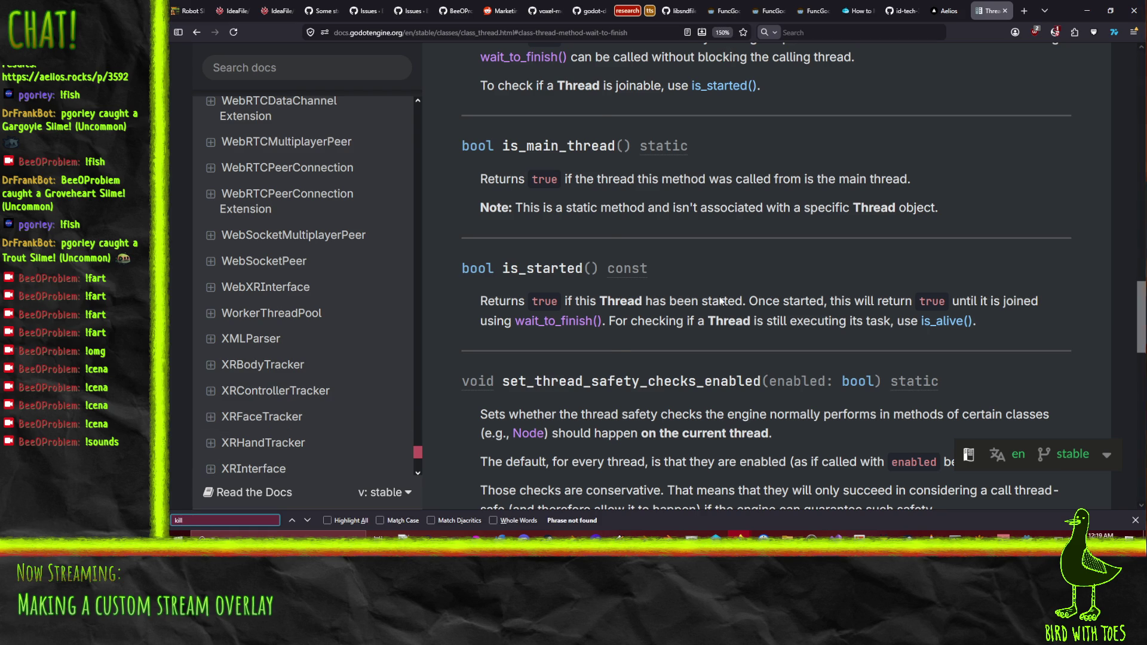
pyautogui.scroll(-5, 701, 289)
pyautogui.scroll(-3, 666, 332)
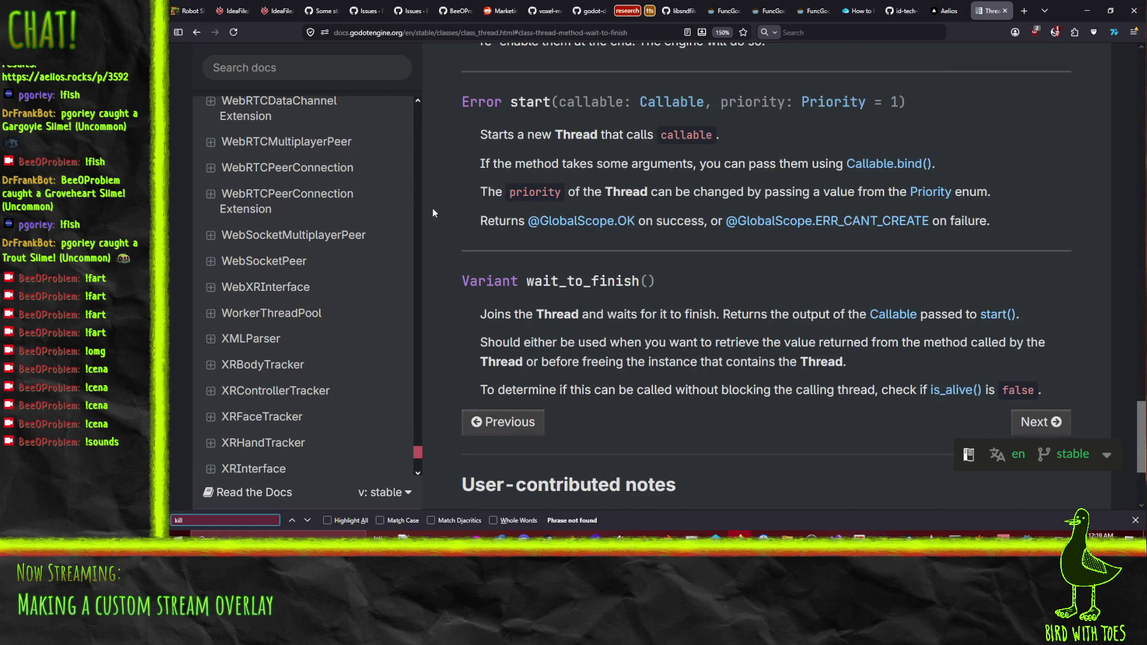
pyautogui.scroll(5, 434, 212)
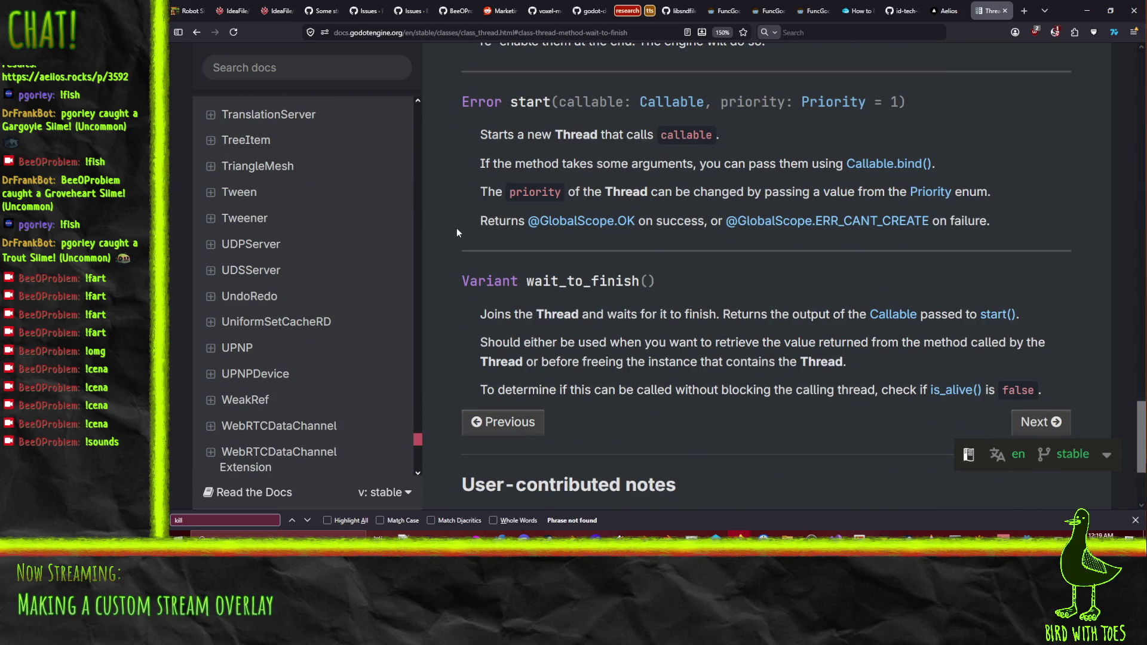
pyautogui.hotkey('ctrl', 't')
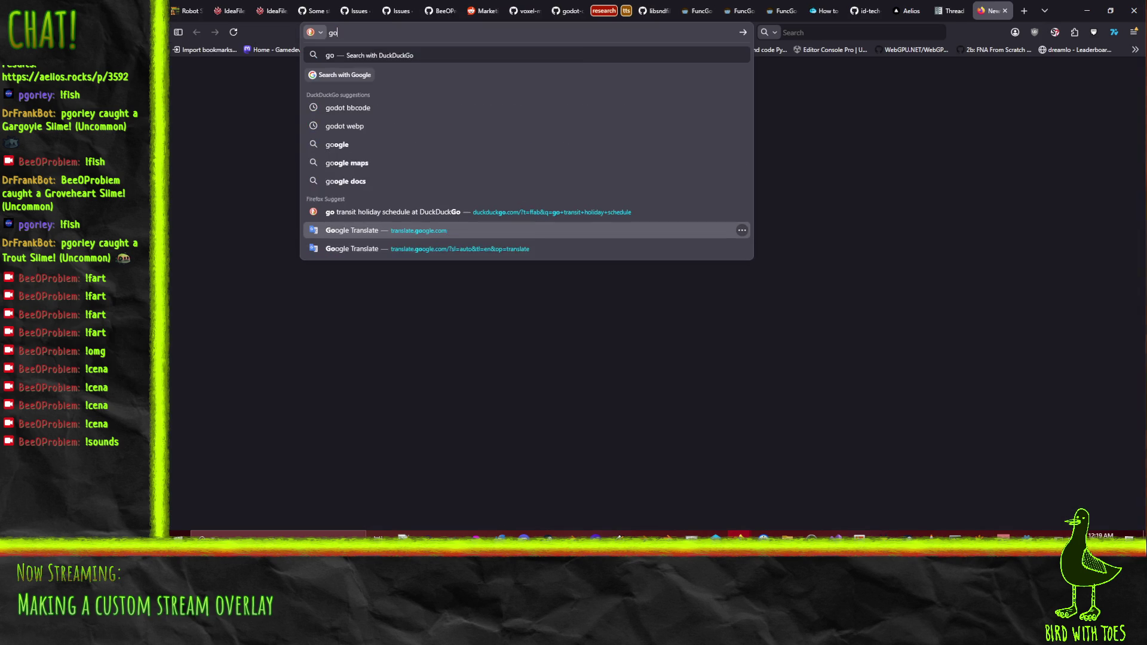
# Search 'godot kill thread' and read the Godot Forum answer about killing a thread.
pyautogui.write('dogot k')
pyautogui.hotkey('ctrl', 'a')
pyautogui.write('godot kill thread')
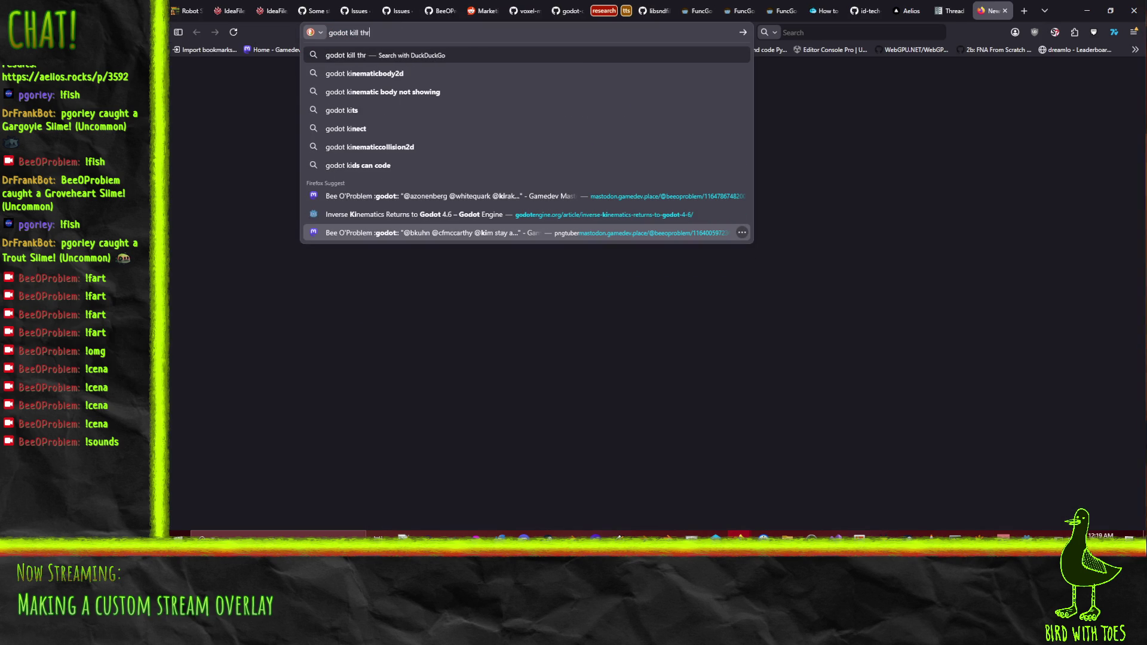
pyautogui.press('Return')
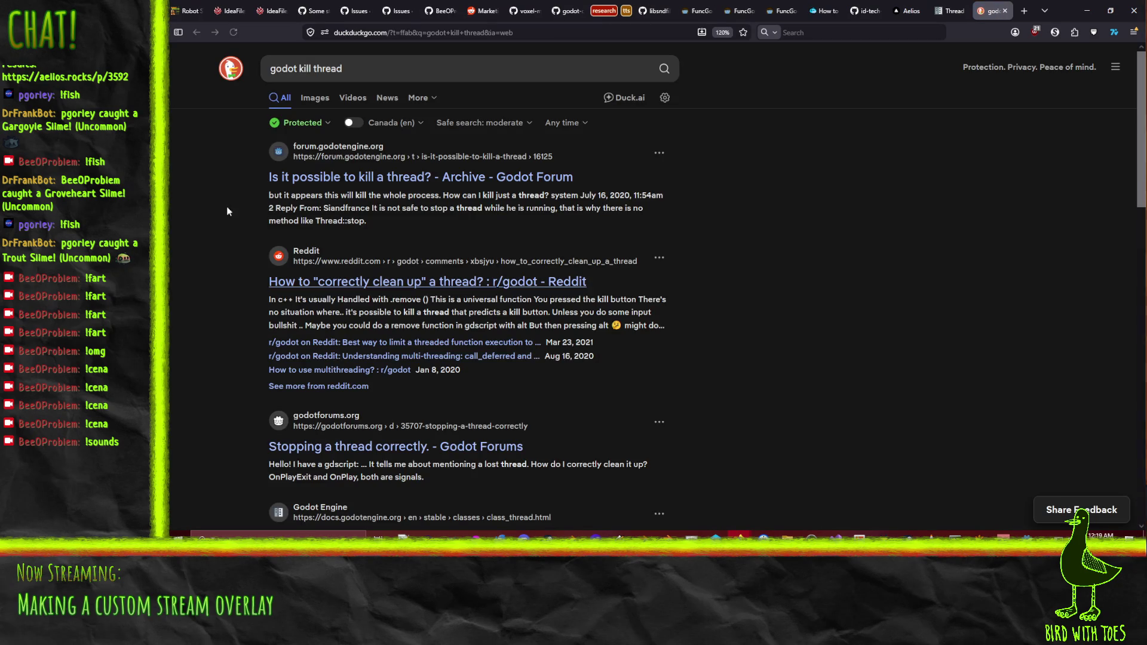
pyautogui.click(330, 187)
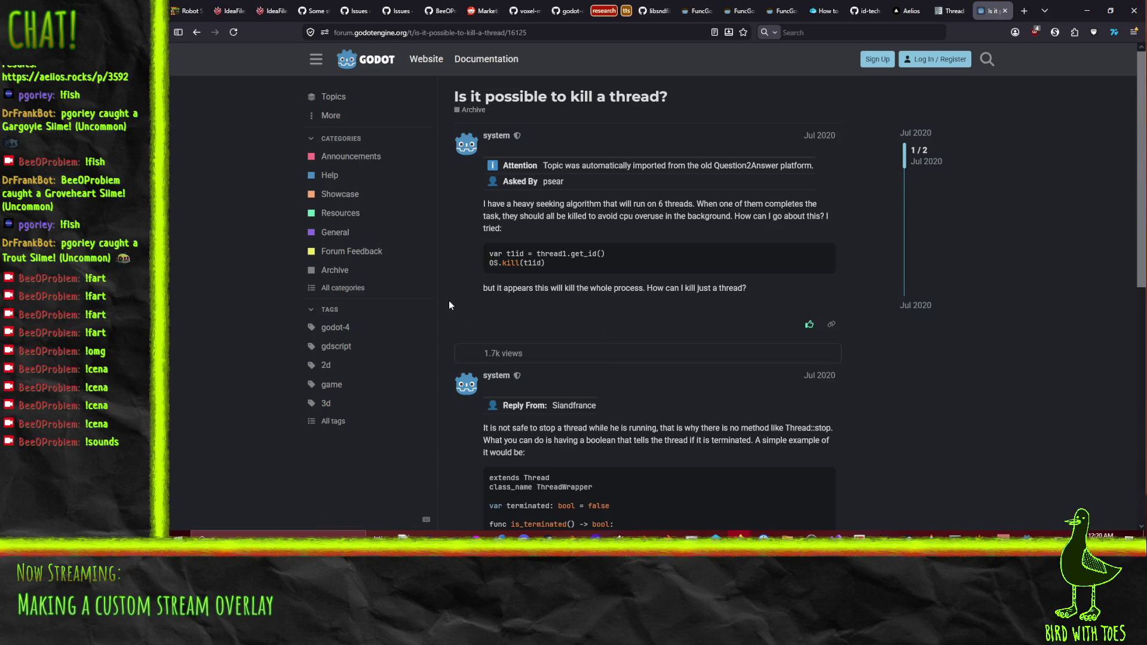
pyautogui.scroll(-3, 450, 304)
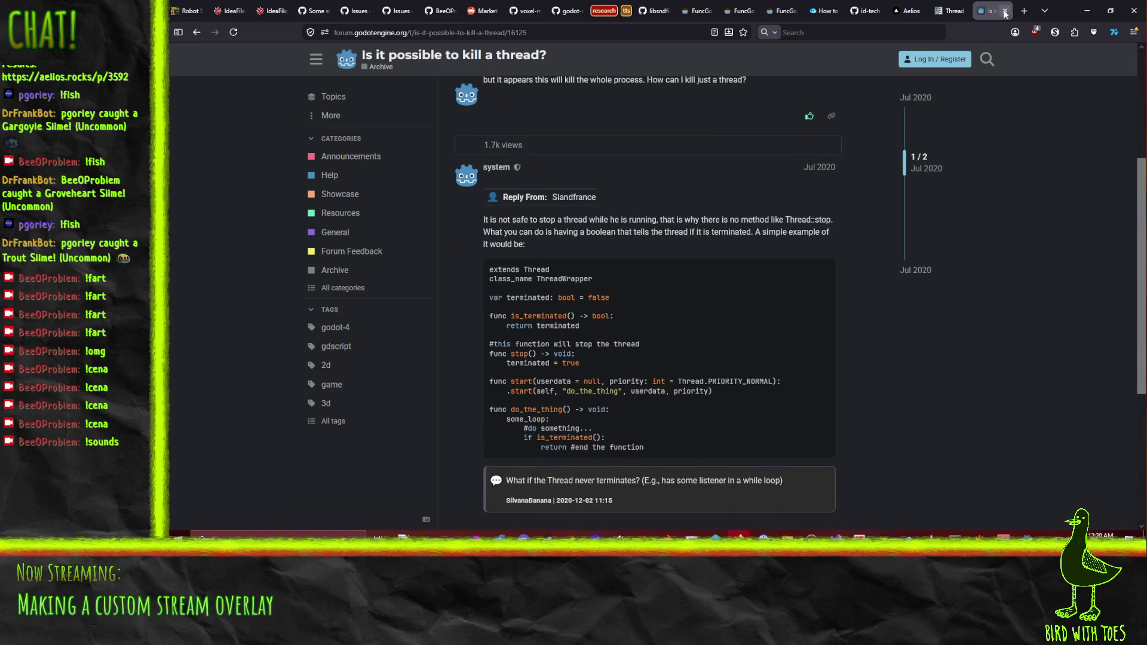
# Close the forum tab and return to music_player.gd in Godot.
pyautogui.click(1006, 11)
pyautogui.click(1087, 11)
pyautogui.click(522, 262)
pyautogui.scroll(-8, 706, 197)
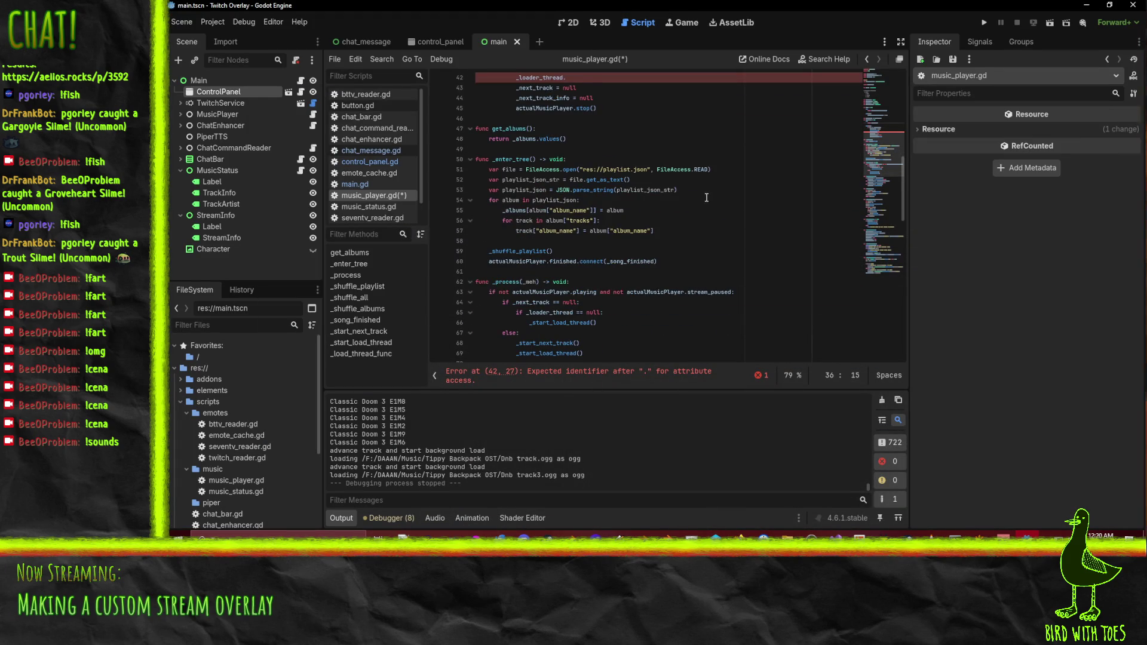
# Complete line 42 as _loader_thread.wait_to_finish() and add _loader_thread = null below it.
pyautogui.scroll(4, 693, 203)
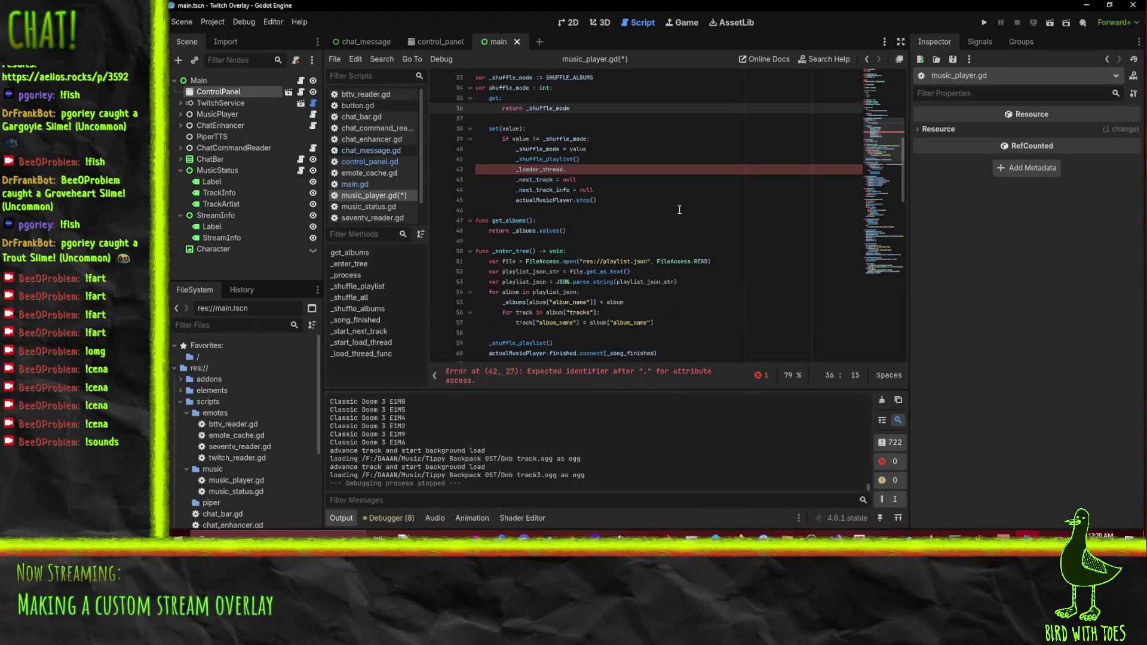
pyautogui.scroll(-2, 625, 234)
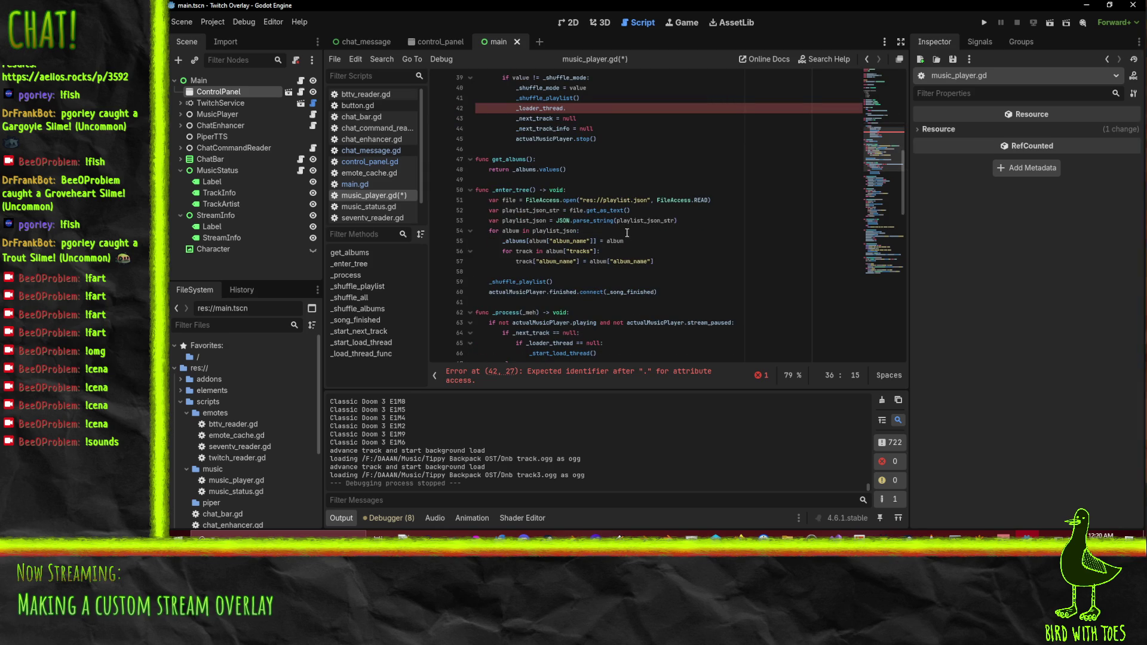
pyautogui.scroll(2, 677, 247)
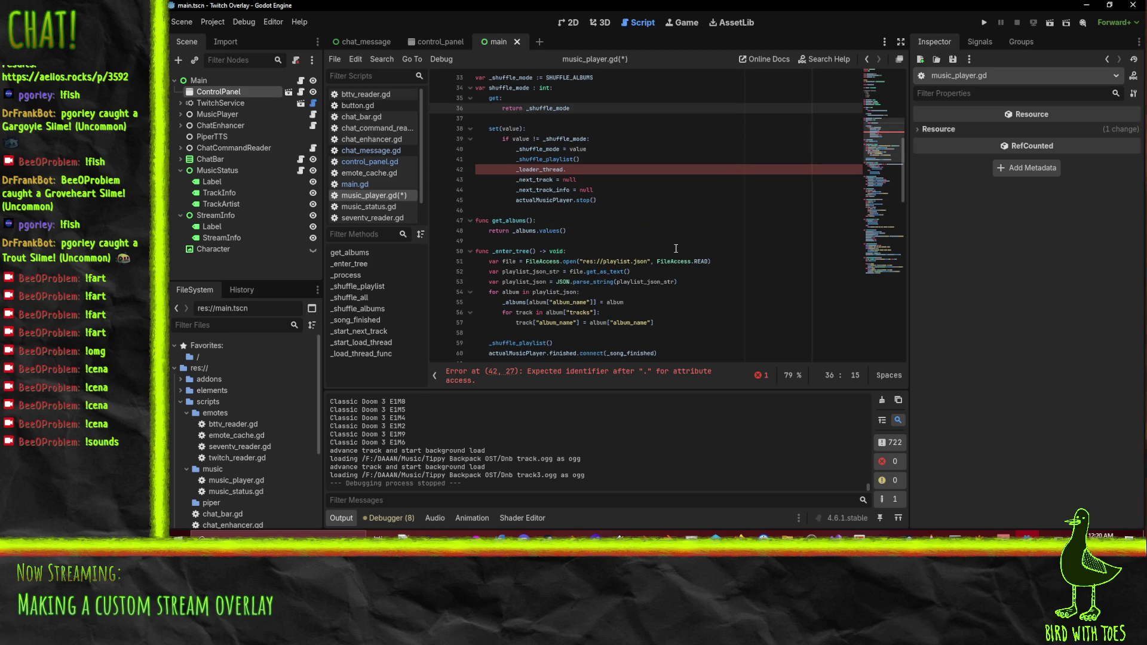
pyautogui.scroll(2, 580, 234)
pyautogui.click(580, 234)
pyautogui.write('wai')
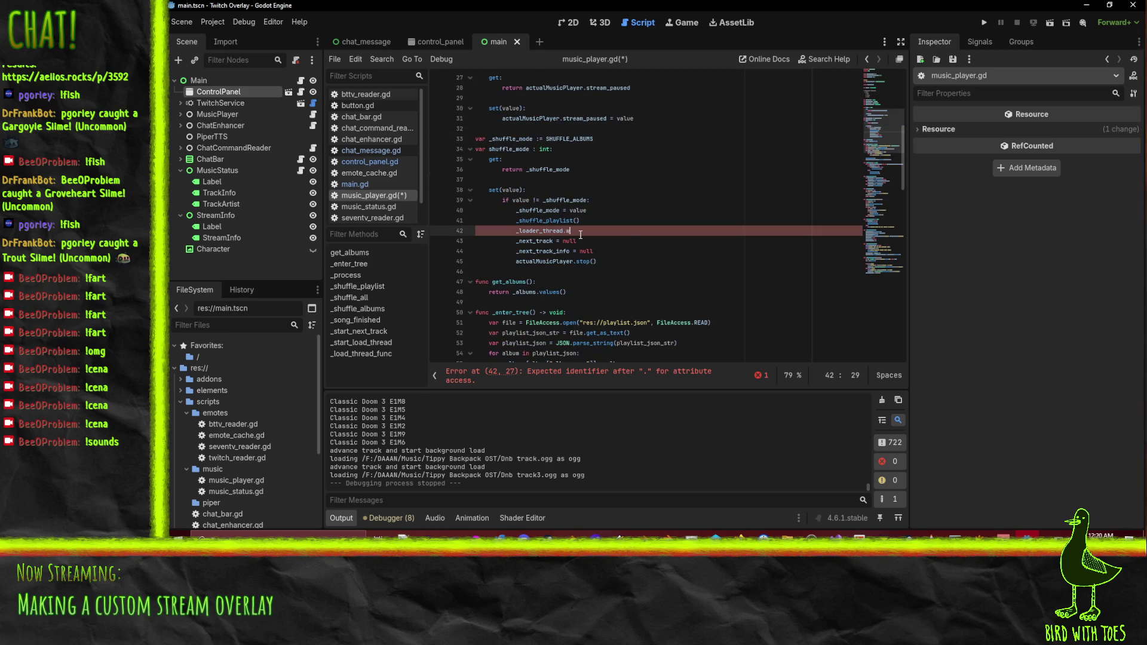
pyautogui.press('Return')
pyautogui.press('Return')
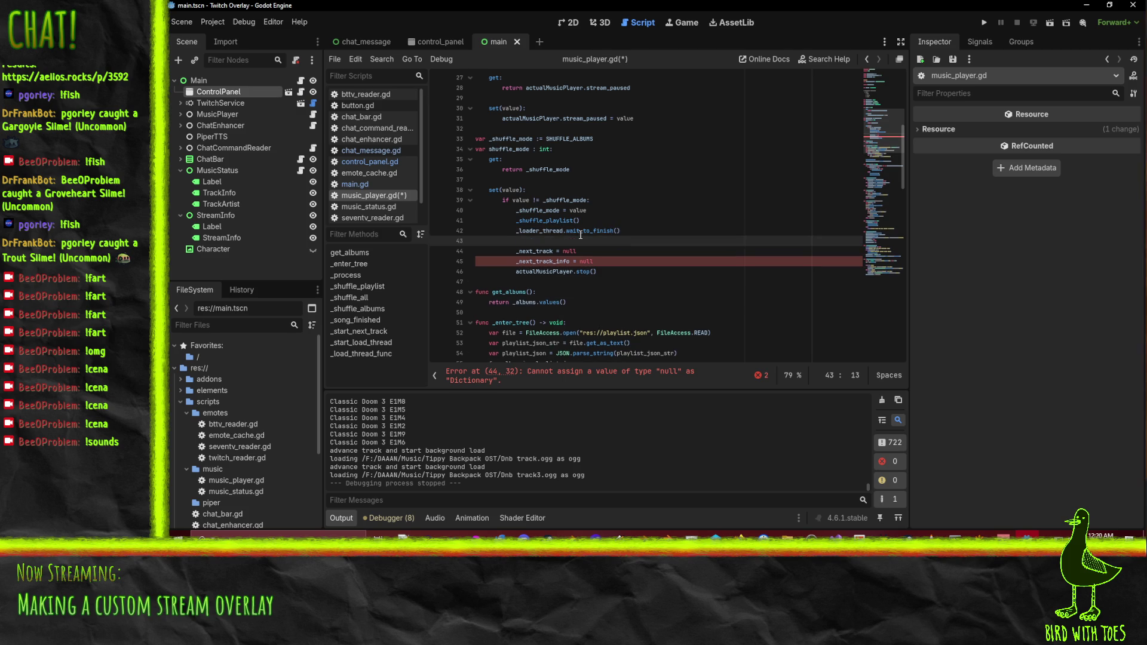
pyautogui.write('load')
pyautogui.press('Return')
pyautogui.write('= nu')
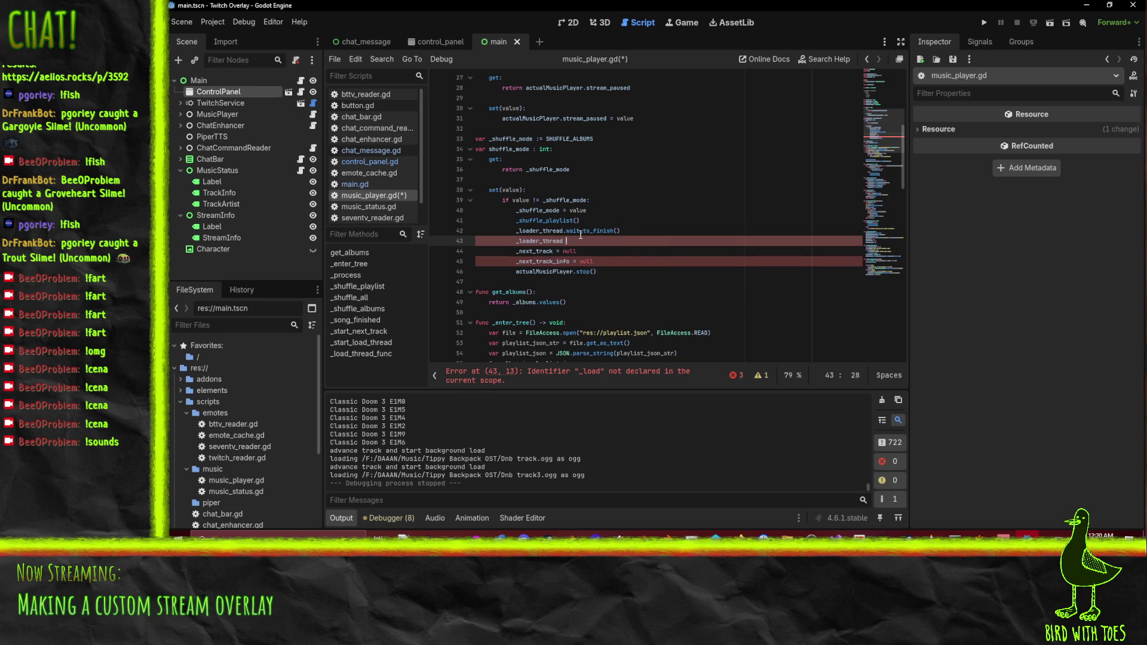
pyautogui.write('ll')
# Turn line 42 into 'if _loader_thread != null:' guarding the wait_to_finish call.
pyautogui.click(580, 233)
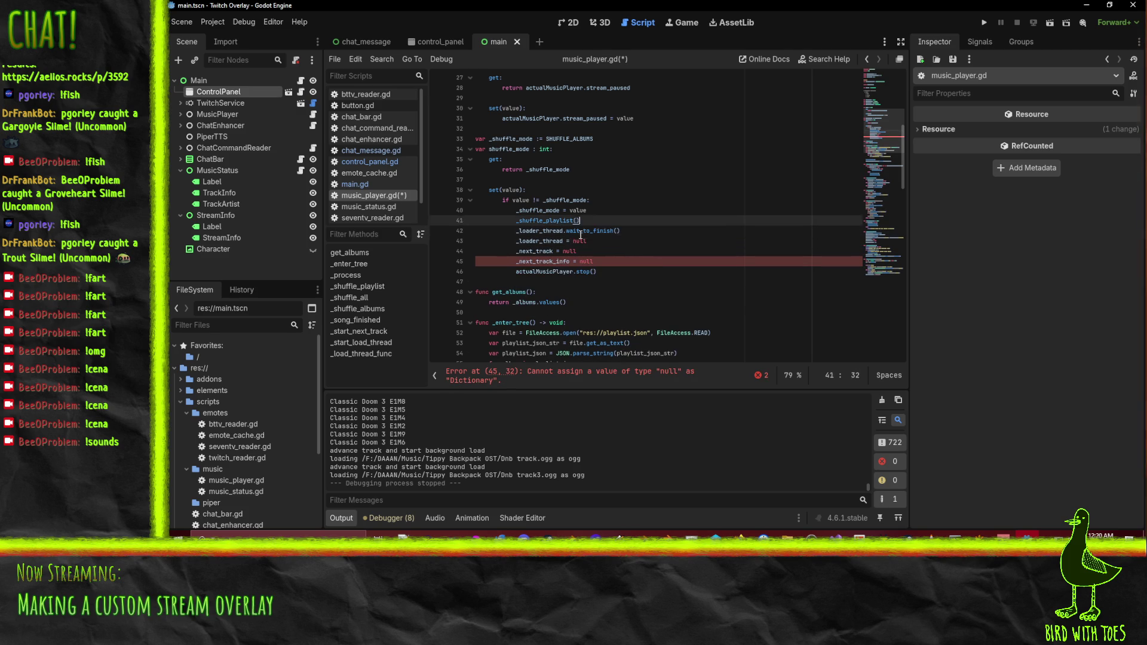
pyautogui.press('Home')
pyautogui.write('if')
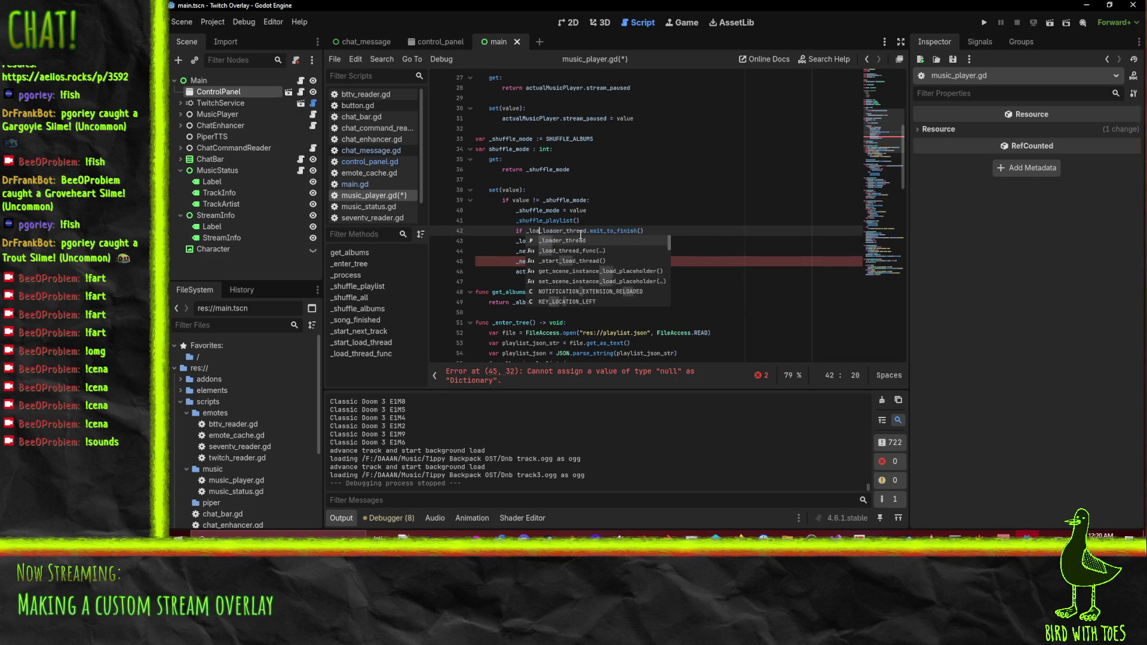
pyautogui.hotkey('ctrl', 'Right')
pyautogui.write('!= null _')
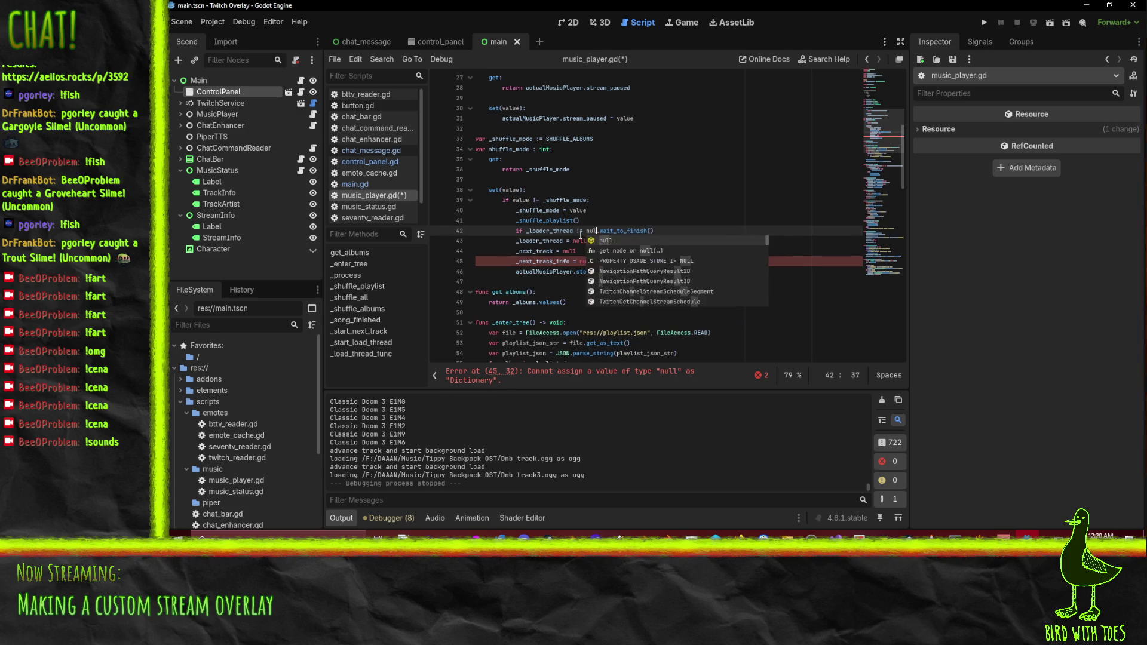
pyautogui.write('loader_thread')
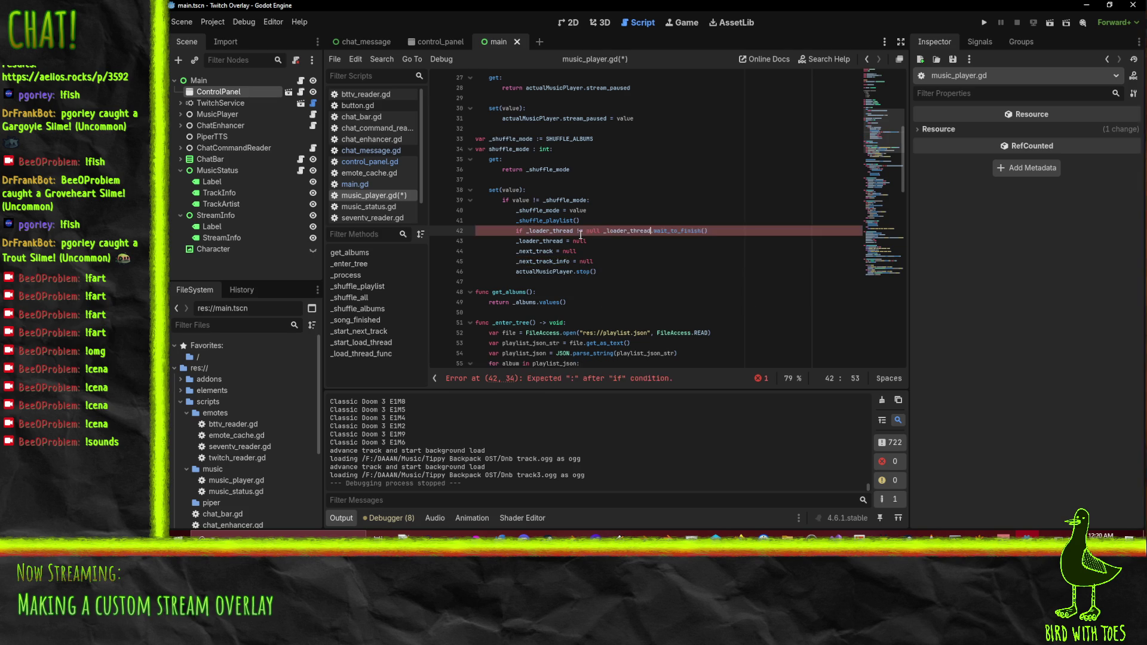
pyautogui.hotkey('ctrl', 'Left')
pyautogui.write(':')
# Indent wait_to_finish() and _loader_thread = null under the if, with a blank line above it.
pyautogui.press('Return')
pyautogui.press('Down')
pyautogui.press('Home')
pyautogui.press('Tab')
pyautogui.press('Up')
pyautogui.press('Down')
pyautogui.press('Home')
pyautogui.press('Down')
pyautogui.press('Up')
pyautogui.press('Up')
pyautogui.press('Up')
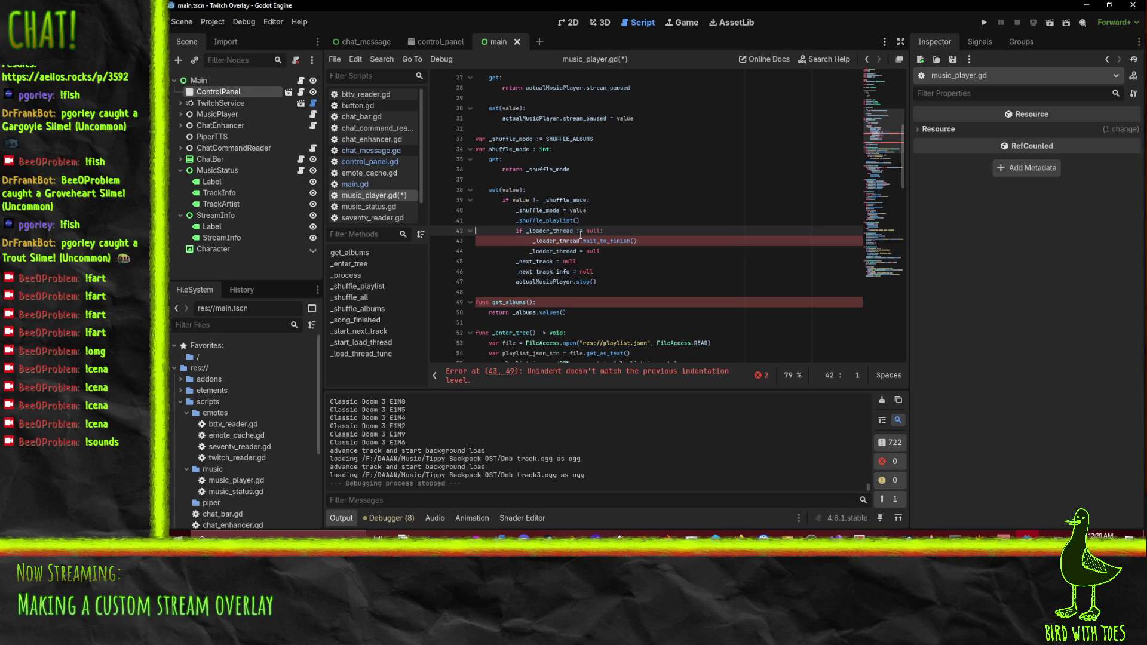
pyautogui.press('Return')
pyautogui.press('Down')
pyautogui.press('Home')
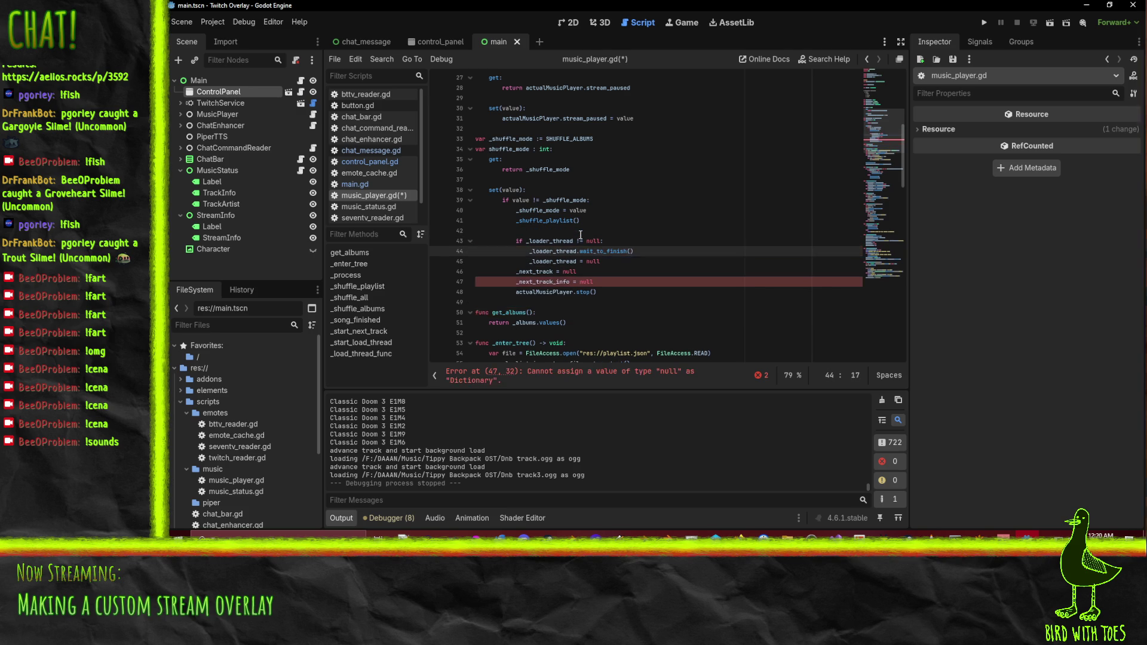
pyautogui.press('Down')
pyautogui.press('Down')
pyautogui.press('Down')
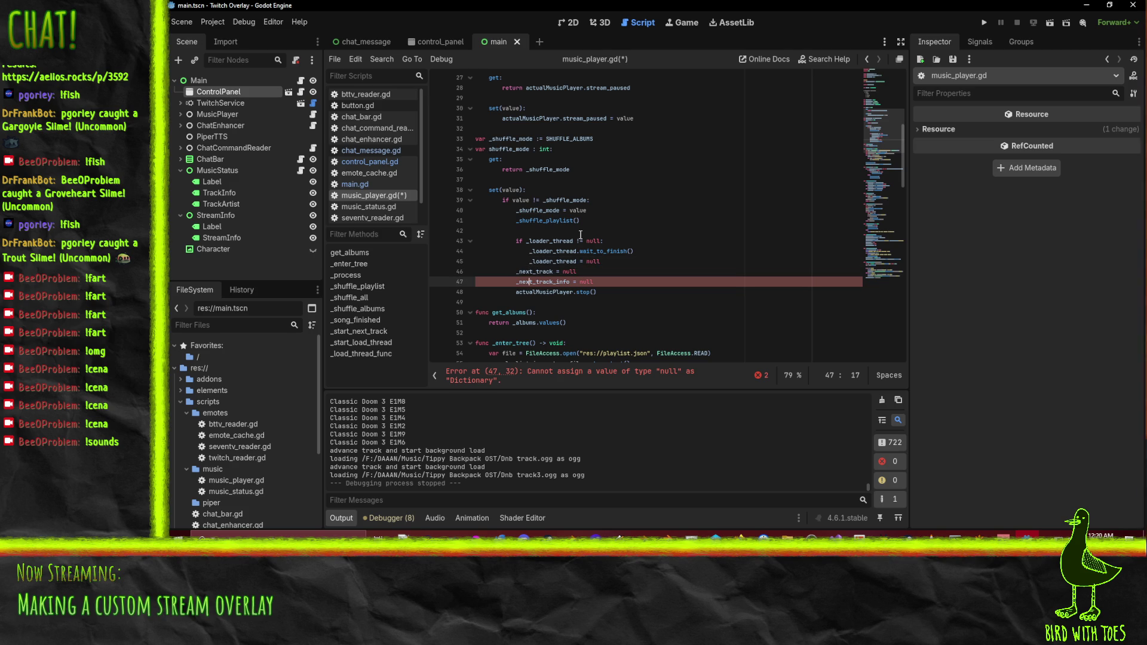
# Reset _next_track_info to an empty dictionary {} instead of null and save the script.
pyautogui.doubleClick(585, 282)
pyautogui.write('{')
pyautogui.hotkey('ctrl', 's')
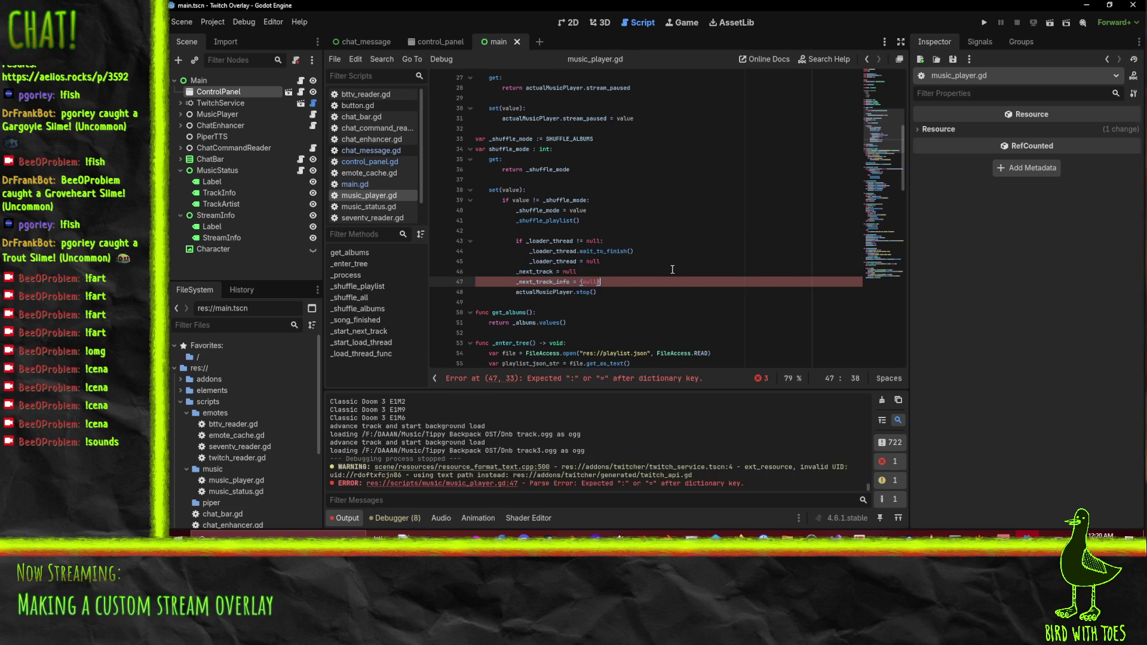
pyautogui.press('BackSpace')
pyautogui.hotkey('ctrl', 's')
# Relaunch the overlay project to test the updated shuffle_mode setter.
pyautogui.click(671, 239)
pyautogui.click(530, 227)
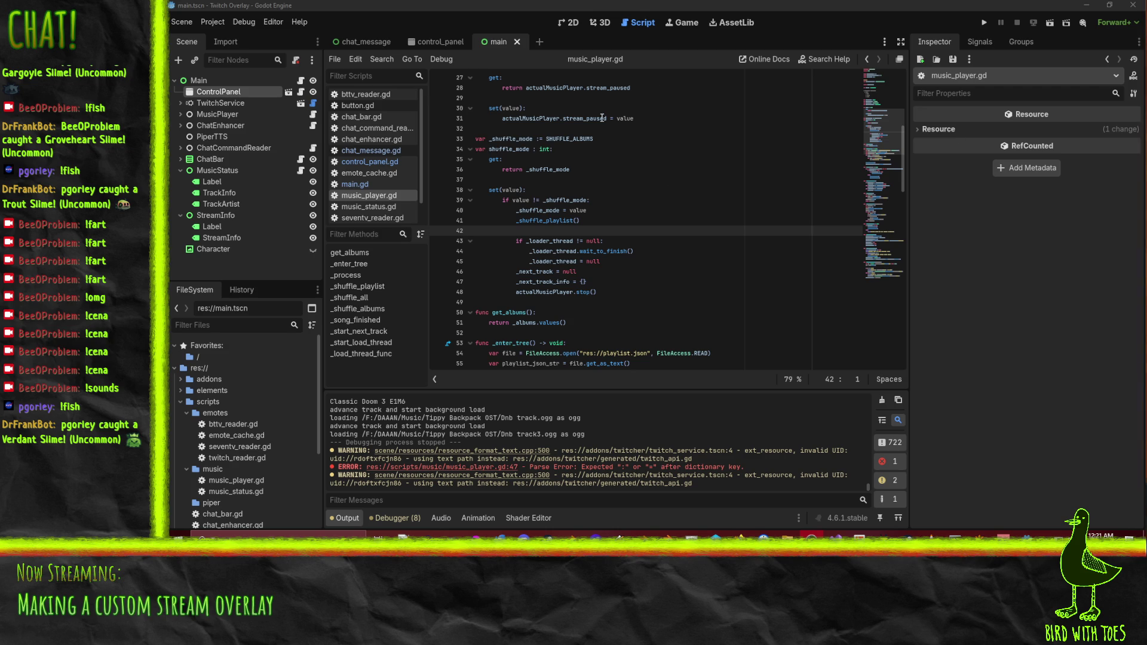
pyautogui.click(984, 22)
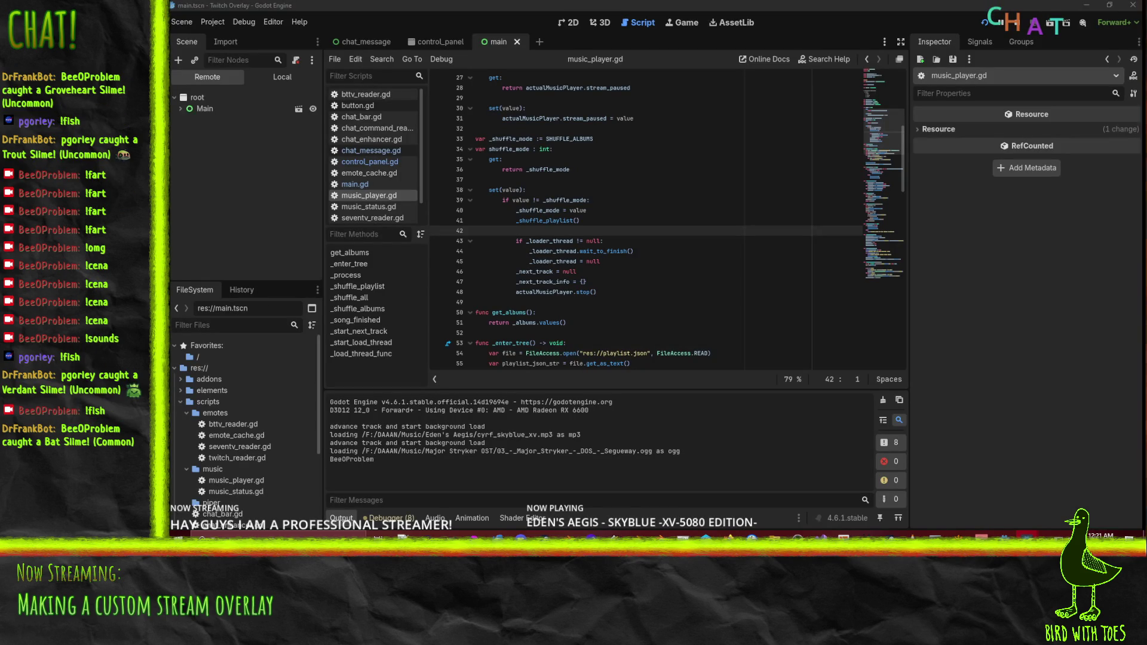
# Switch the running overlay's music to Shuffle Tracks Within Albums and bring up OBS's NewOverlay properties.
pyautogui.moveTo(1063, 158); pyautogui.dragTo(703, 160)
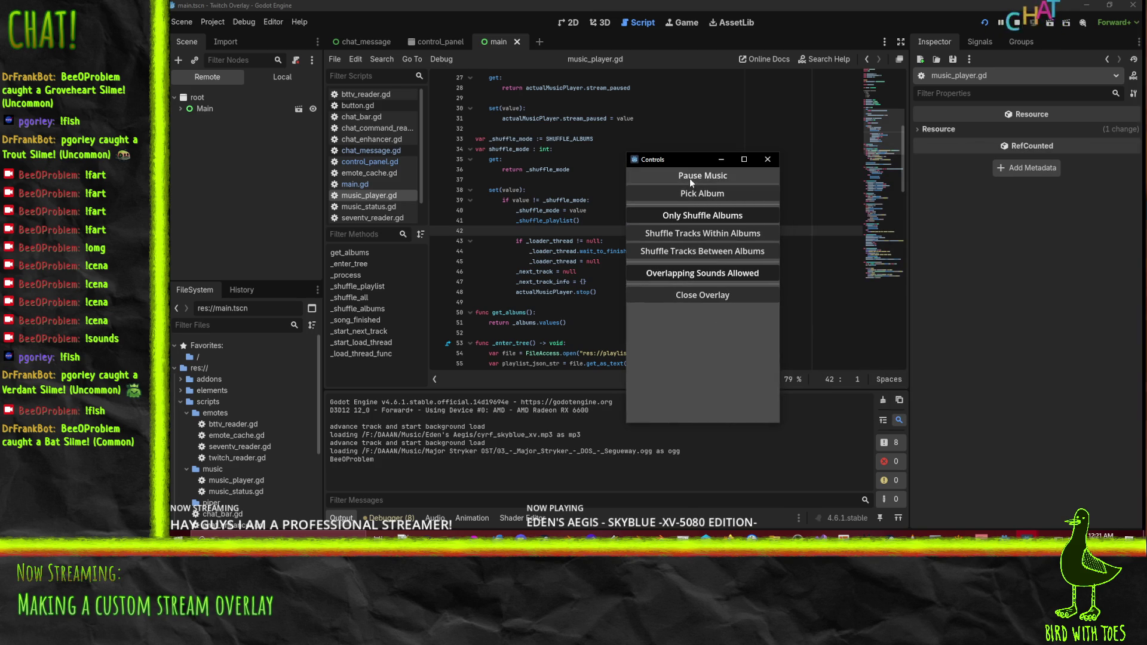
pyautogui.click(698, 256)
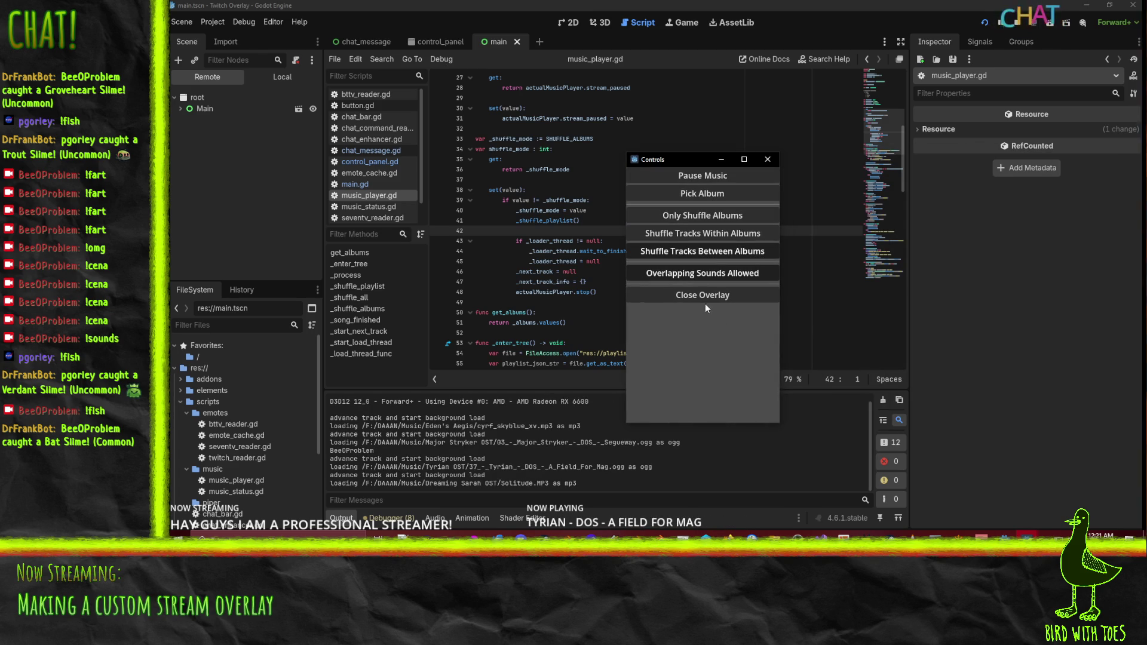
pyautogui.click(713, 235)
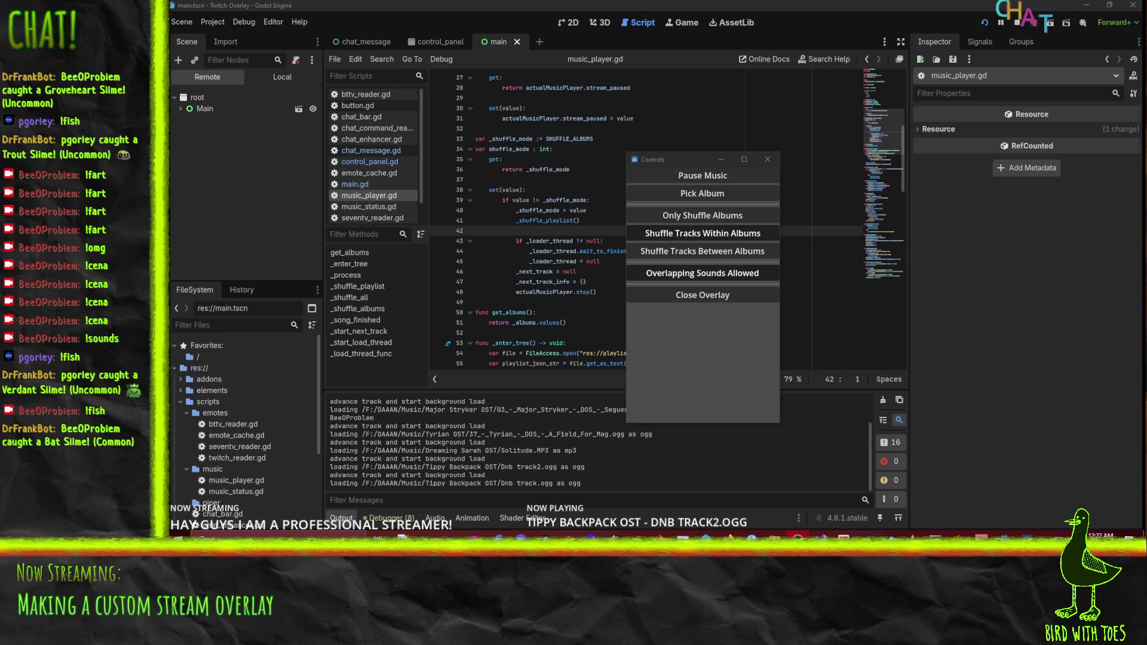
pyautogui.moveTo(1146, 36)
pyautogui.mouseDown()
pyautogui.moveTo(359, 36)
pyautogui.moveTo(382, 39)
pyautogui.moveTo(290, 20)
pyautogui.moveTo(299, 17)
pyautogui.mouseUp()
pyautogui.click(378, 275)
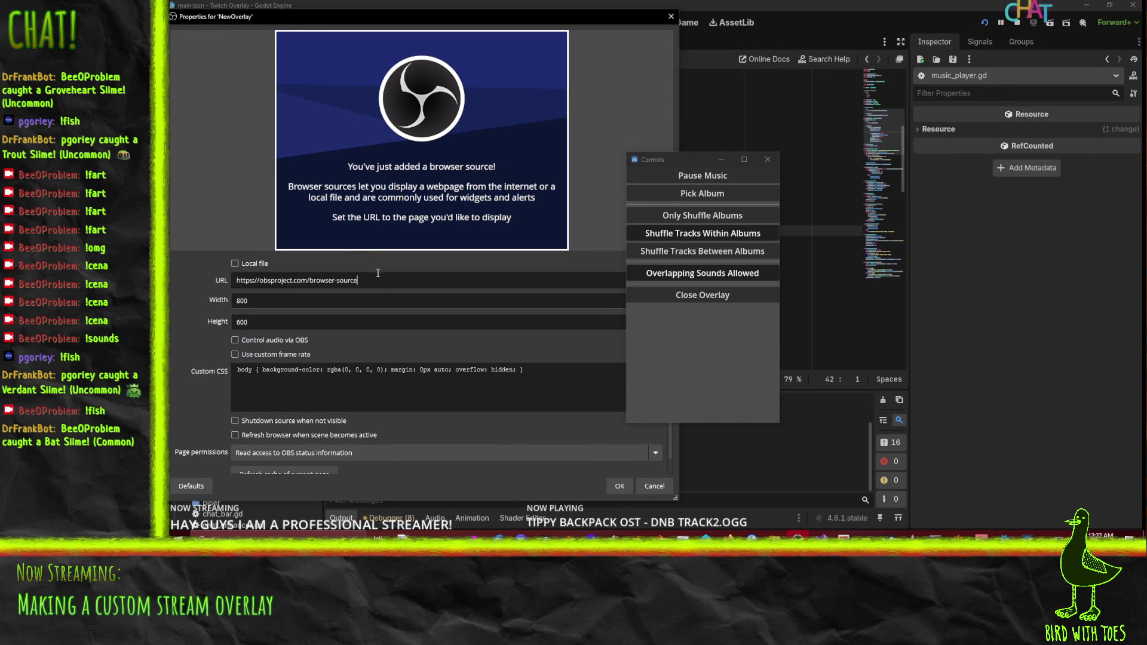
# Review the NewOverlay browser source's URL, size and CSS settings, then cancel without applying changes.
pyautogui.scroll(-1, 358, 299)
pyautogui.scroll(1, 316, 299)
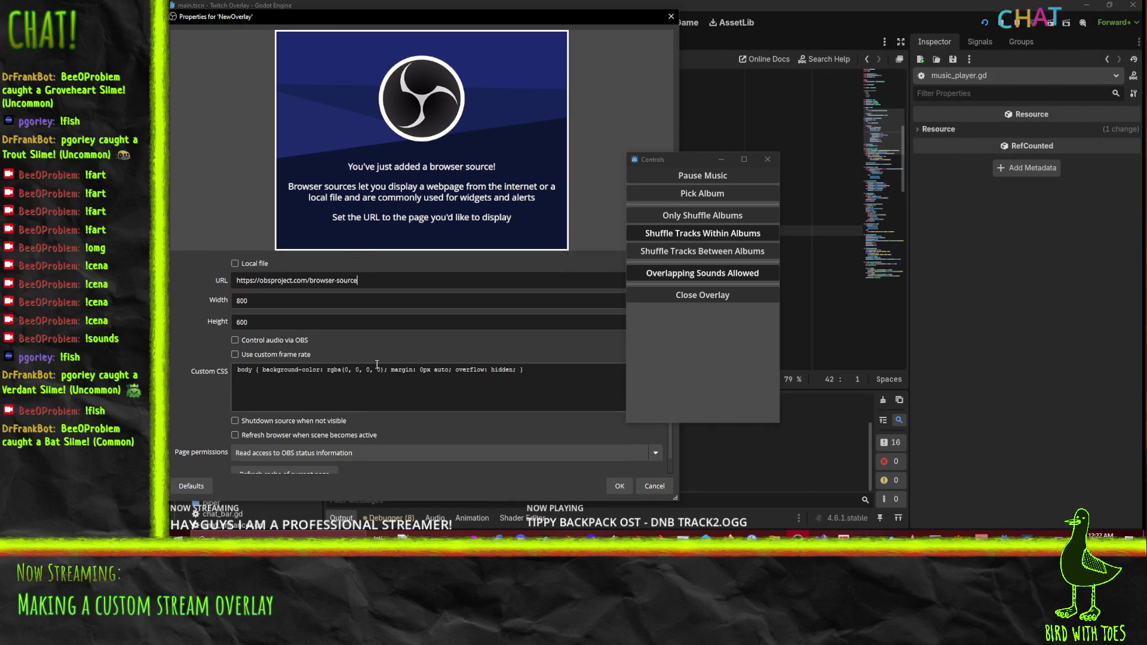
pyautogui.moveTo(681, 159); pyautogui.dragTo(855, 146)
pyautogui.click(410, 274)
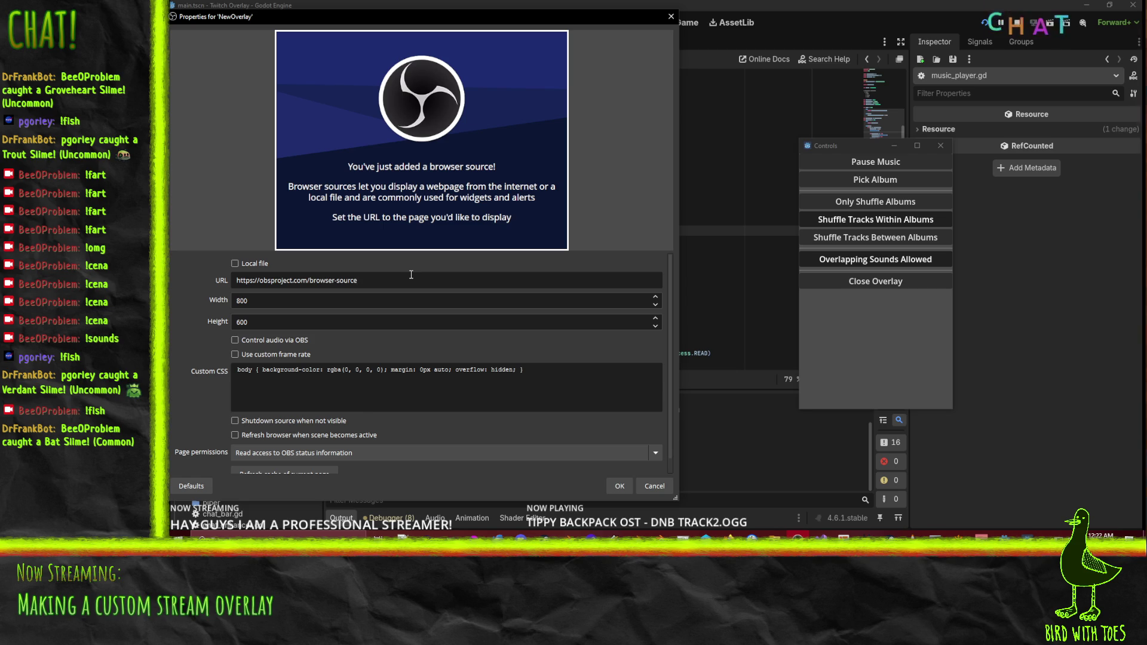
pyautogui.scroll(-1, 412, 292)
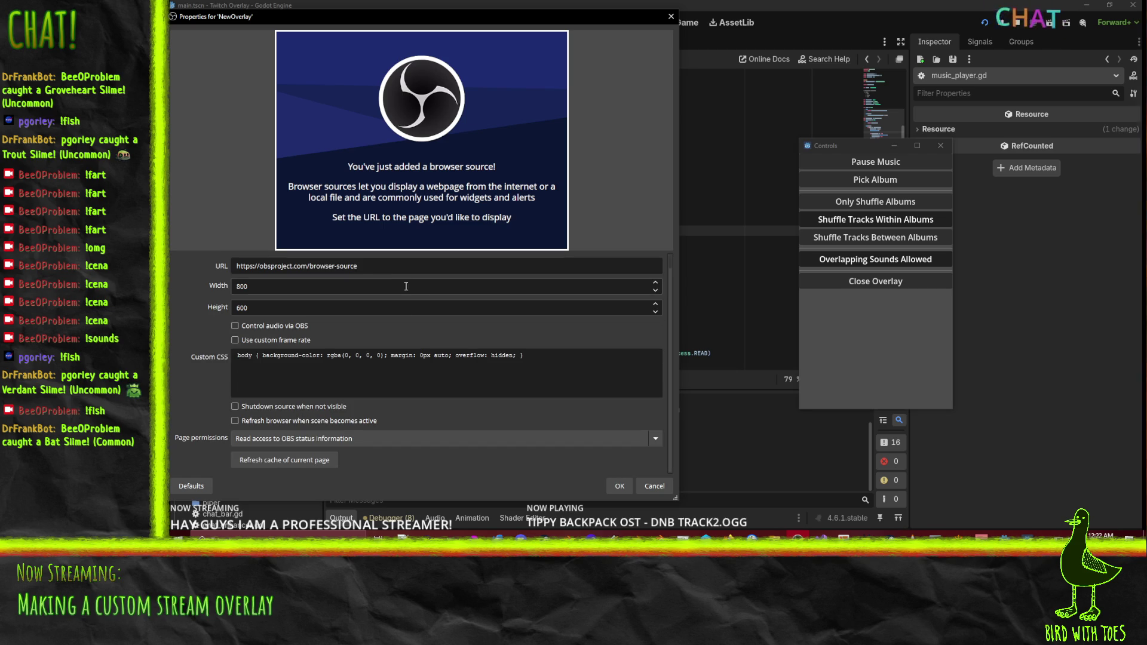
pyautogui.click(656, 486)
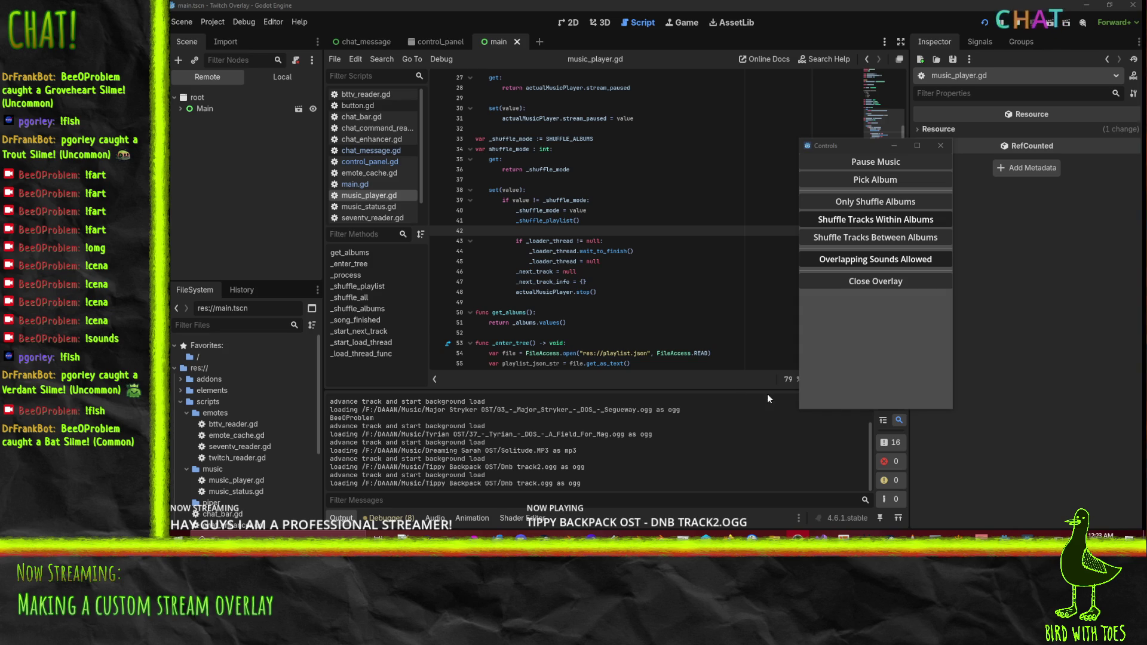
# End the overlay test run with Close Overlay and switch to Perforce P4V.
pyautogui.moveTo(844, 146)
pyautogui.mouseDown()
pyautogui.moveTo(976, 192)
pyautogui.moveTo(680, 141)
pyautogui.moveTo(675, 121)
pyautogui.mouseUp()
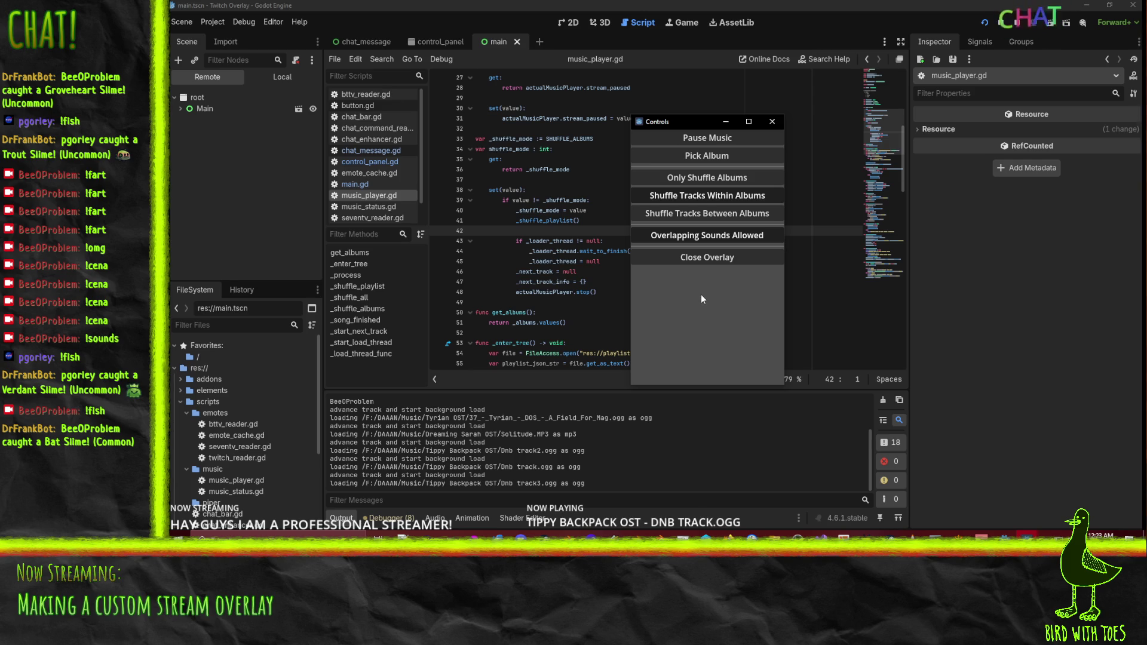
pyautogui.click(710, 259)
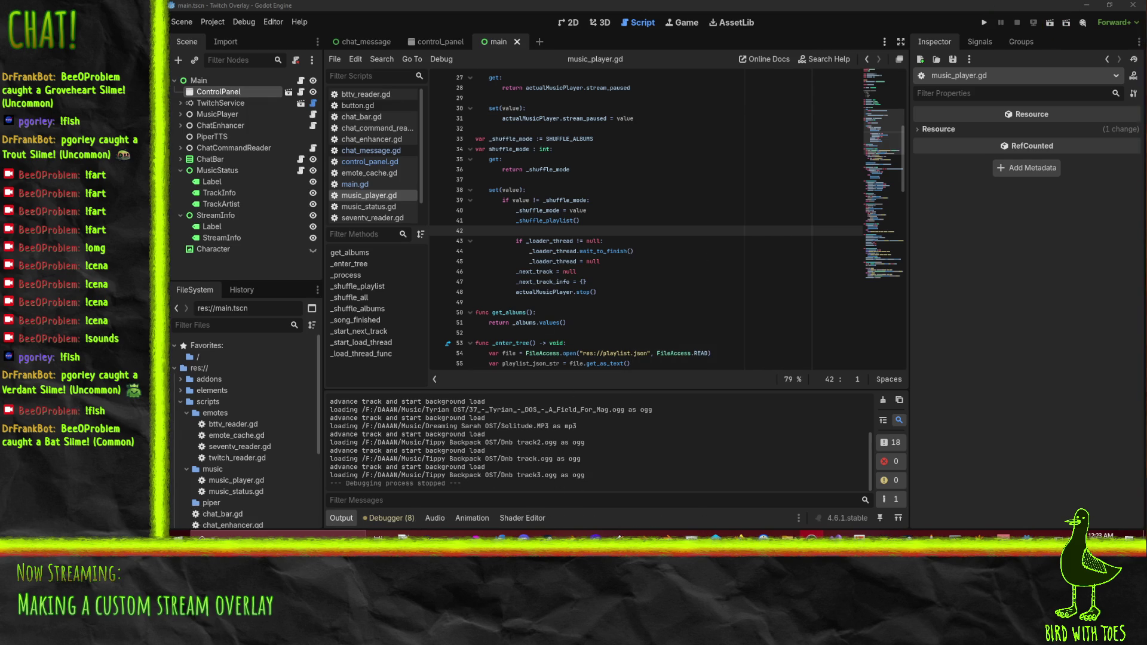
pyautogui.click(715, 536)
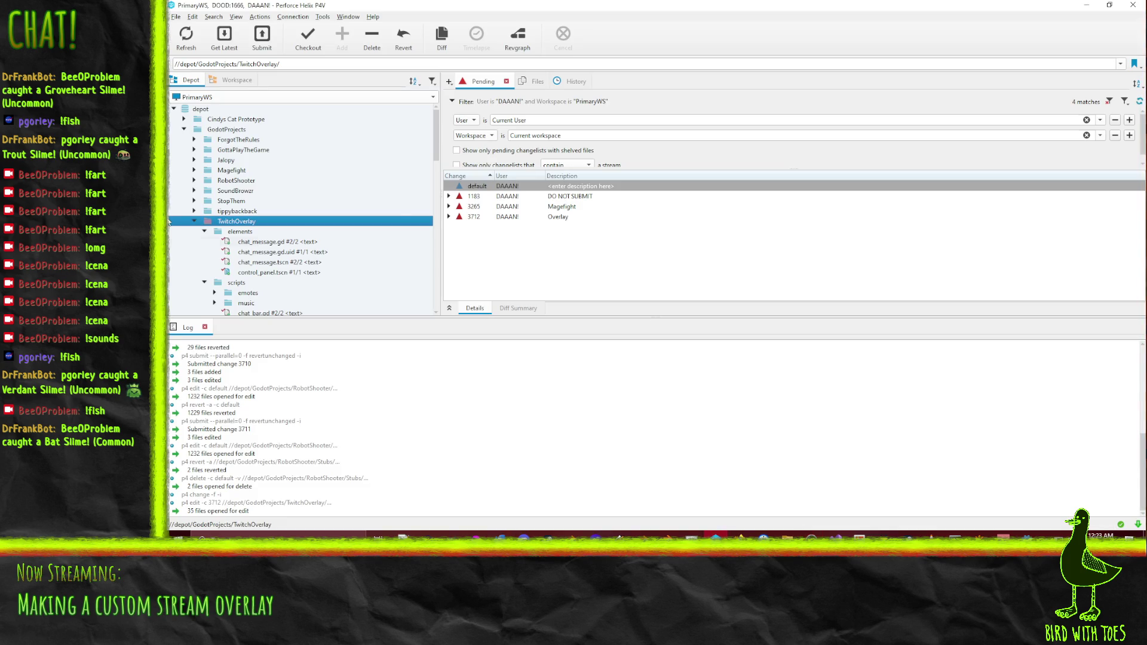
# Revert unchanged files in changelist 3712 and expand it to list its remaining files.
pyautogui.rightClick(499, 217)
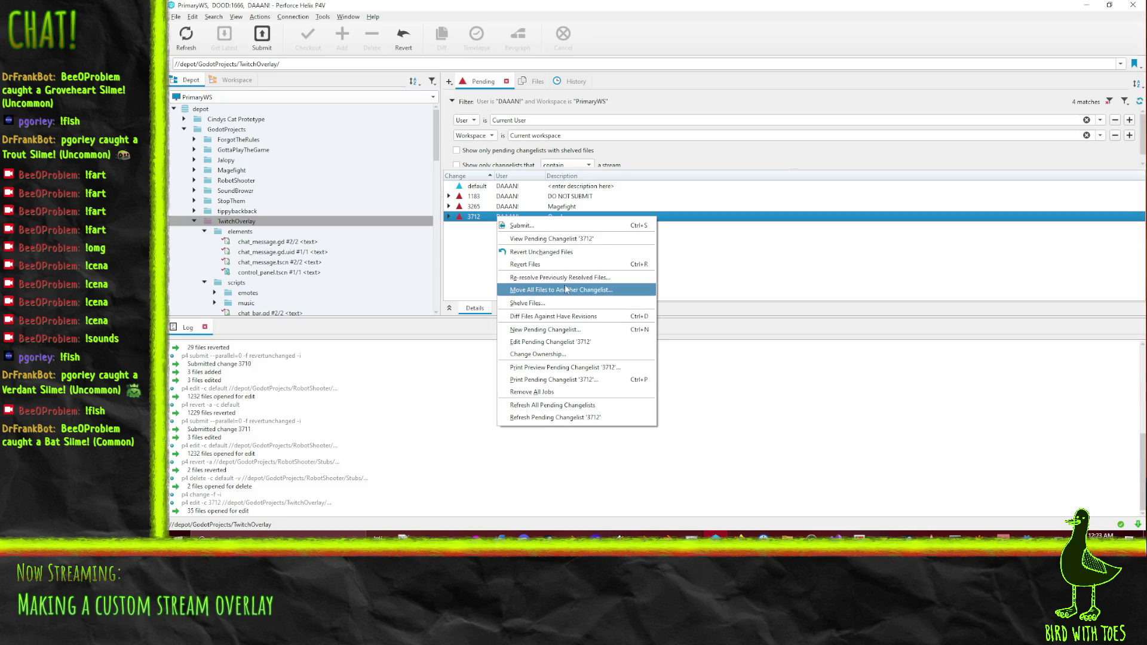
pyautogui.click(537, 252)
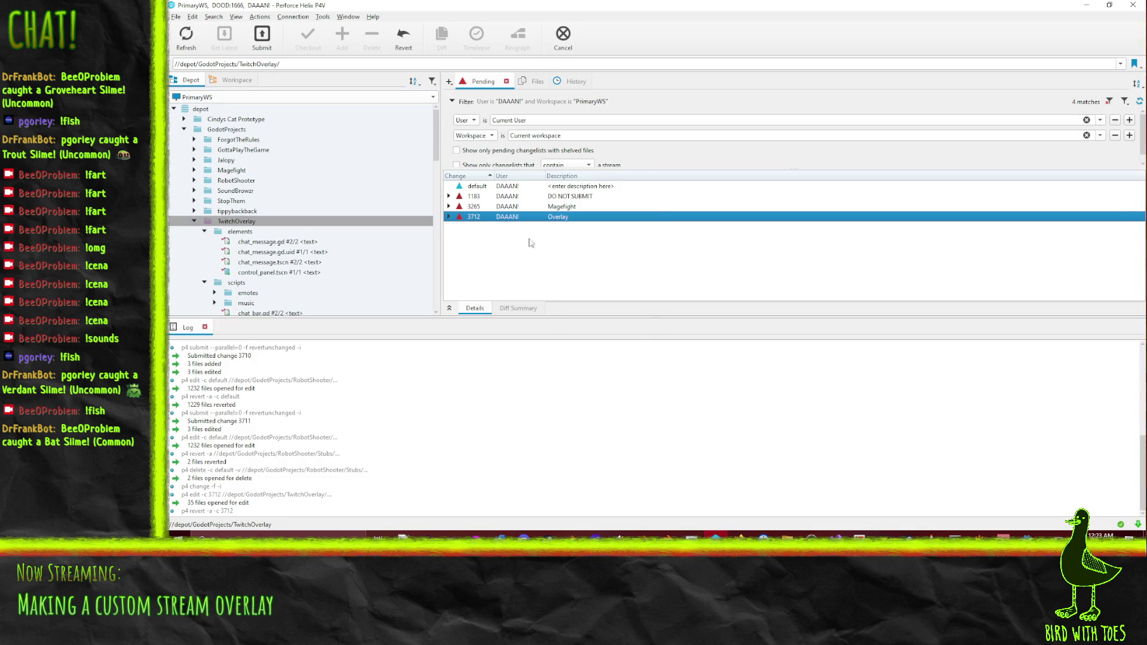
pyautogui.rightClick(477, 219)
pyautogui.click(730, 265)
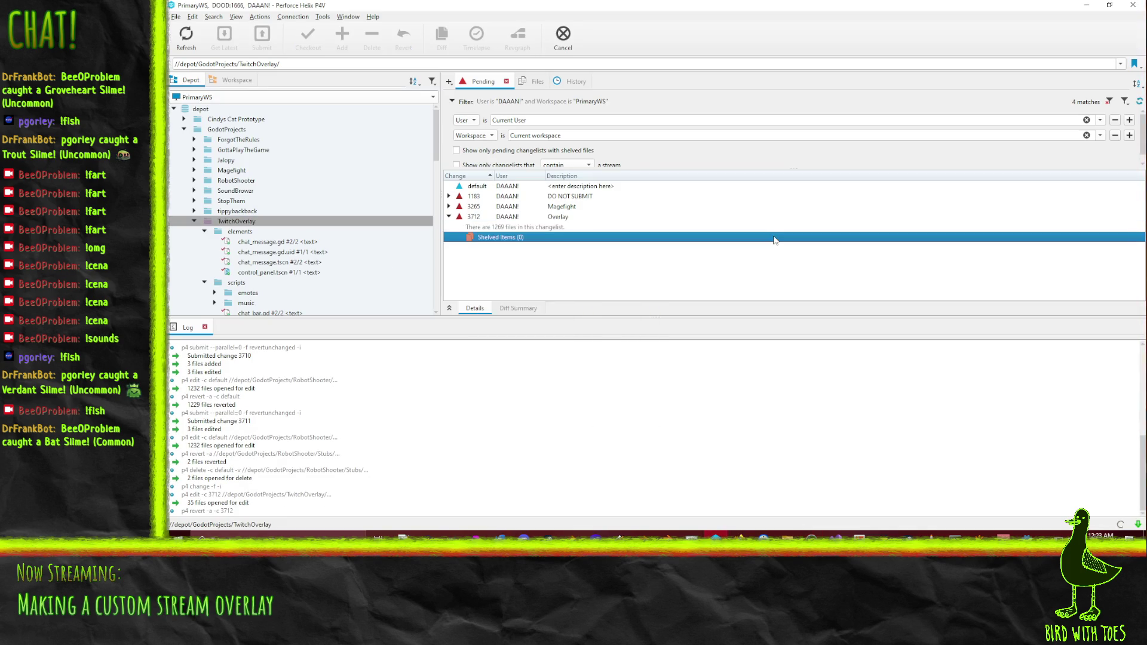
pyautogui.click(495, 209)
pyautogui.click(494, 216)
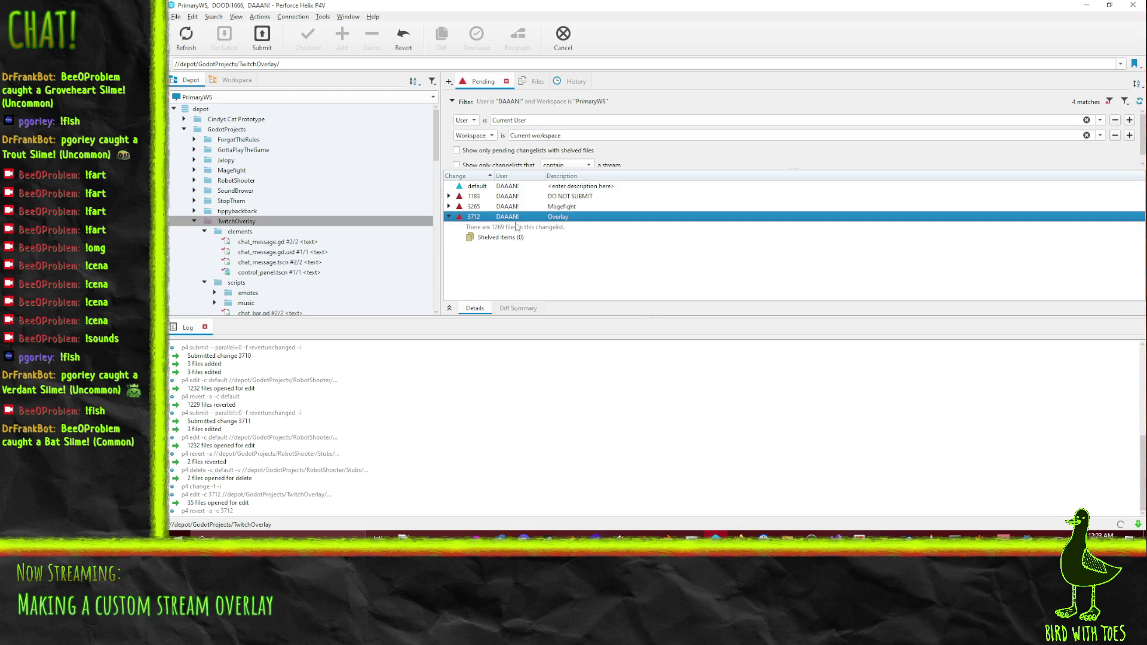
pyautogui.click(514, 187)
pyautogui.click(449, 217)
pyautogui.click(449, 217)
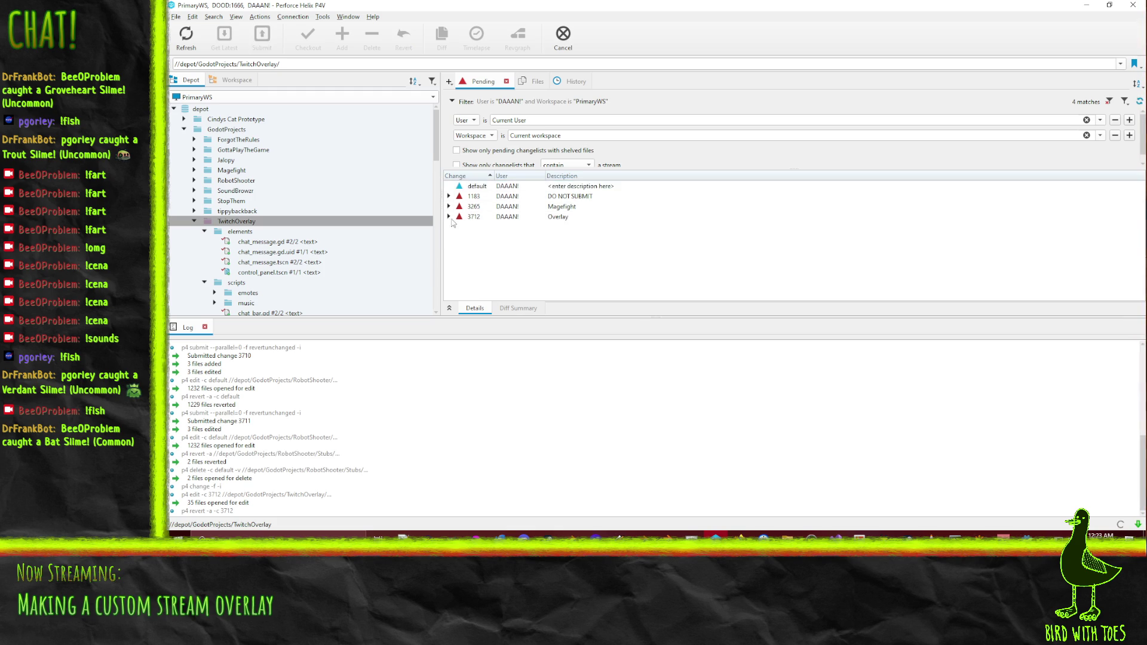
pyautogui.rightClick(494, 216)
pyautogui.press('Escape')
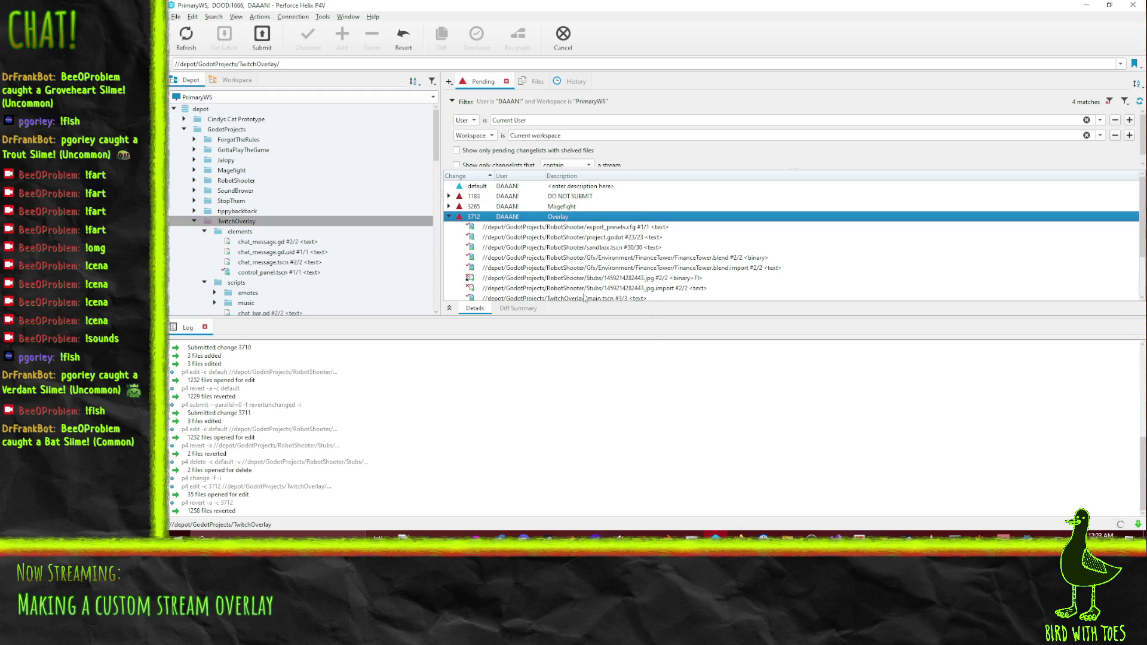
# Move the RobotShooter files out of changelist 3712 into the default changelist.
pyautogui.click(567, 227)
pyautogui.scroll(-1, 624, 258)
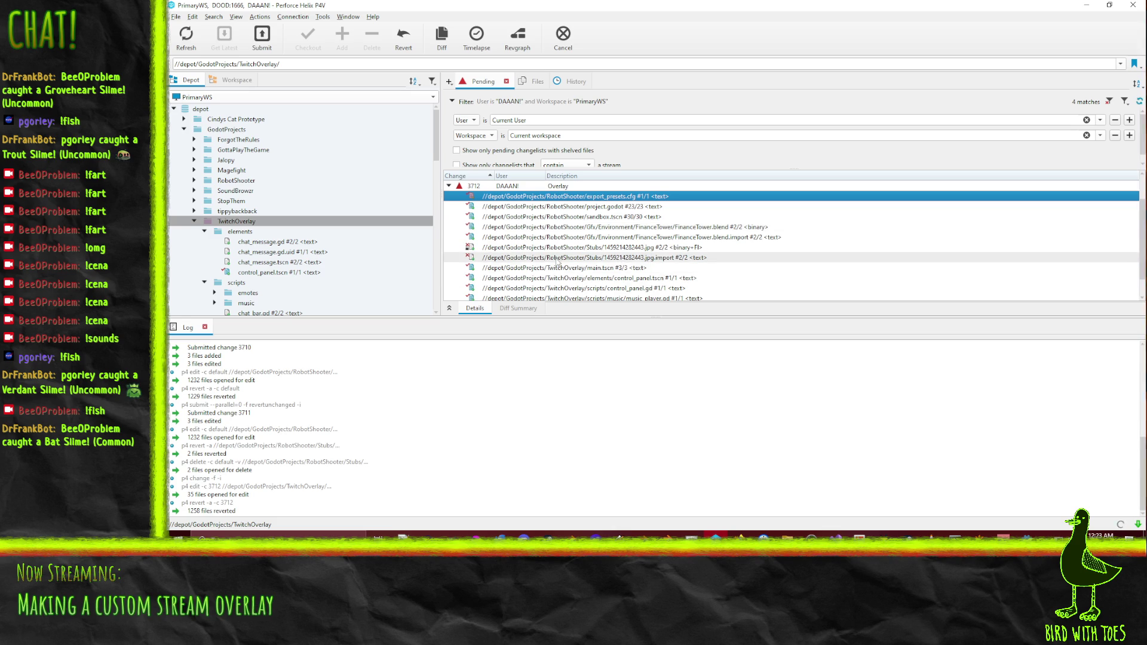
pyautogui.keyDown('shift'); pyautogui.click(624, 258); pyautogui.keyUp('shift')
pyautogui.scroll(1, 625, 258)
pyautogui.moveTo(506, 234)
pyautogui.mouseDown()
pyautogui.moveTo(511, 203)
pyautogui.moveTo(482, 187)
pyautogui.mouseUp()
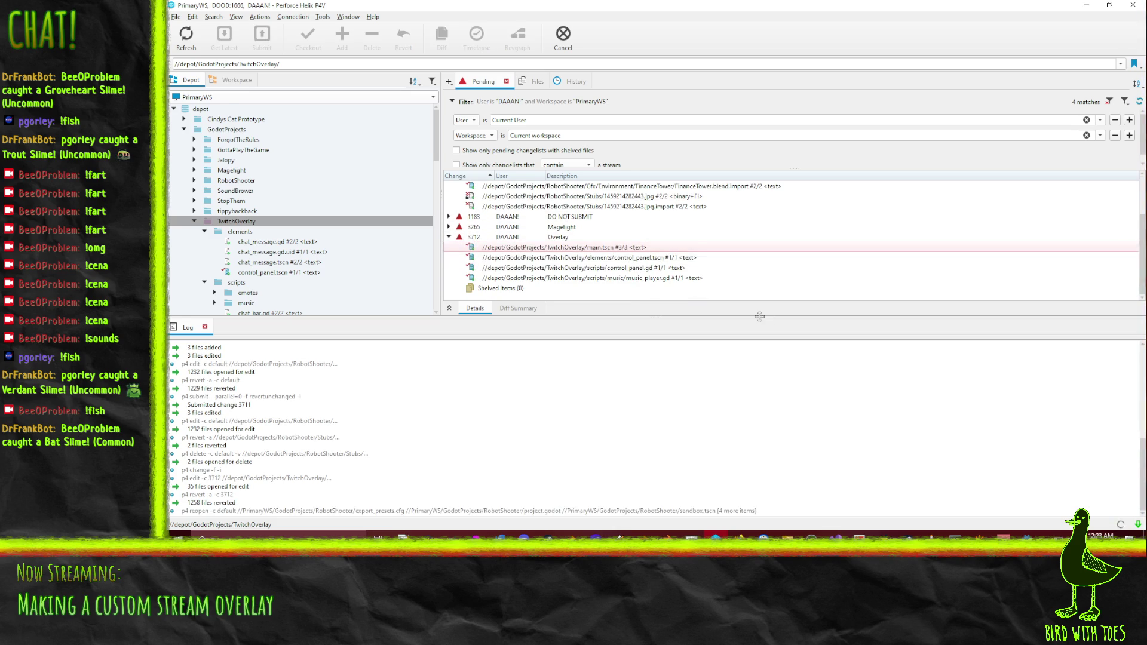
pyautogui.scroll(2, 568, 242)
pyautogui.scroll(-3, 567, 242)
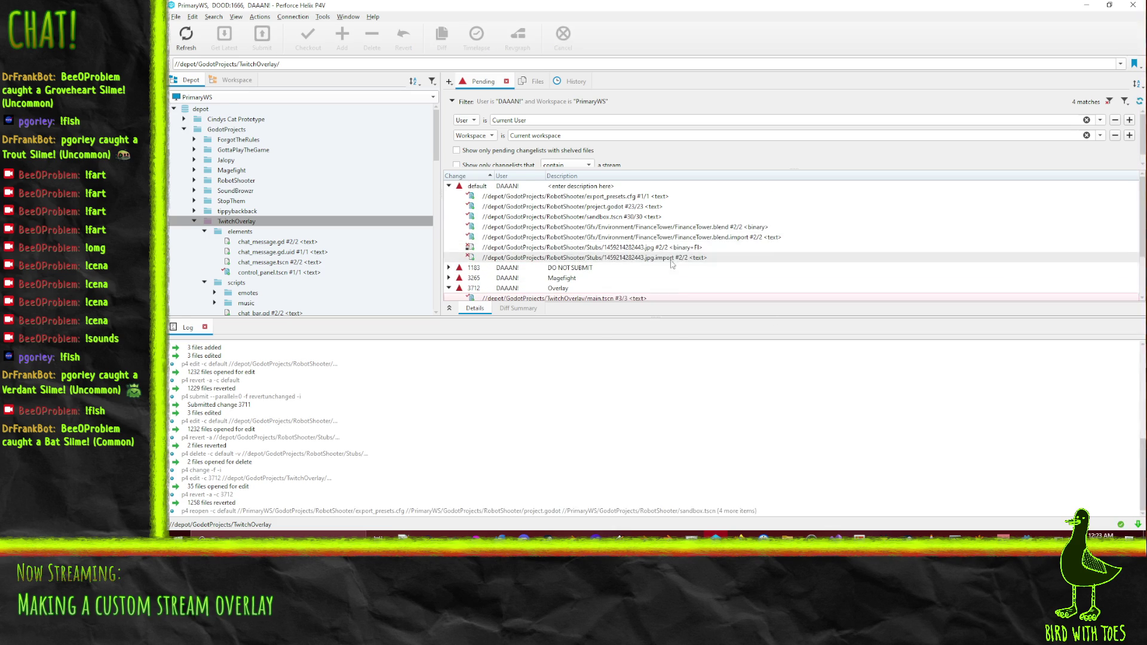
# Check the four remaining overlay files, including main.tscn, and open Submit for changelist 3712.
pyautogui.click(522, 248)
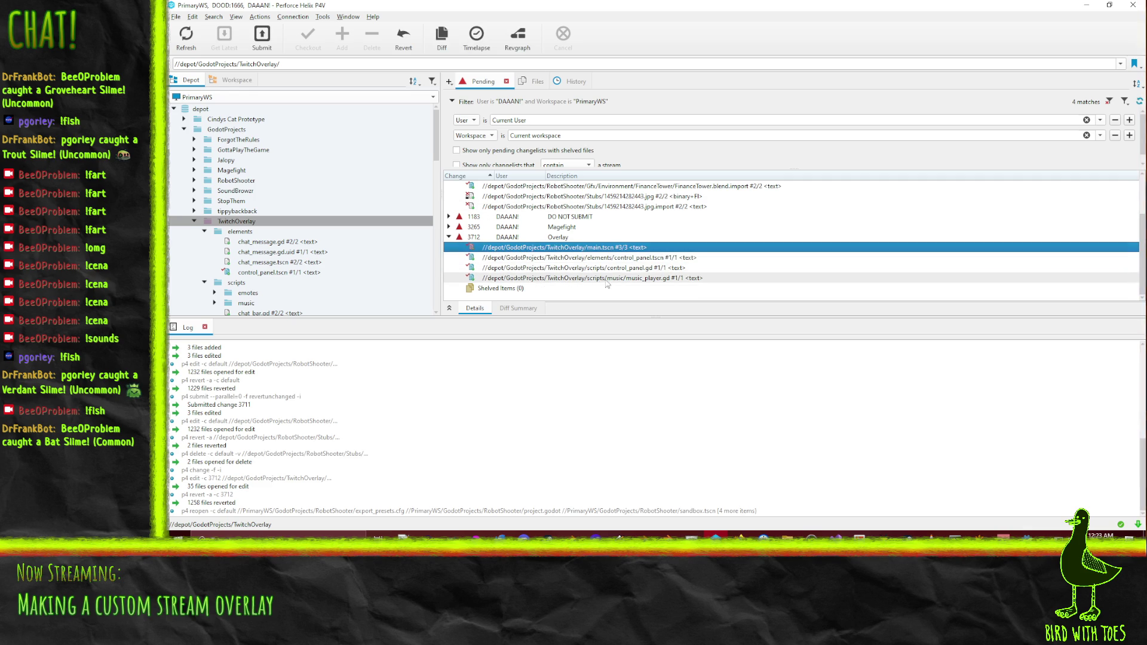
pyautogui.press('Down')
pyautogui.press('Down')
pyautogui.press('Down')
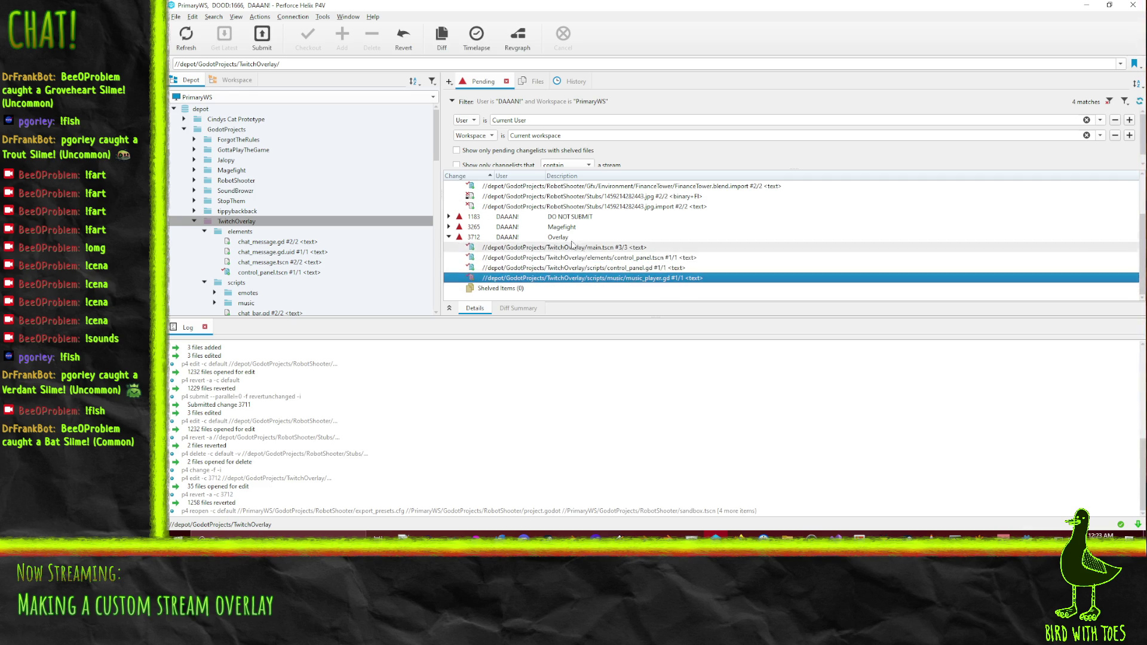
pyautogui.rightClick(561, 236)
pyautogui.click(588, 242)
pyautogui.hotkey('ctrl', 'a')
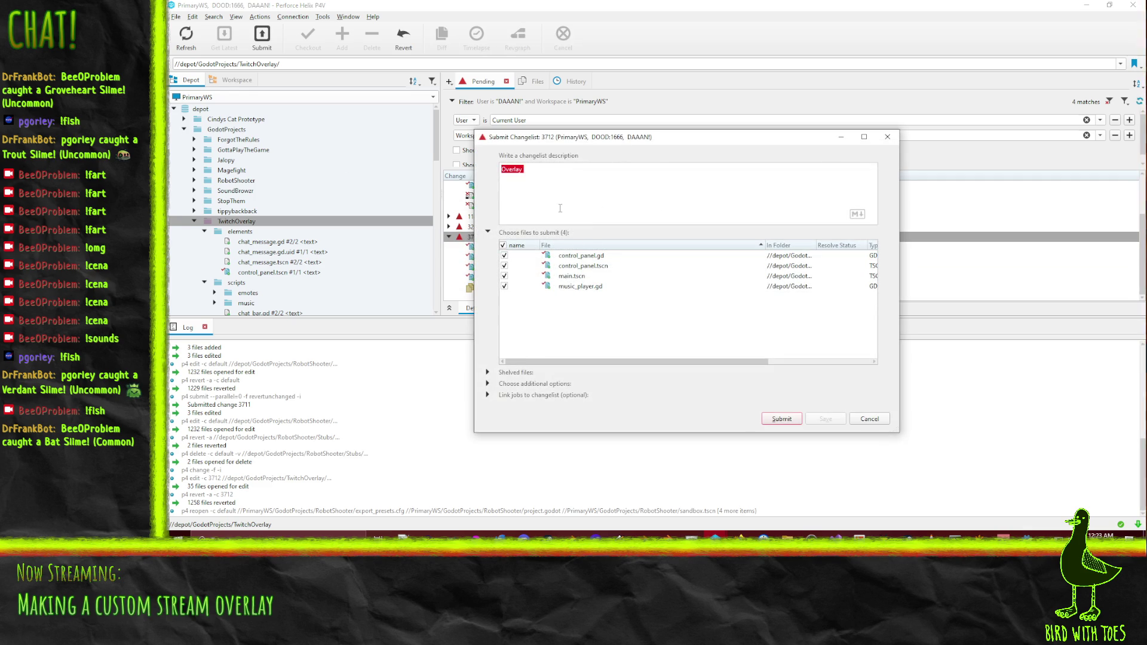
# Submit changelist 3712 described as 'Twitch Overlay - Add playlist shuffle controls'.
pyautogui.write('Twitch Overlay -')
pyautogui.write(' Add playlist shuffle co')
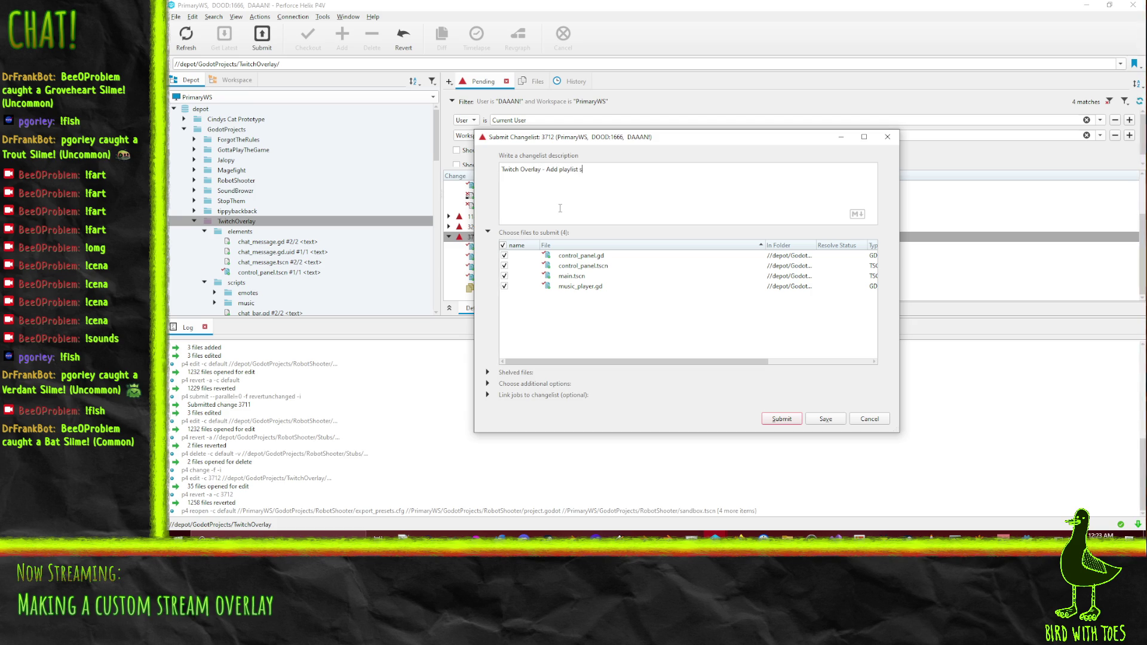
pyautogui.write('ntrols')
pyautogui.click(780, 419)
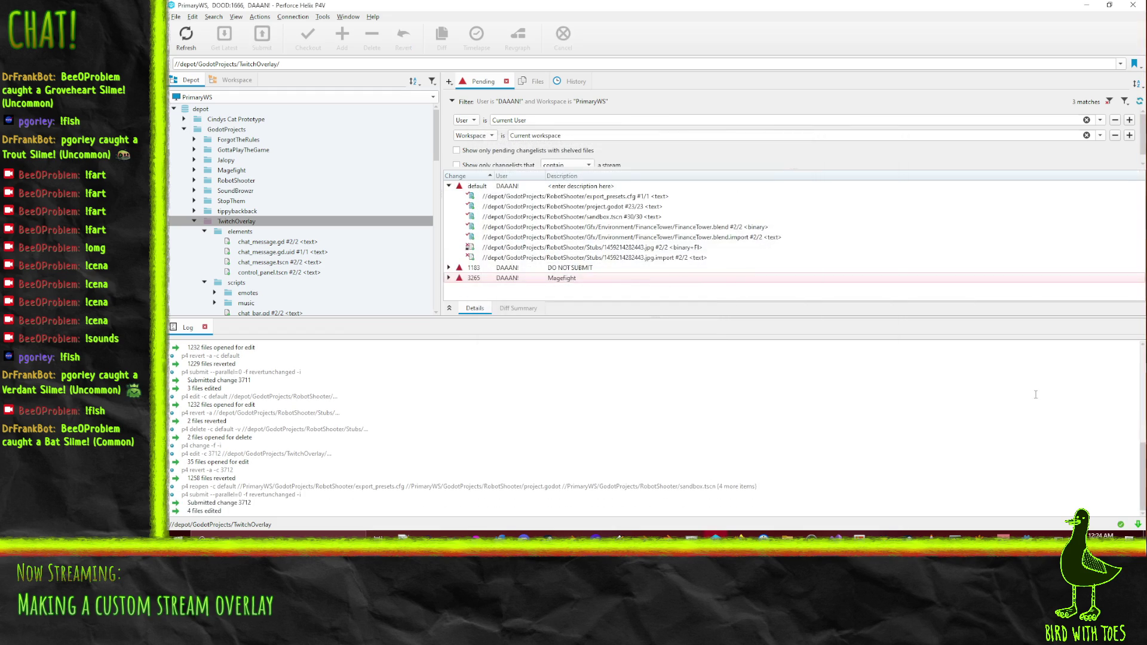
pyautogui.click(808, 260)
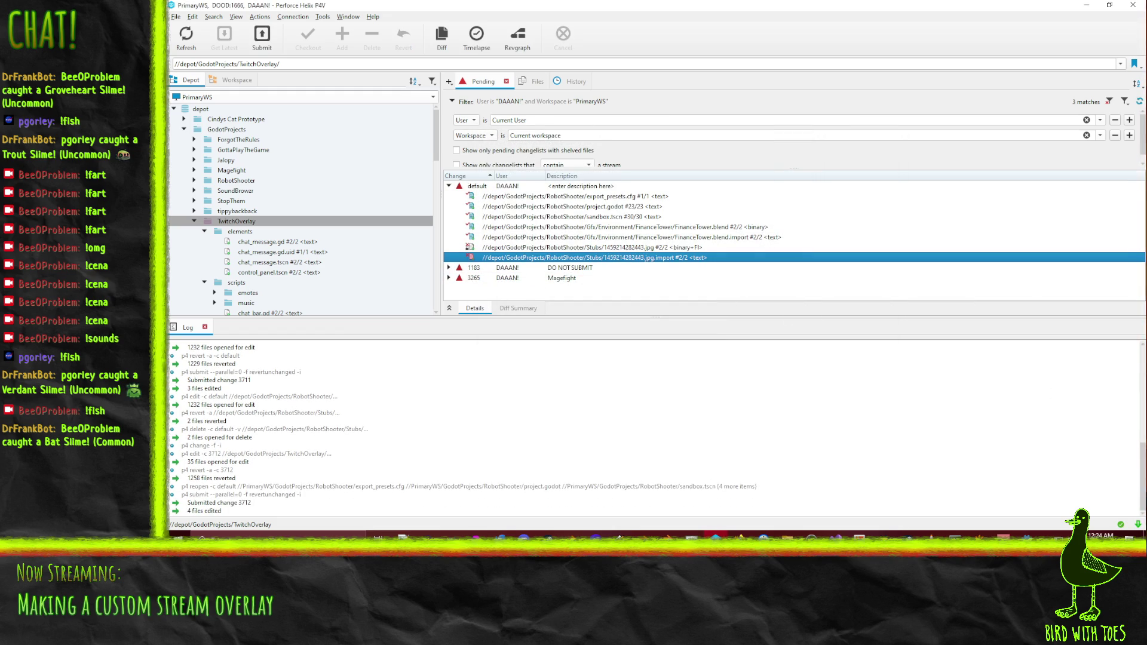
# Return to P4V and open the context menu of the default changelist holding leftover RobotShooter files.
pyautogui.hotkey('alt', 'Tab')
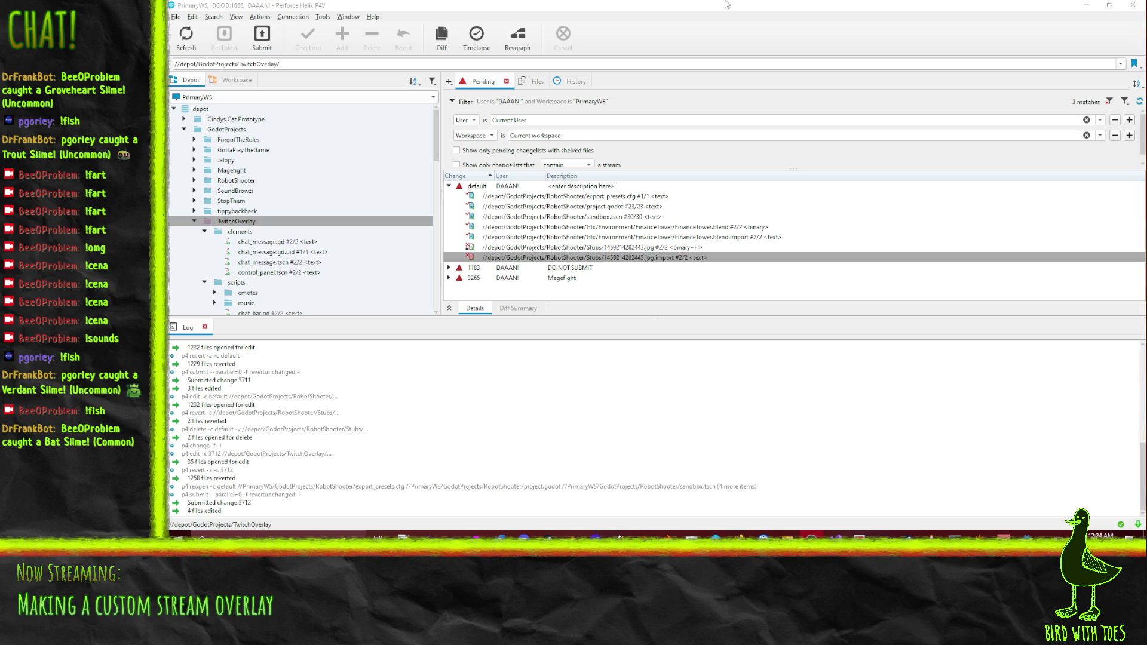
pyautogui.click(684, 5)
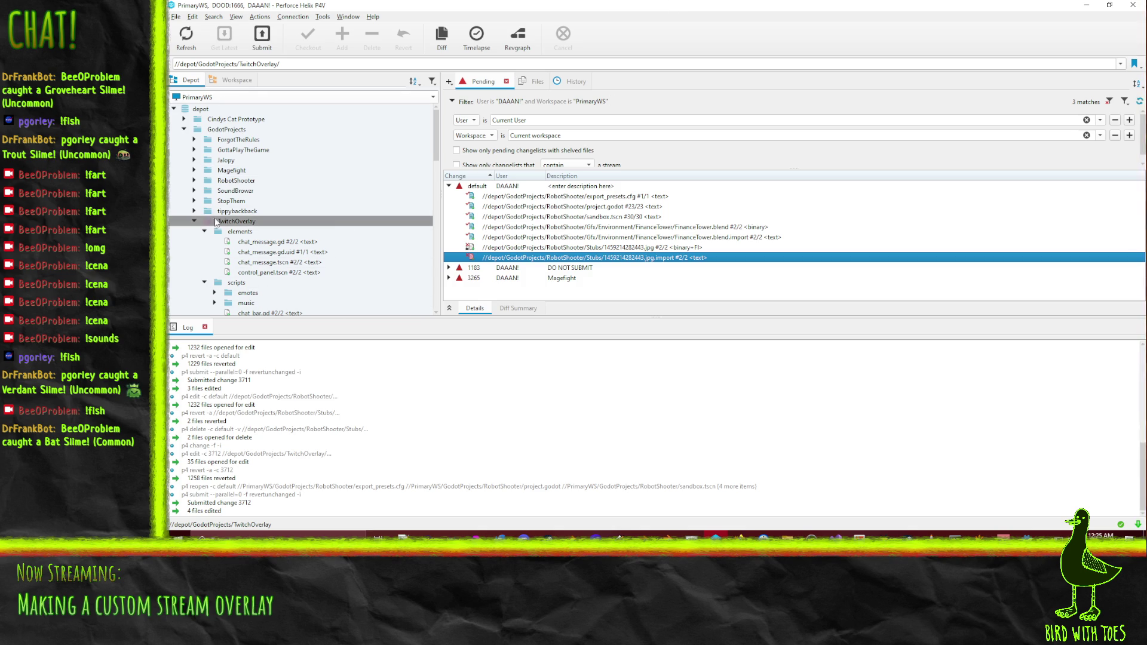
pyautogui.rightClick(472, 187)
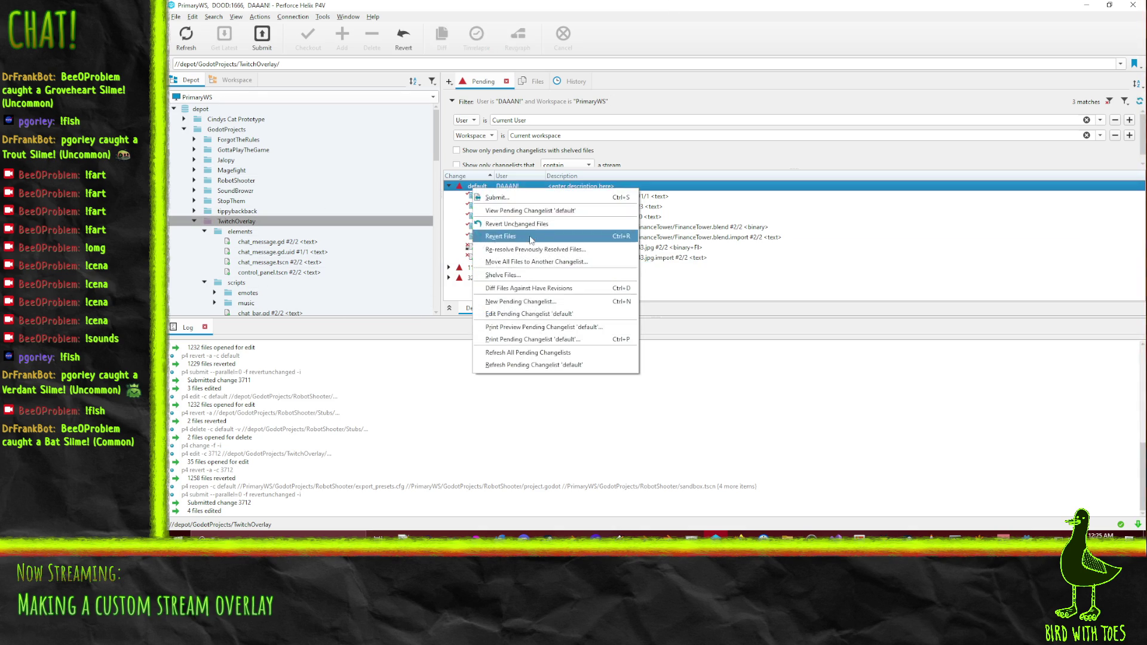
# Save the default changelist as new changelist 3713 named Overlay and check out TwitchOverlay into it.
pyautogui.click(529, 314)
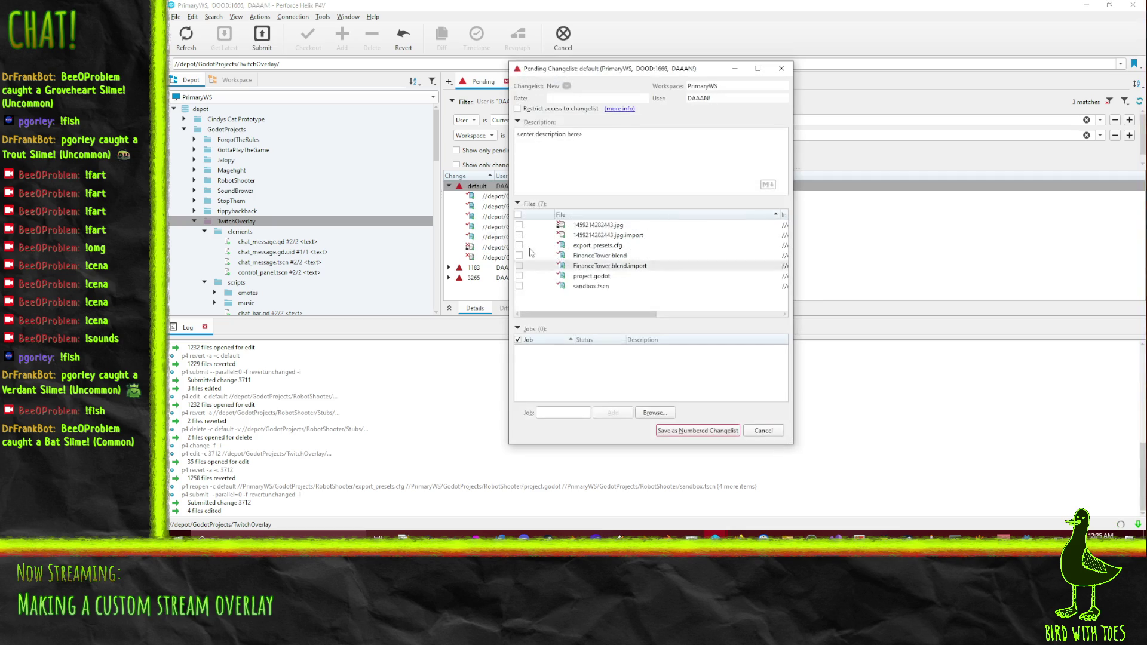
pyautogui.hotkey('ctrl', 'a')
pyautogui.write('Overla')
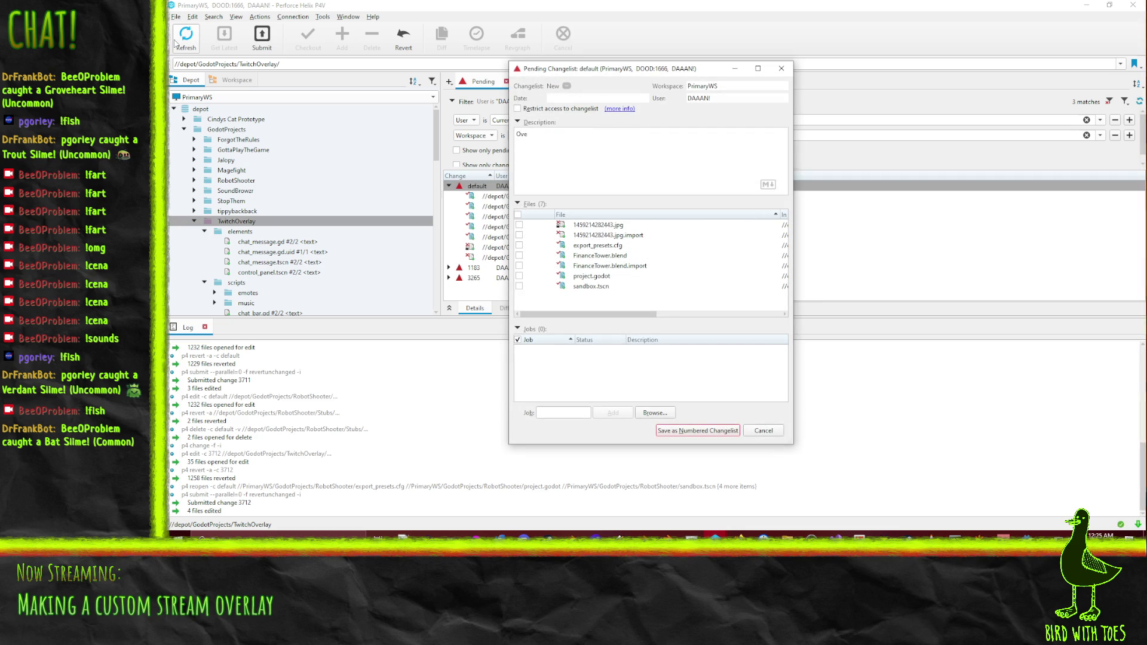
pyautogui.write('y')
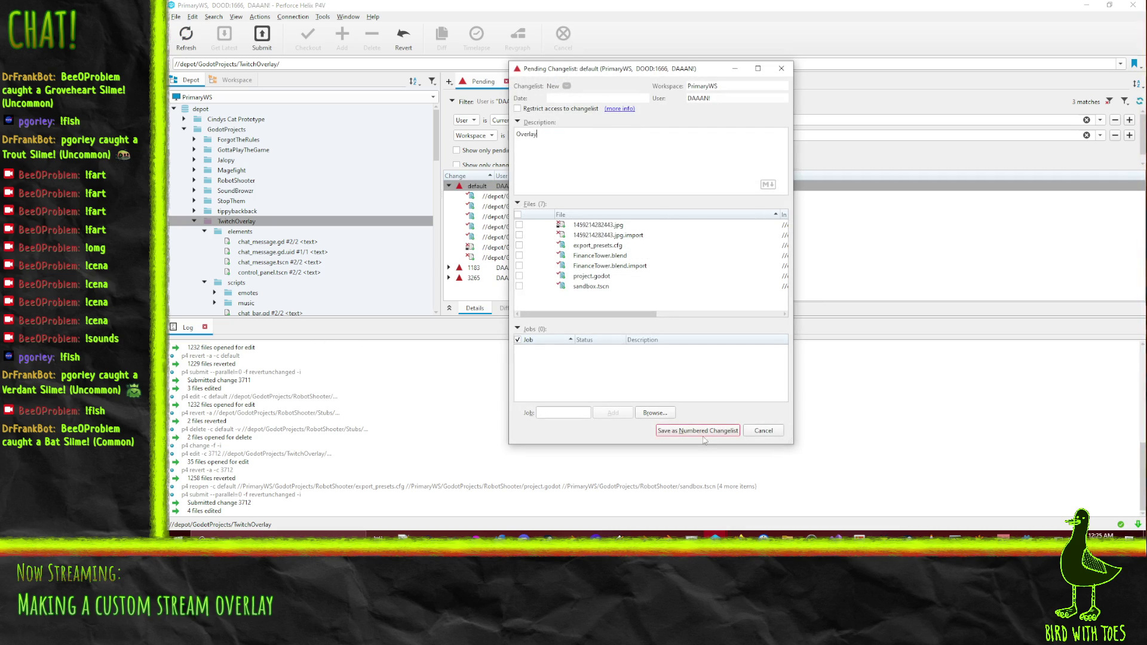
pyautogui.click(693, 433)
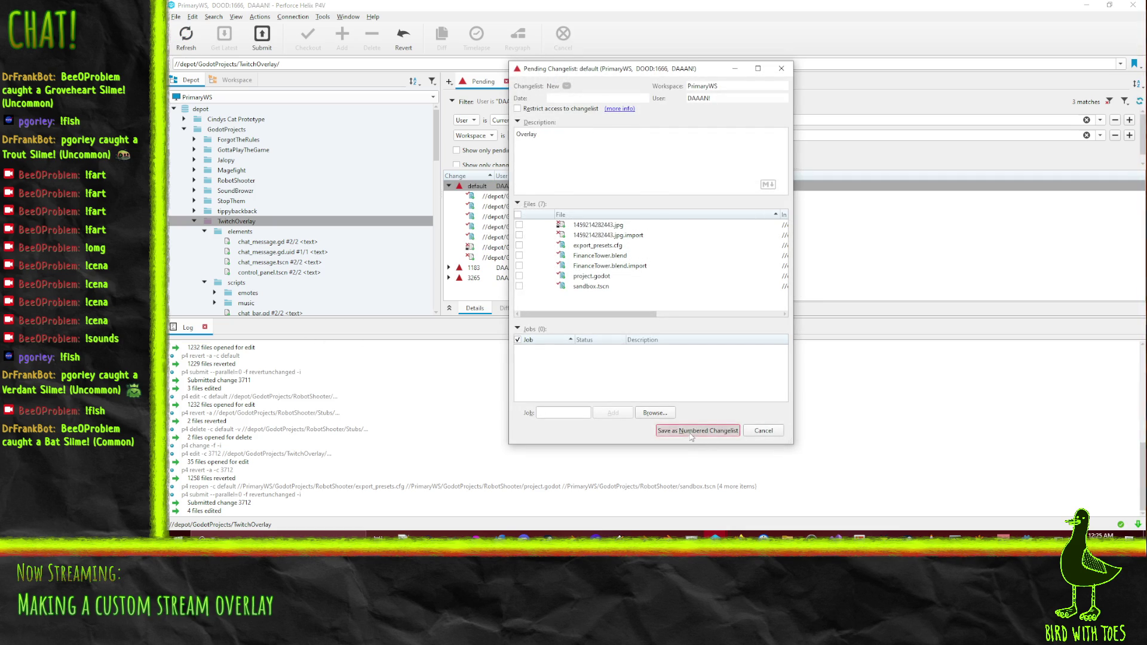
pyautogui.moveTo(239, 221)
pyautogui.mouseDown()
pyautogui.moveTo(410, 258)
pyautogui.moveTo(474, 290)
pyautogui.mouseUp()
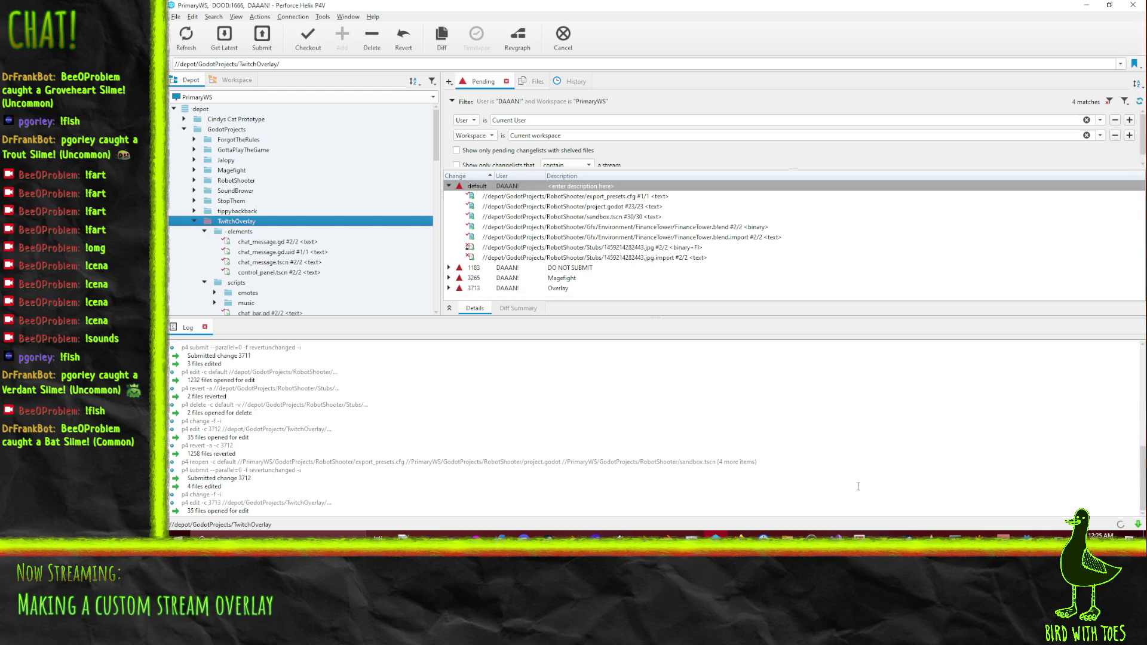
pyautogui.hotkey('alt', 'Tab')
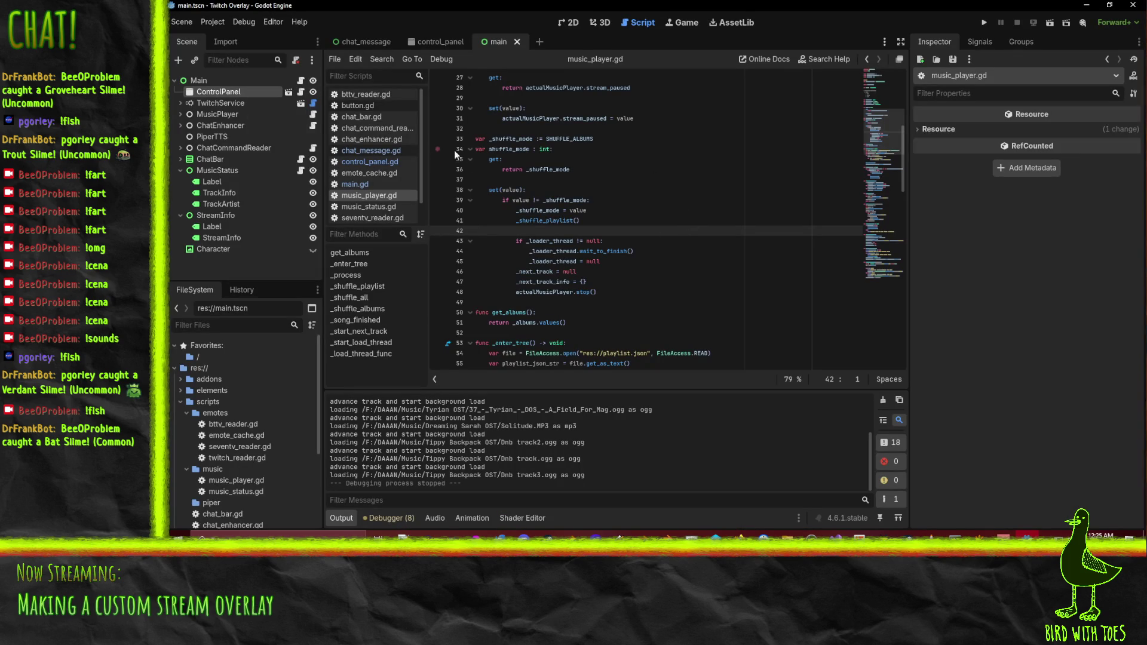
# Delete the soundtrack-structure comment block from music_player.gd, then bring up the control_panel scene.
pyautogui.scroll(8, 611, 242)
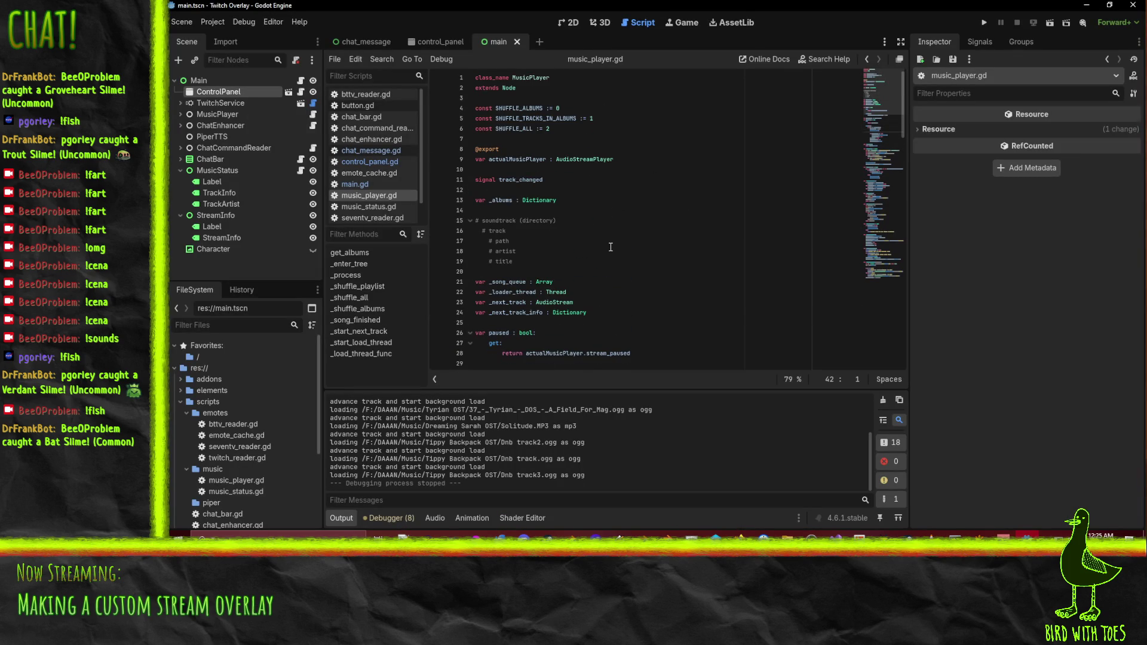
pyautogui.moveTo(562, 261)
pyautogui.mouseDown()
pyautogui.moveTo(433, 202)
pyautogui.moveTo(437, 211)
pyautogui.mouseUp()
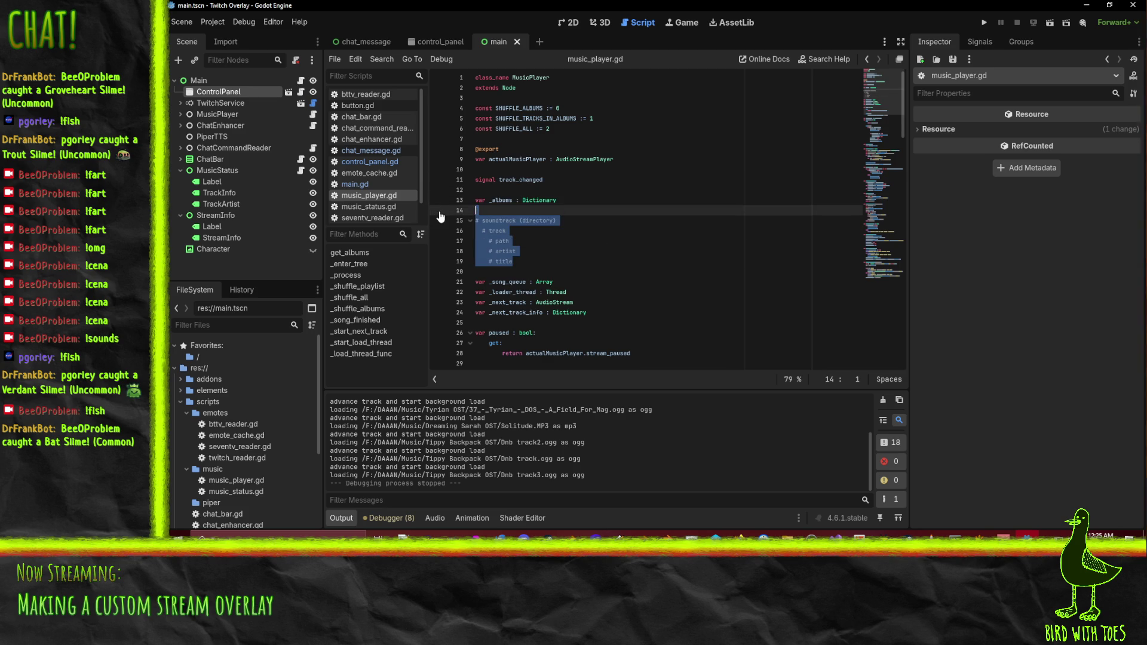
pyautogui.press('Delete')
pyautogui.press('Delete')
pyautogui.press('Up')
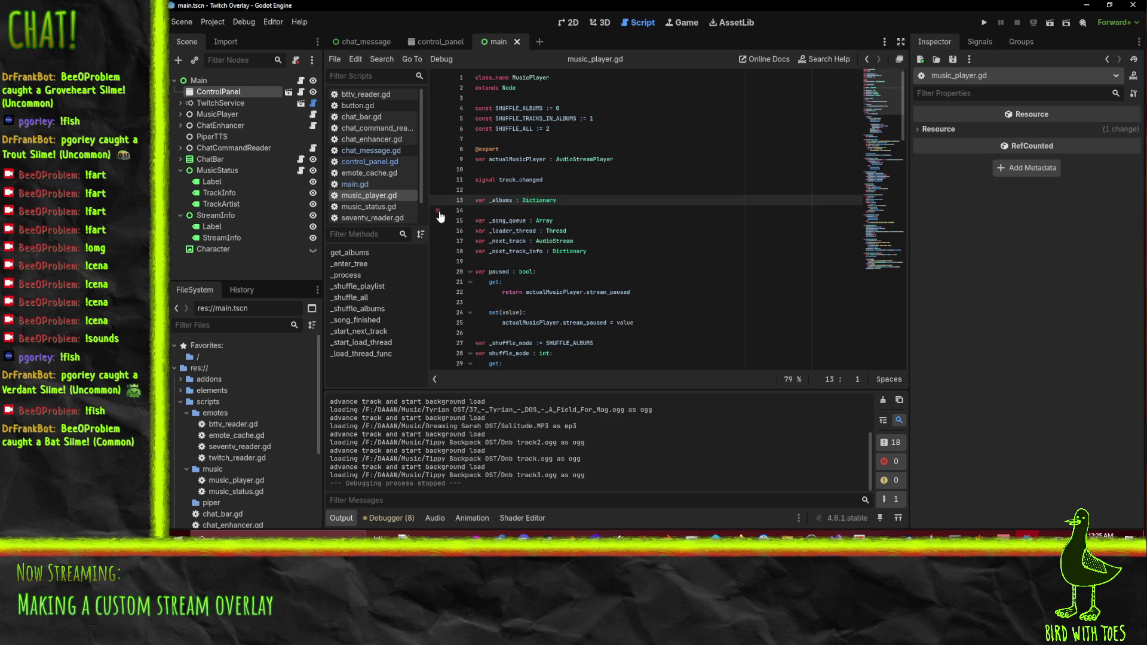
pyautogui.press('Down')
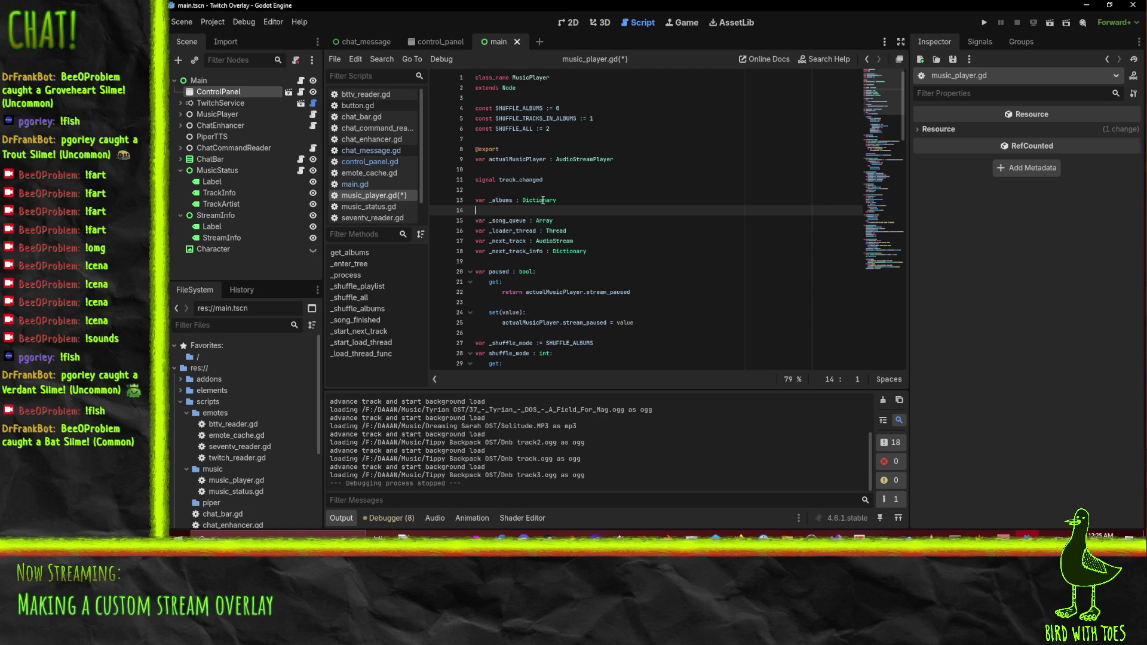
pyautogui.scroll(-3, 627, 203)
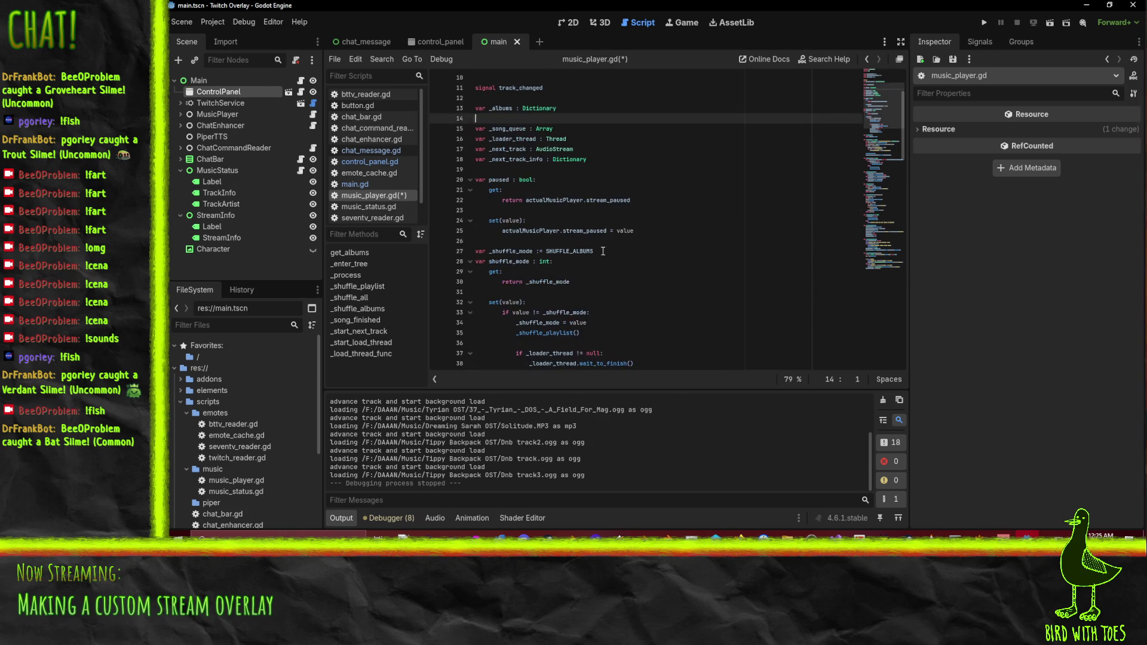
pyautogui.click(660, 220)
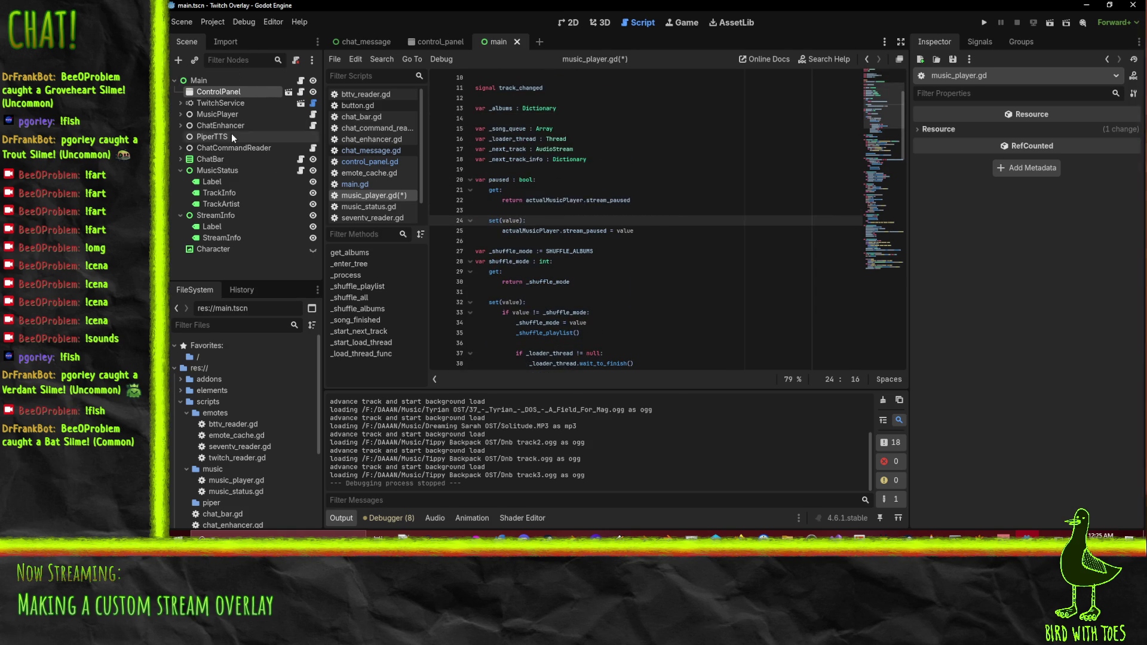
pyautogui.click(414, 43)
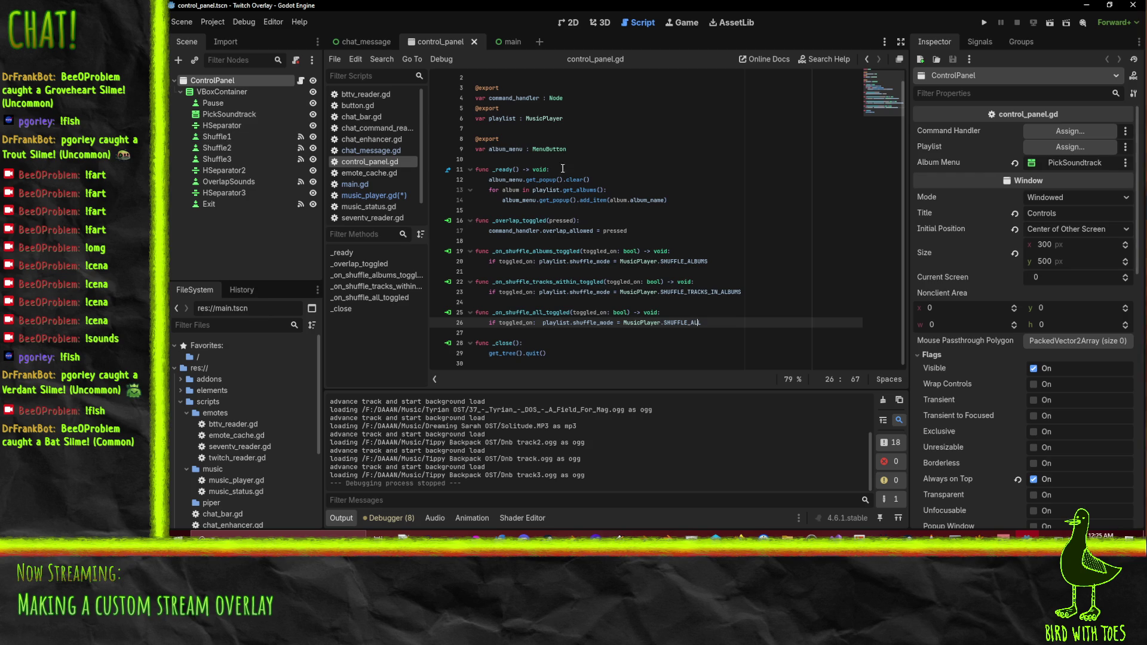
# Write func _pause_toggled(pressed : bool) -> void setting playlist.paused = pressed in control_panel.gd.
pyautogui.click(506, 211)
pyautogui.press('Down')
pyautogui.press('Down')
pyautogui.press('Down')
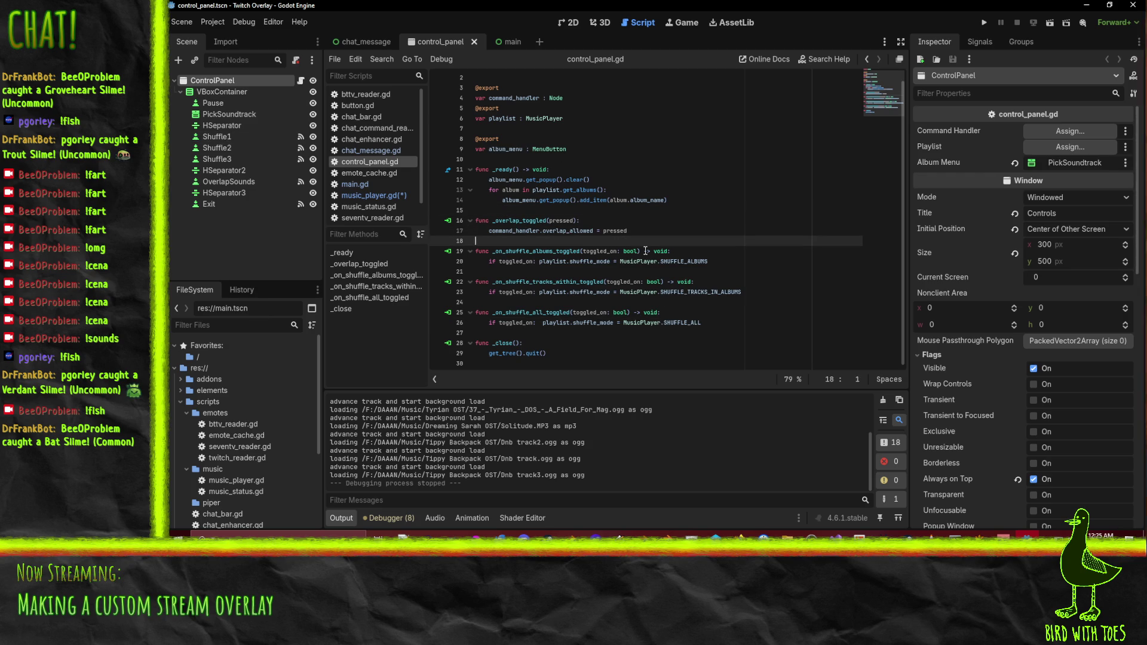
pyautogui.press('Return')
pyautogui.press('Return')
pyautogui.press('Up')
pyautogui.write('func _')
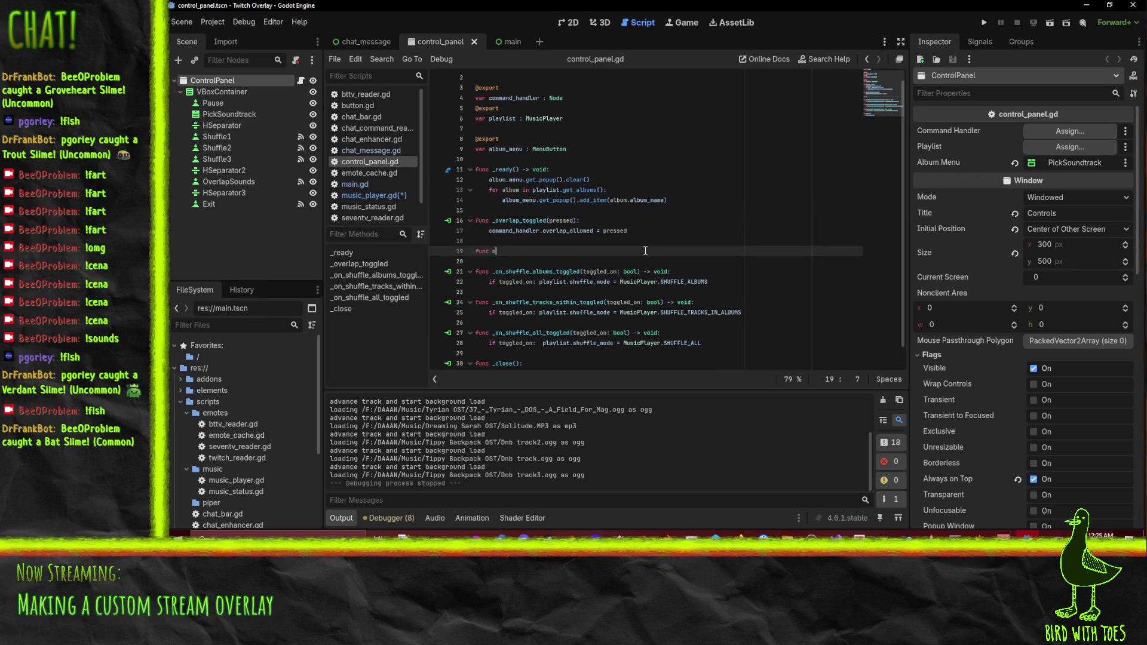
pyautogui.write('paush')
pyautogui.write('_toggled(pressed : bool')
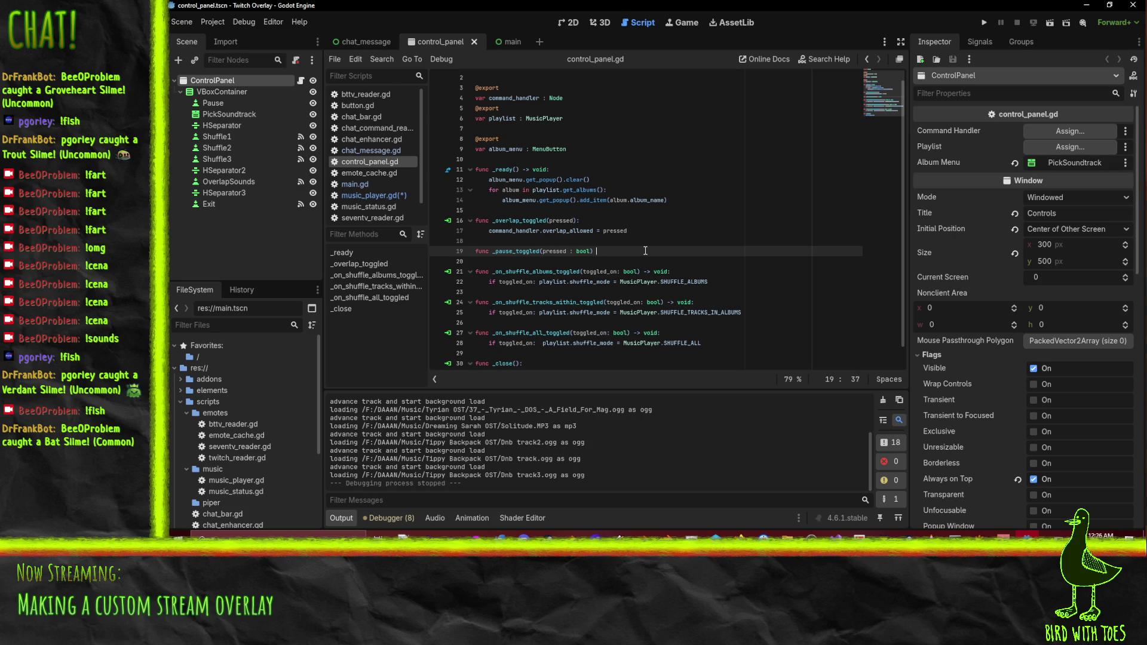
pyautogui.write('void:')
pyautogui.press('Return')
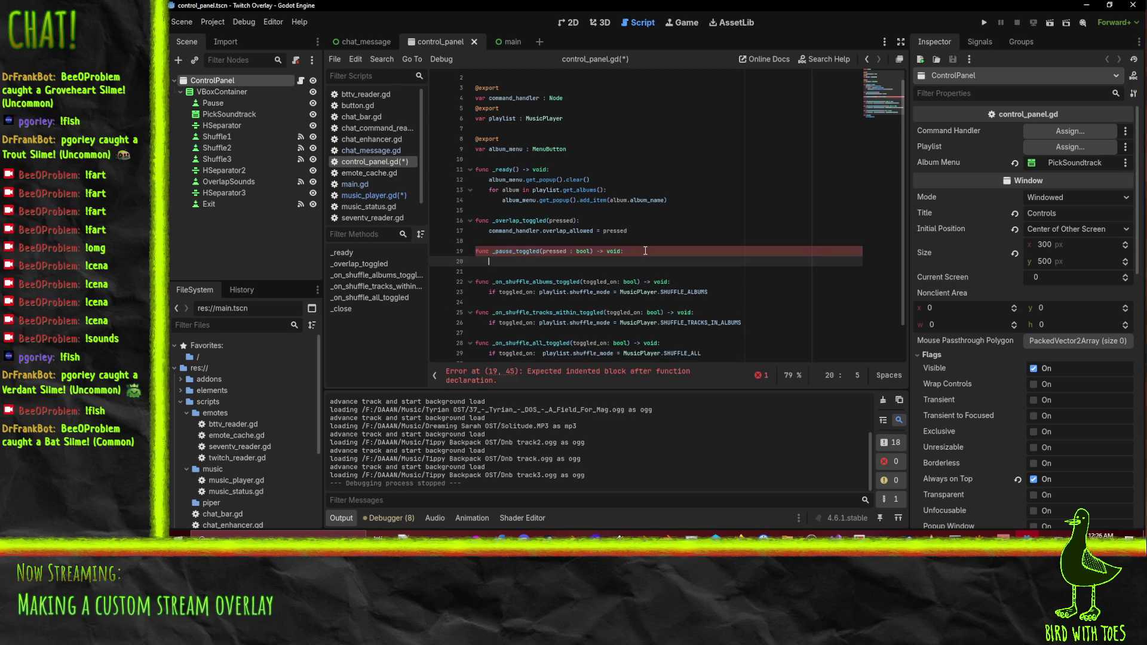
pyautogui.write('playks')
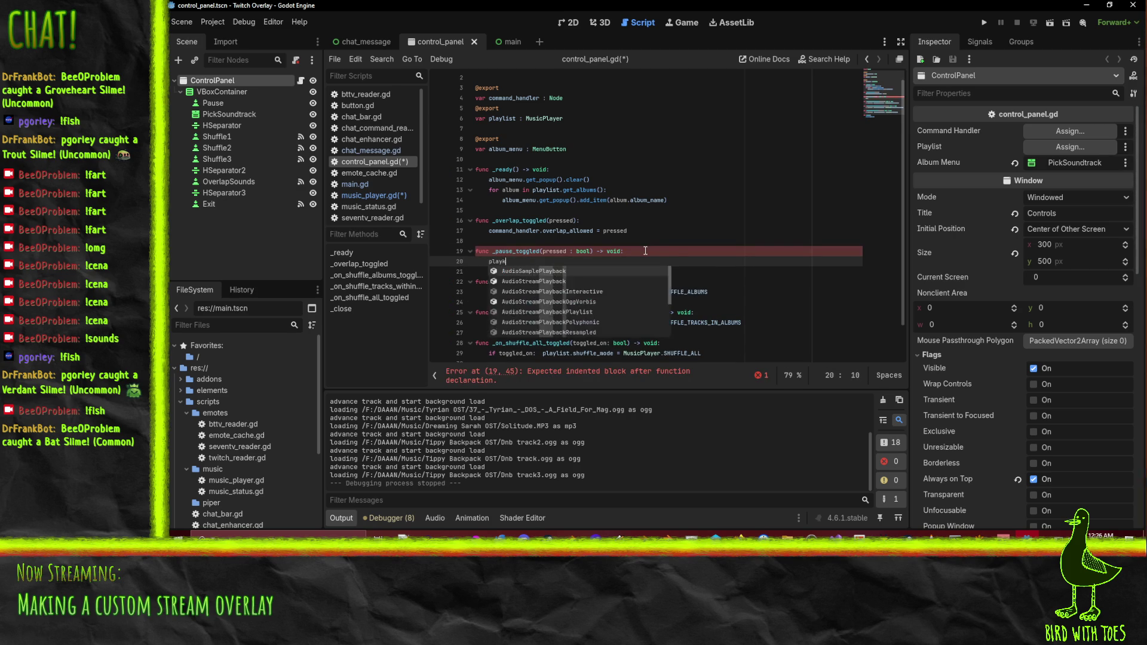
pyautogui.press('BackSpace')
pyautogui.press('BackSpace')
pyautogui.write('list.')
pyautogui.write('paused =')
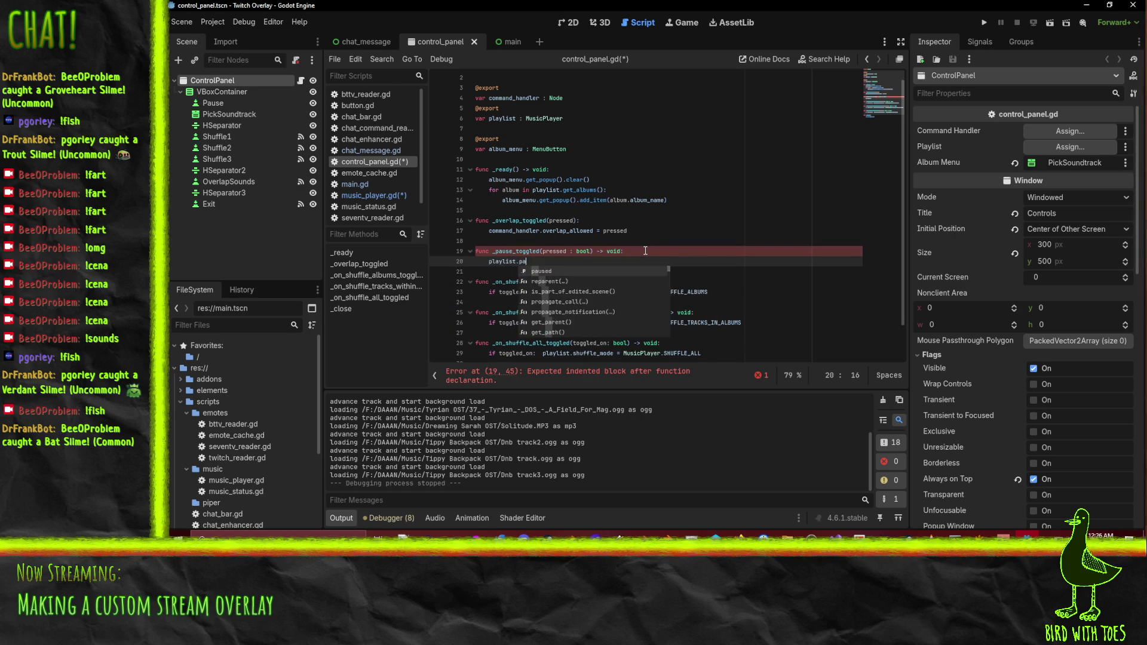
pyautogui.write(' pressed')
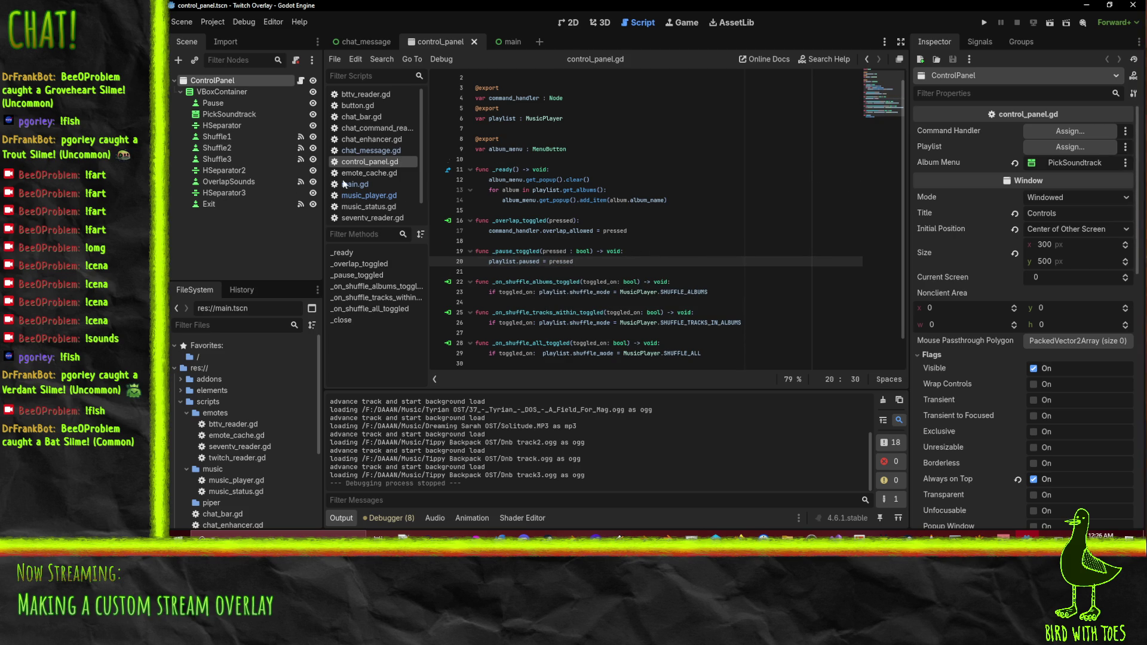
pyautogui.click(210, 103)
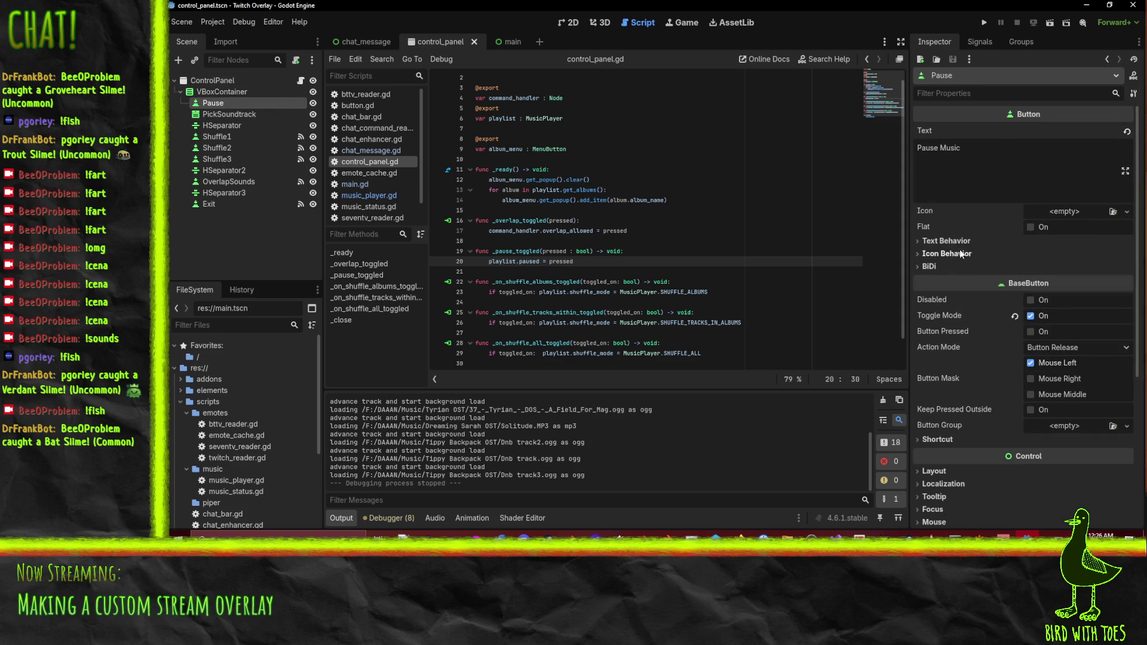
# Connect the Pause button's toggled signal to the _pause_toggled method in control_panel.gd.
pyautogui.click(970, 41)
pyautogui.click(980, 126)
pyautogui.rightClick(1025, 122)
pyautogui.click(1099, 138)
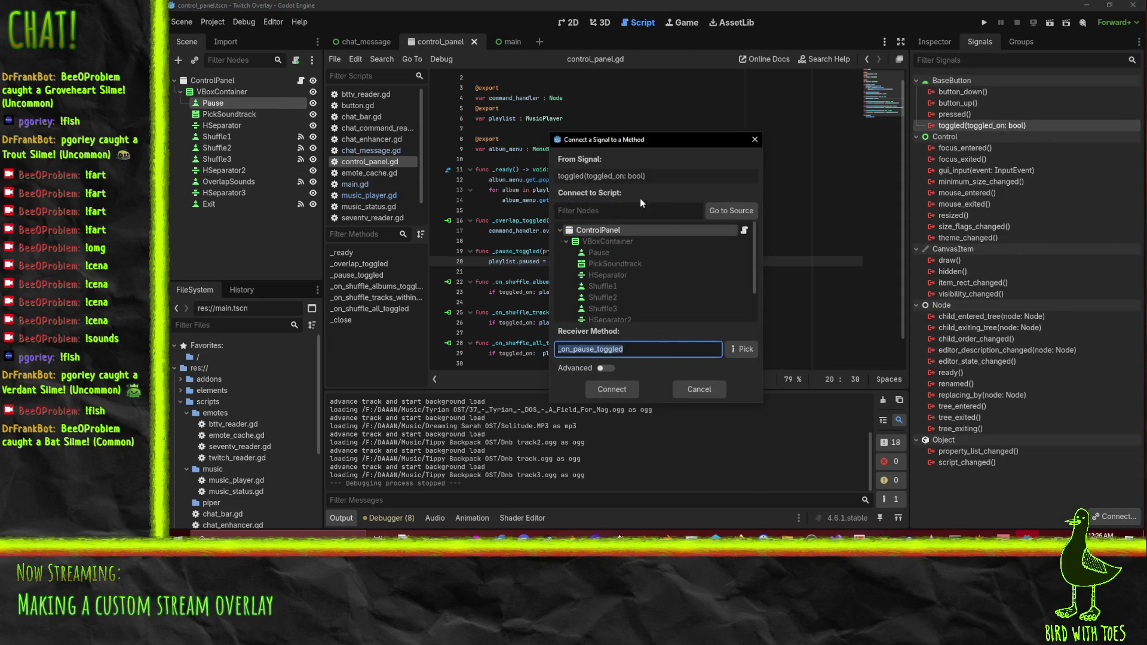
pyautogui.click(602, 231)
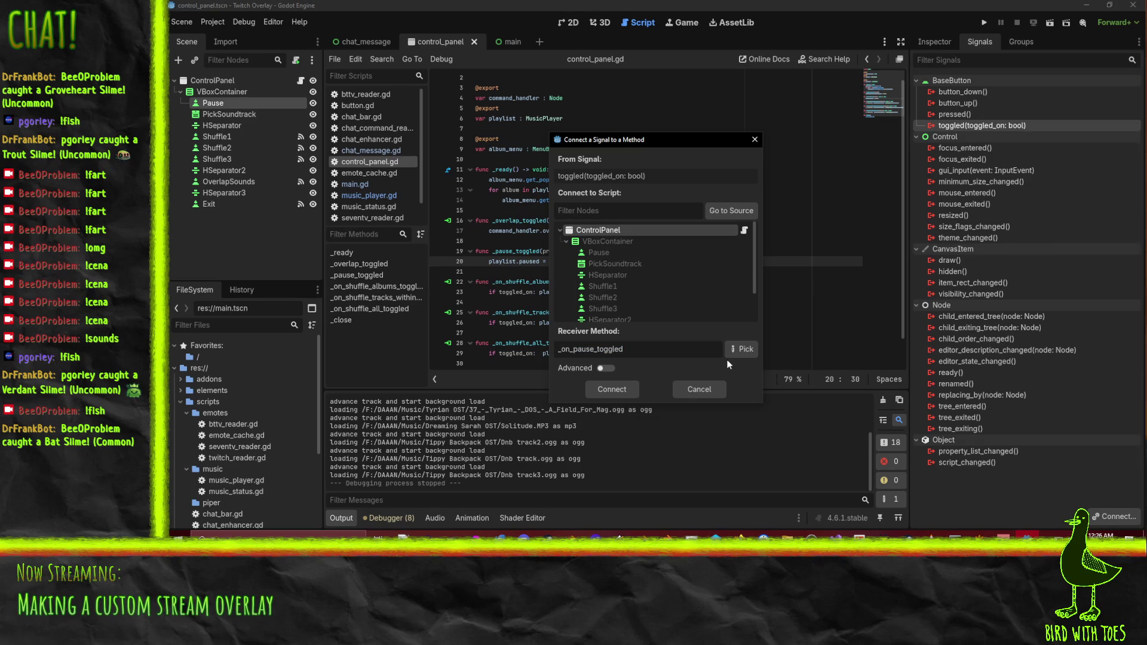
pyautogui.click(741, 350)
pyautogui.click(627, 176)
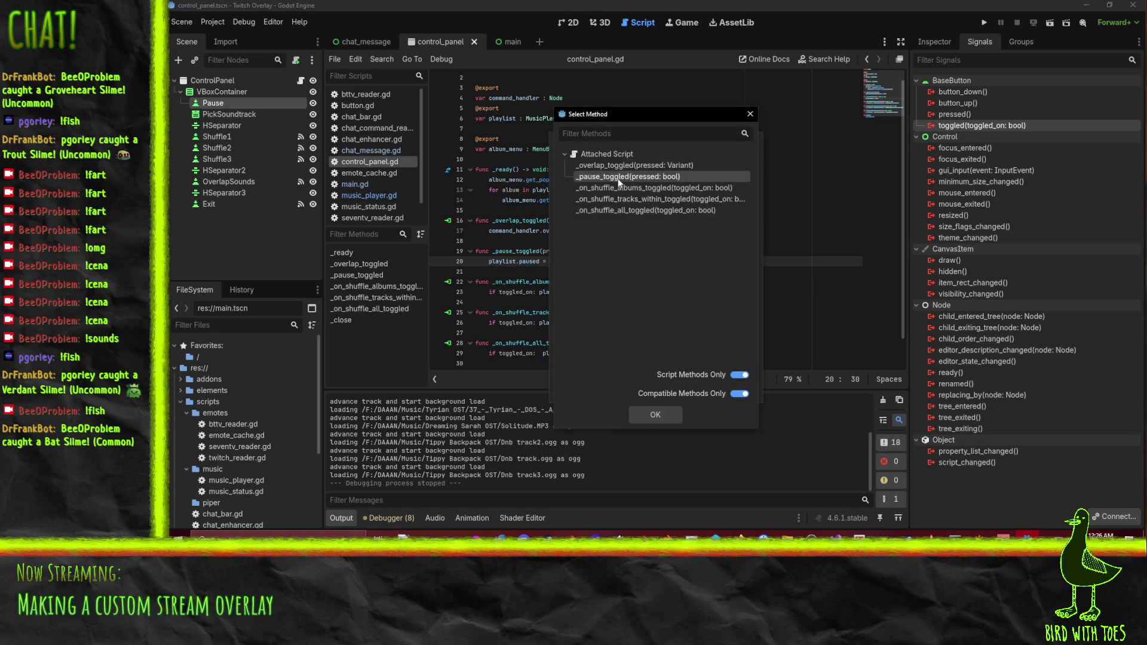
pyautogui.click(651, 412)
pyautogui.click(611, 389)
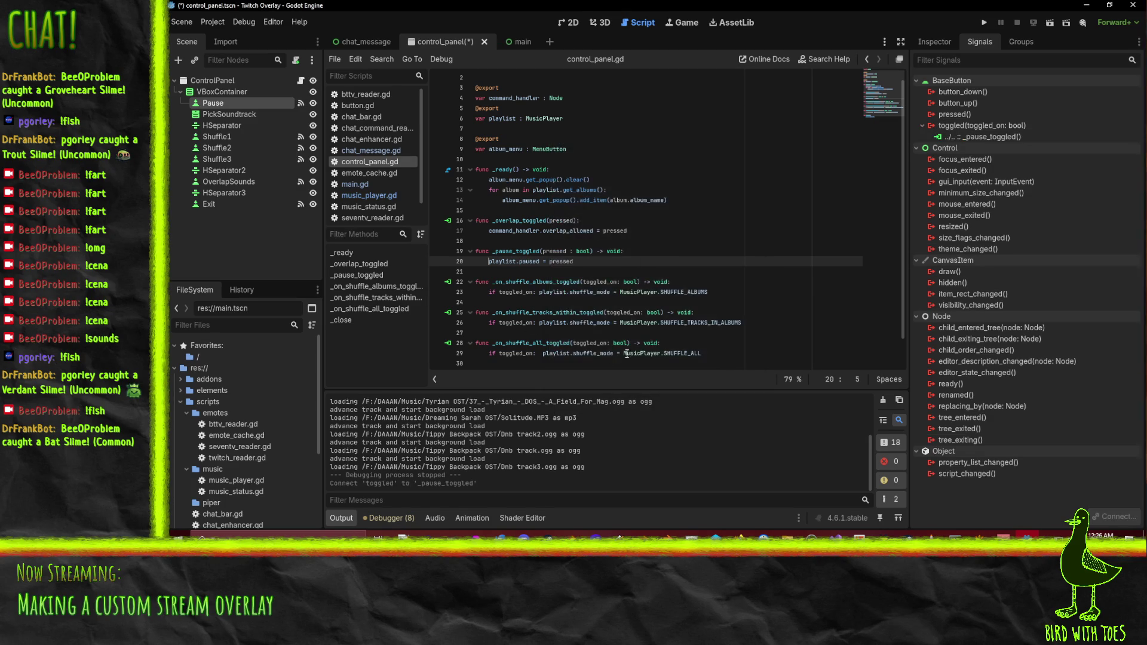
pyautogui.click(984, 22)
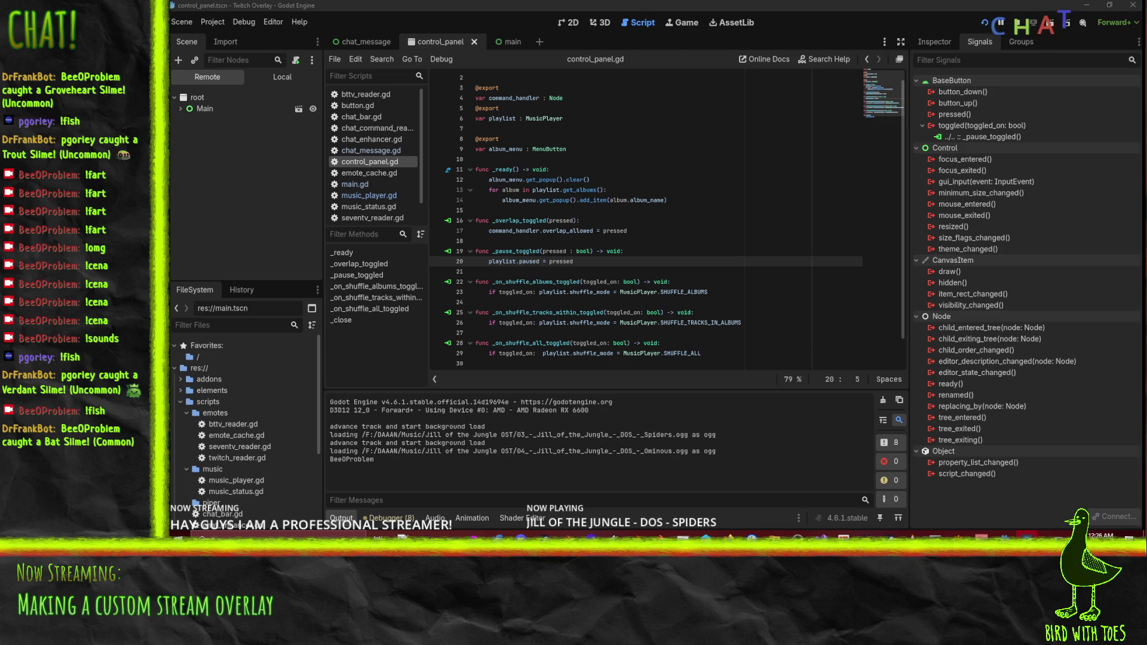
# Stop the running overlay and open chat_command_reader.gd in the script editor.
pyautogui.press('F8')
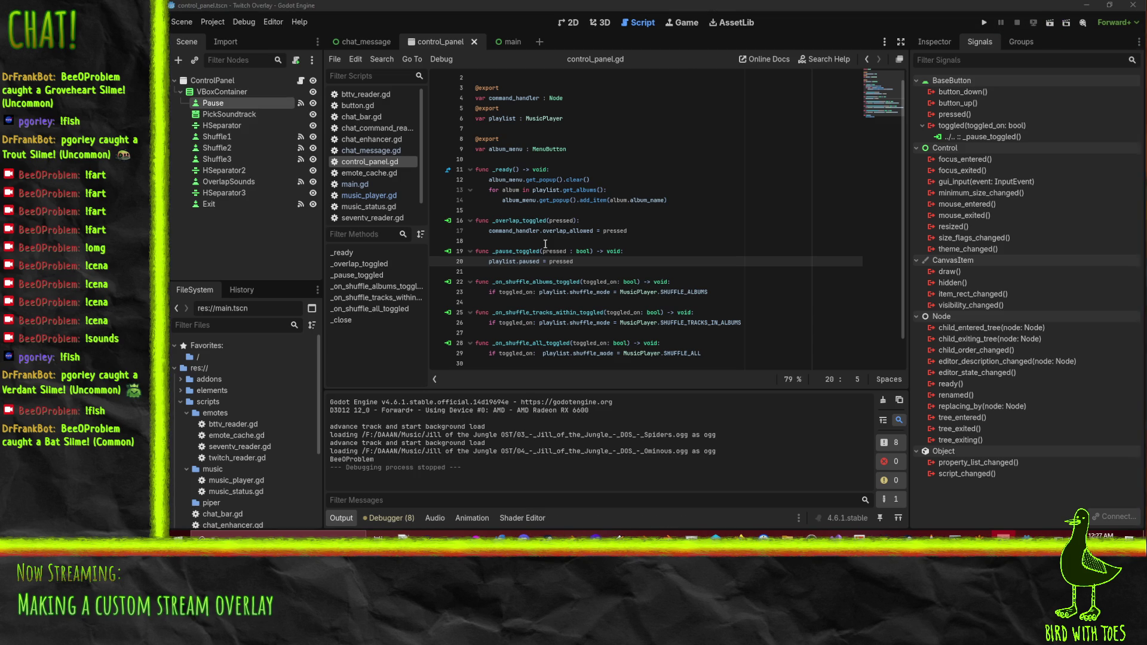
pyautogui.click(646, 260)
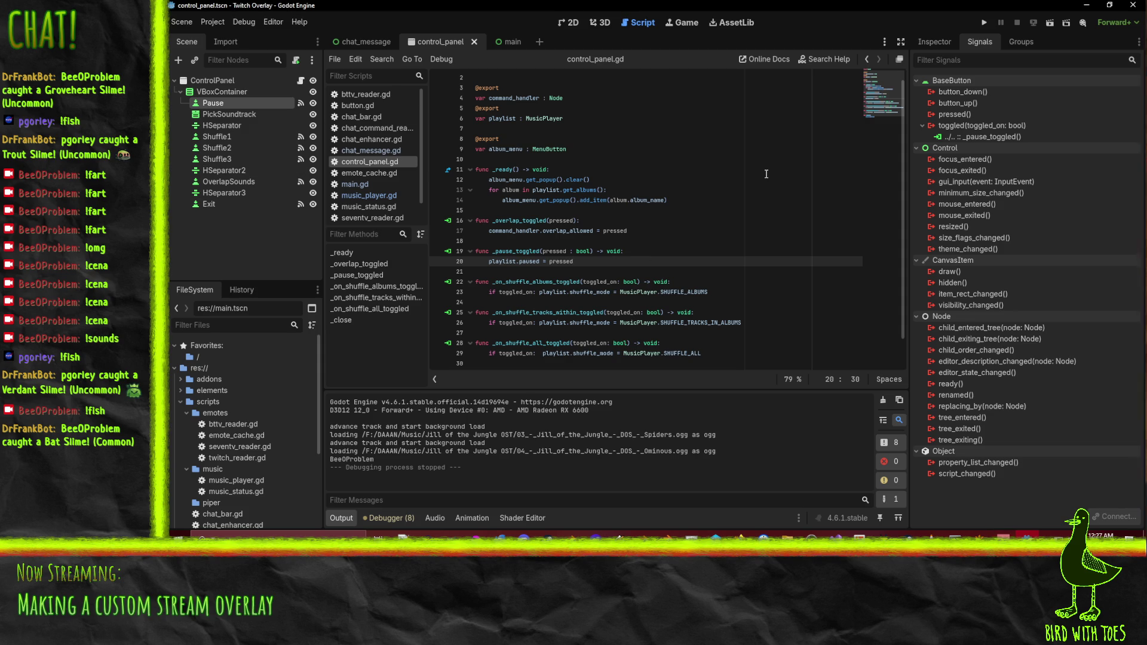
pyautogui.click(374, 132)
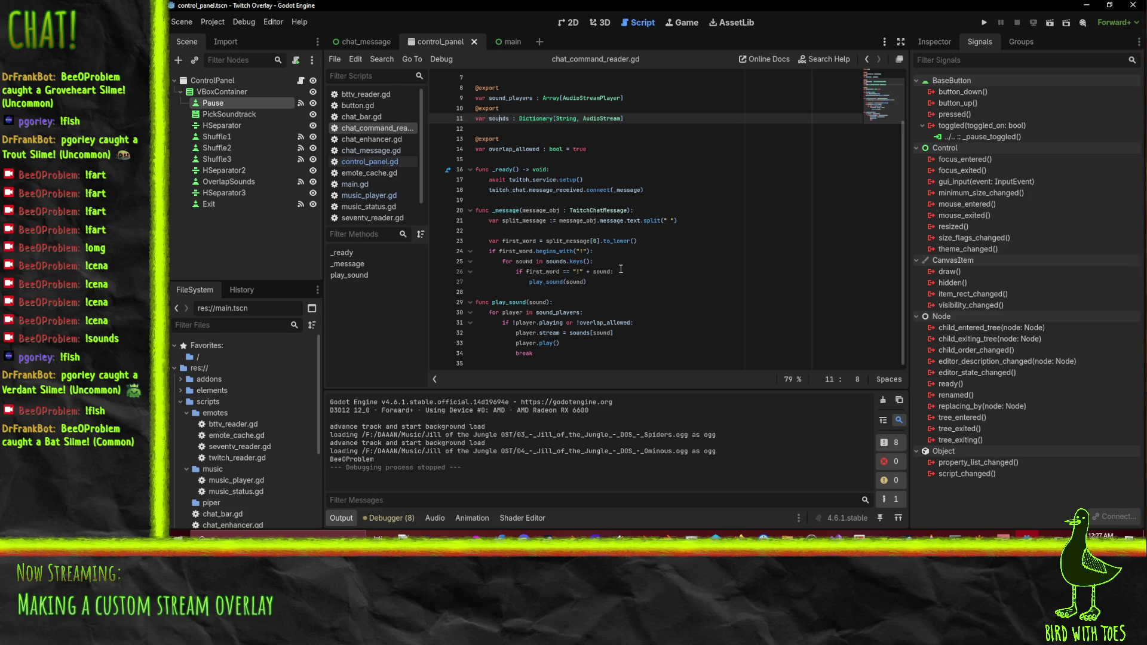
# Inside the ! command check, add a first_word == "!sounds" branch with a for loop over sounds.keys().
pyautogui.click(600, 252)
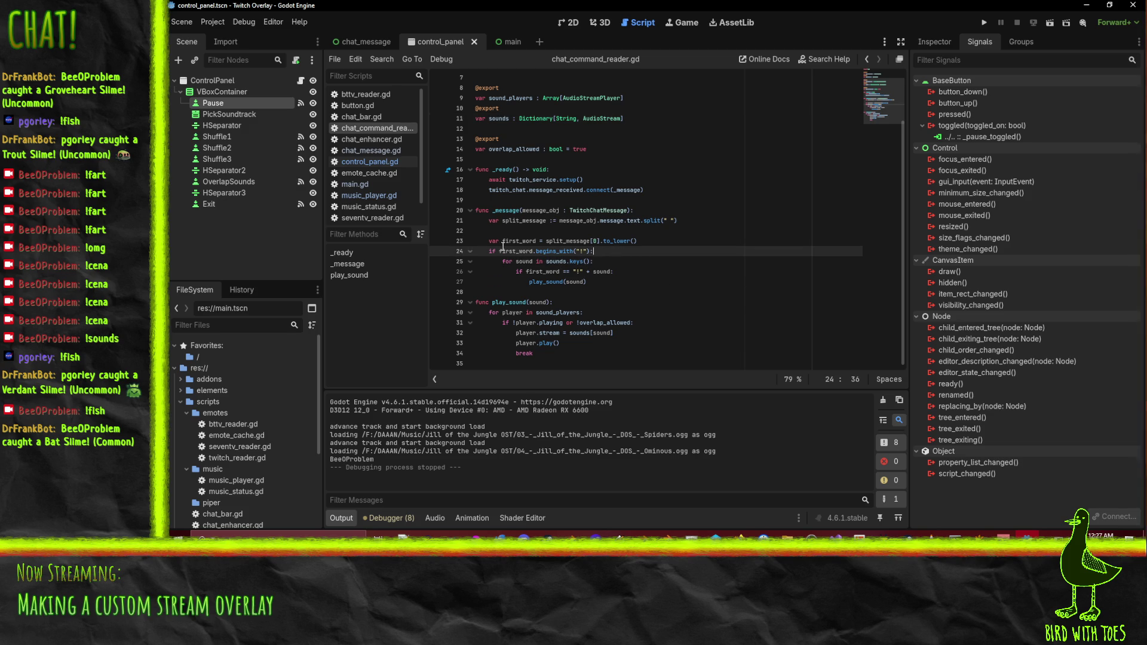
pyautogui.press('Return')
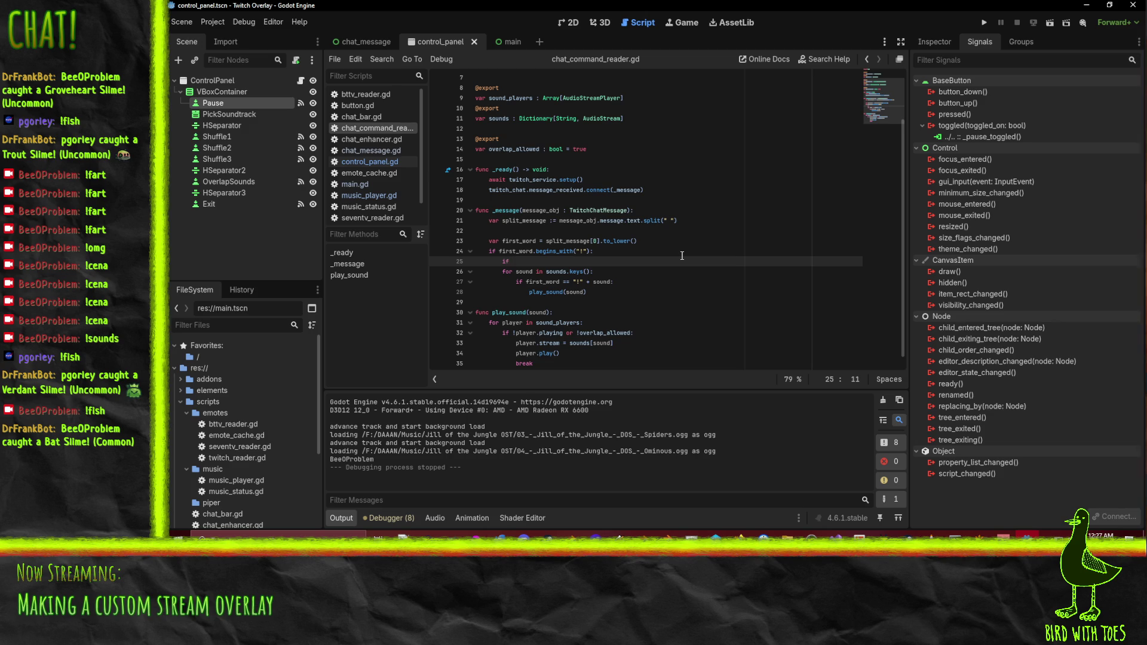
pyautogui.write('first_word')
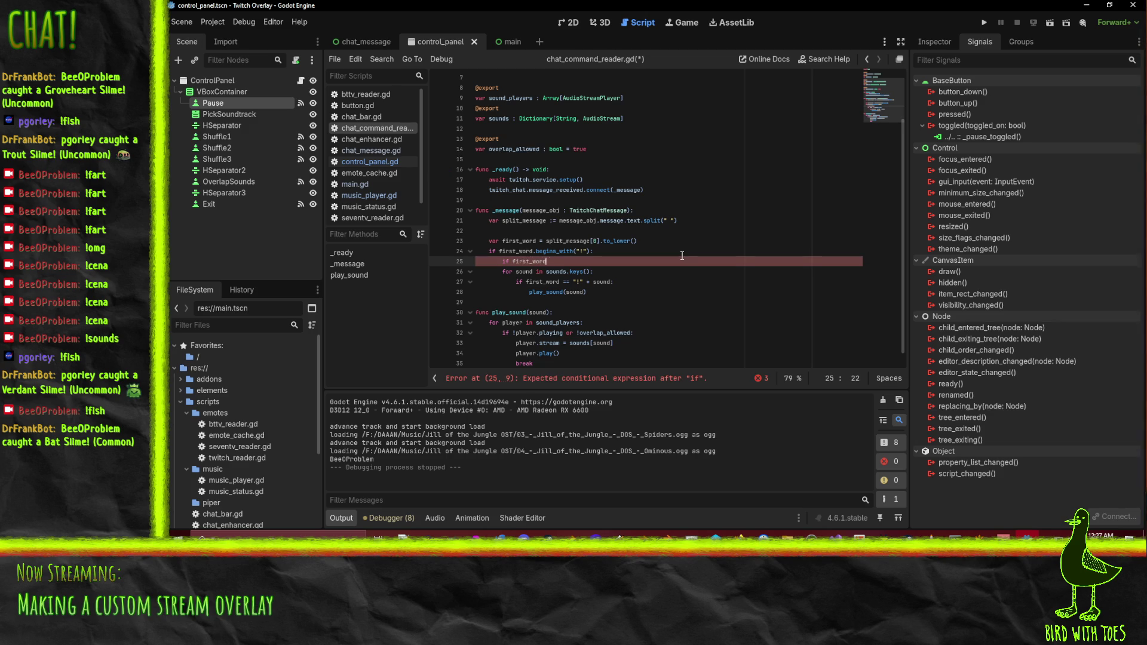
pyautogui.write(' == ')
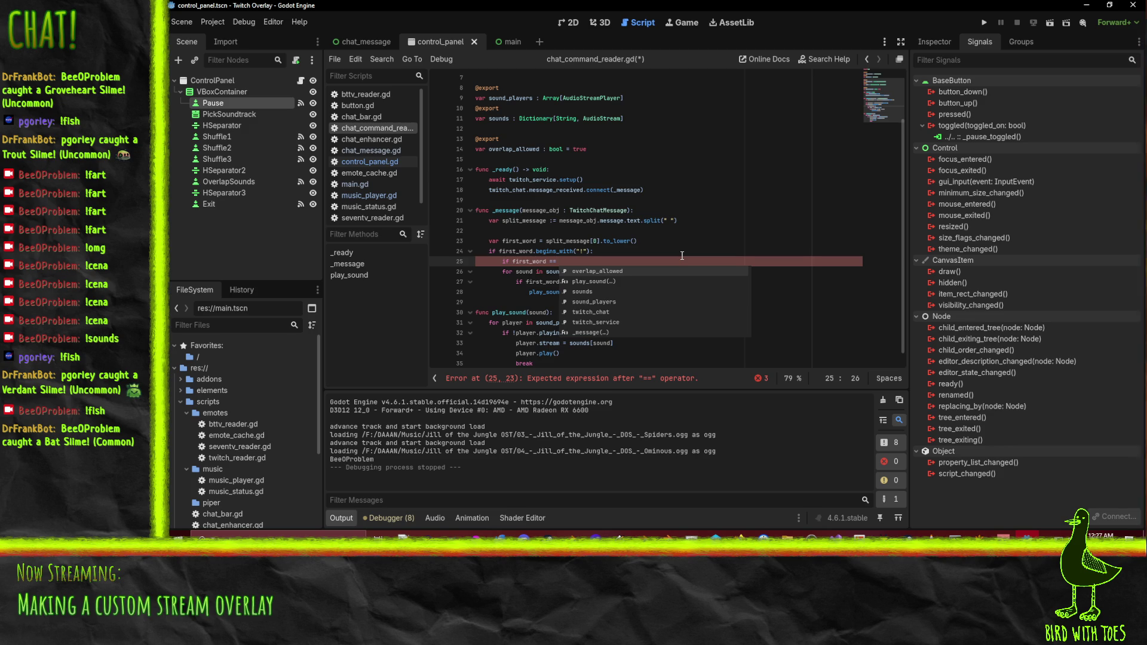
pyautogui.write('"!sounds":')
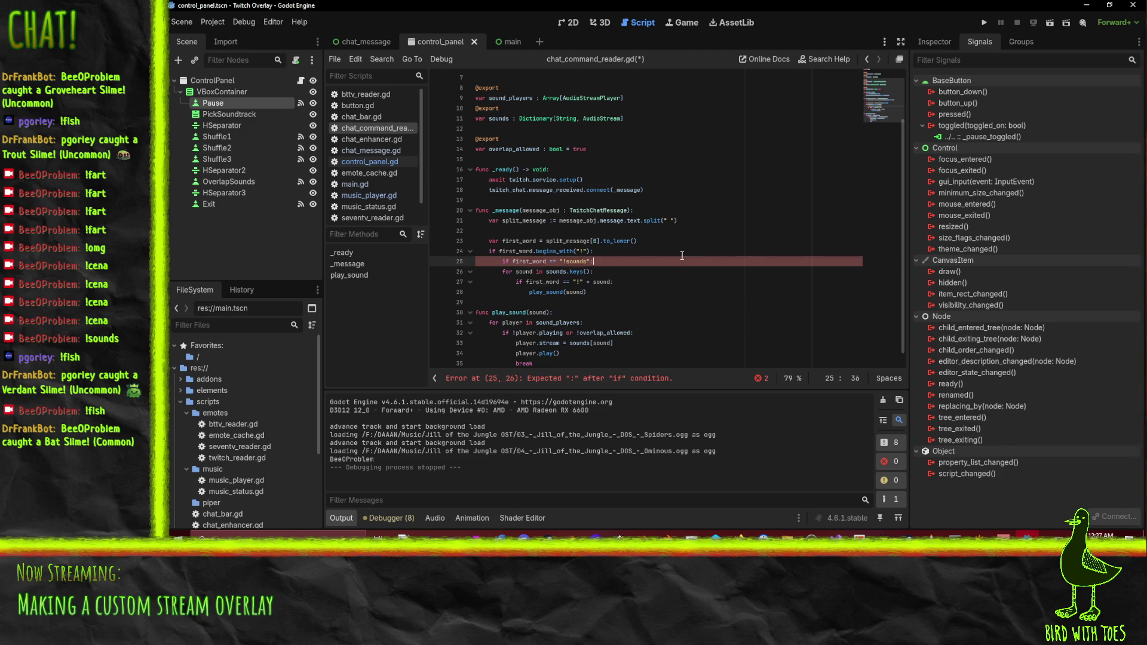
pyautogui.press('Return')
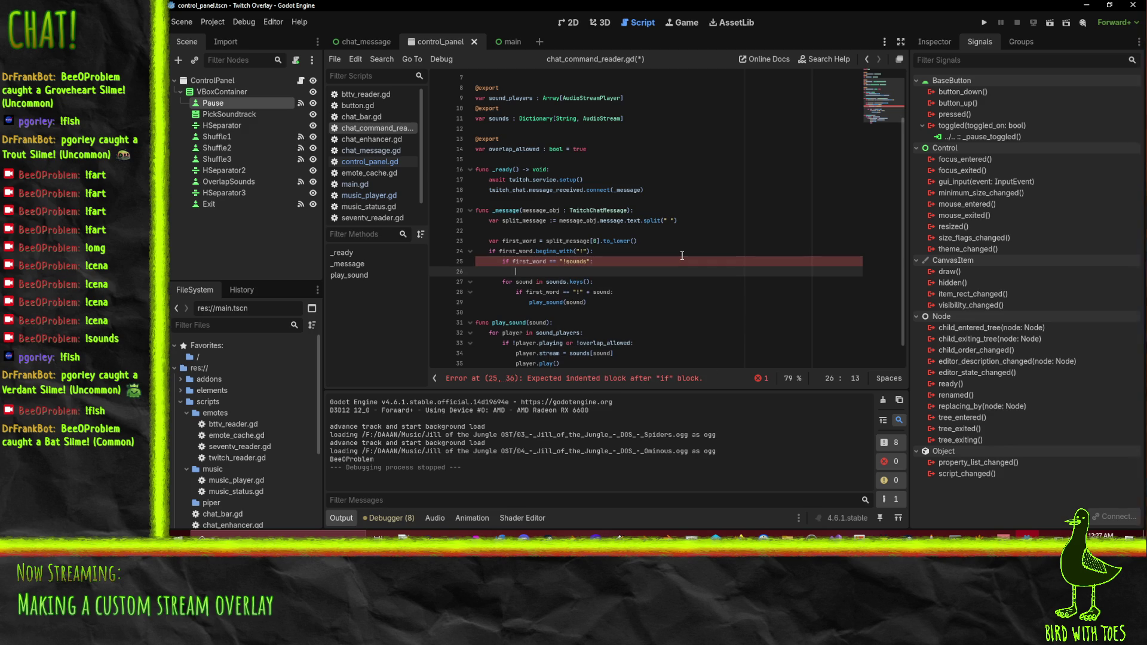
pyautogui.write('for sound in soun')
pyautogui.write('ds.keys()')
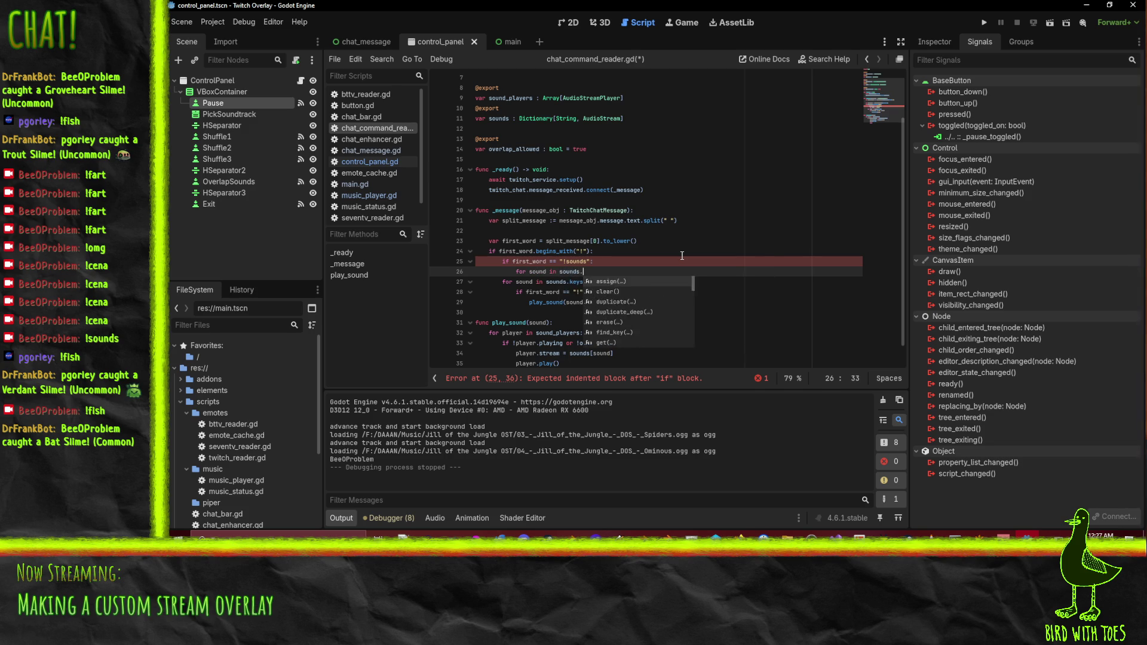
pyautogui.write(':')
pyautogui.press('Return')
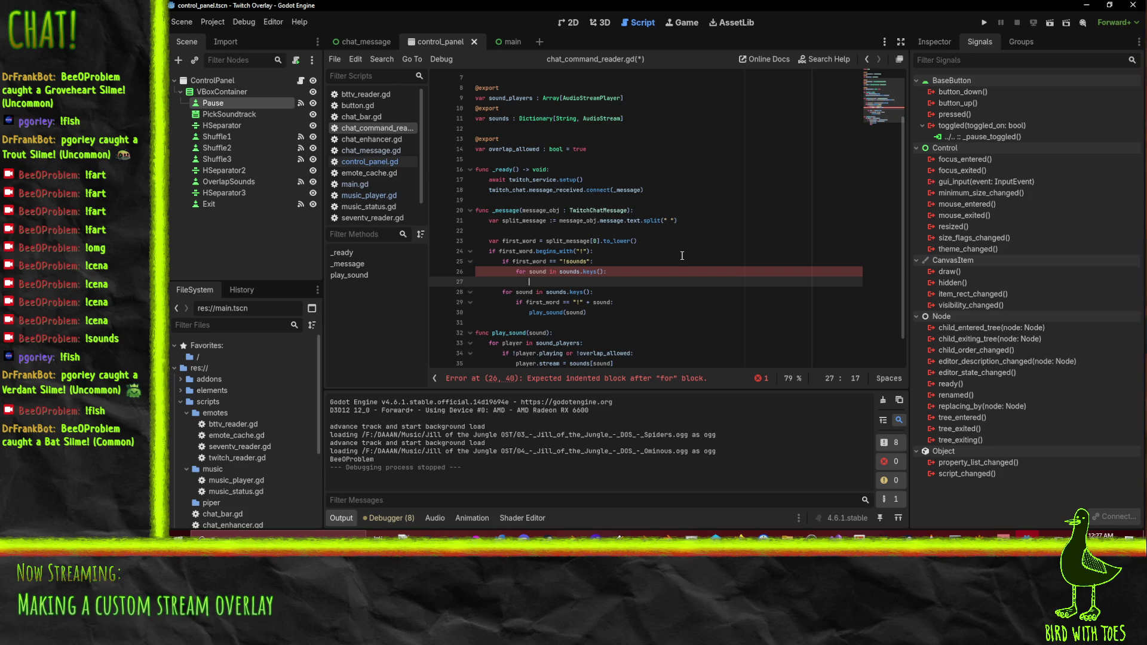
# Add a chat_message = "Sound commands..." line, moved above the loop and outdented to match it.
pyautogui.write('chat_message = ')
pyautogui.write('"')
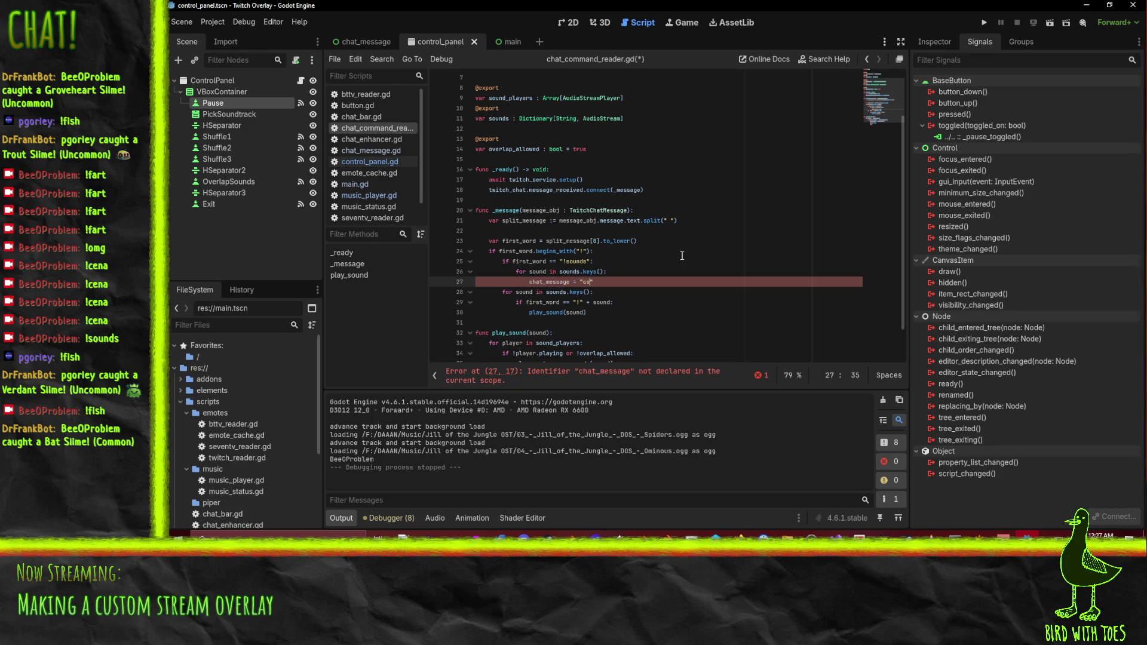
pyautogui.write('Com')
pyautogui.press('BackSpace')
pyautogui.press('BackSpace')
pyautogui.press('BackSpace')
pyautogui.write('Sound commands')
pyautogui.write(' ate')
pyautogui.press('Return')
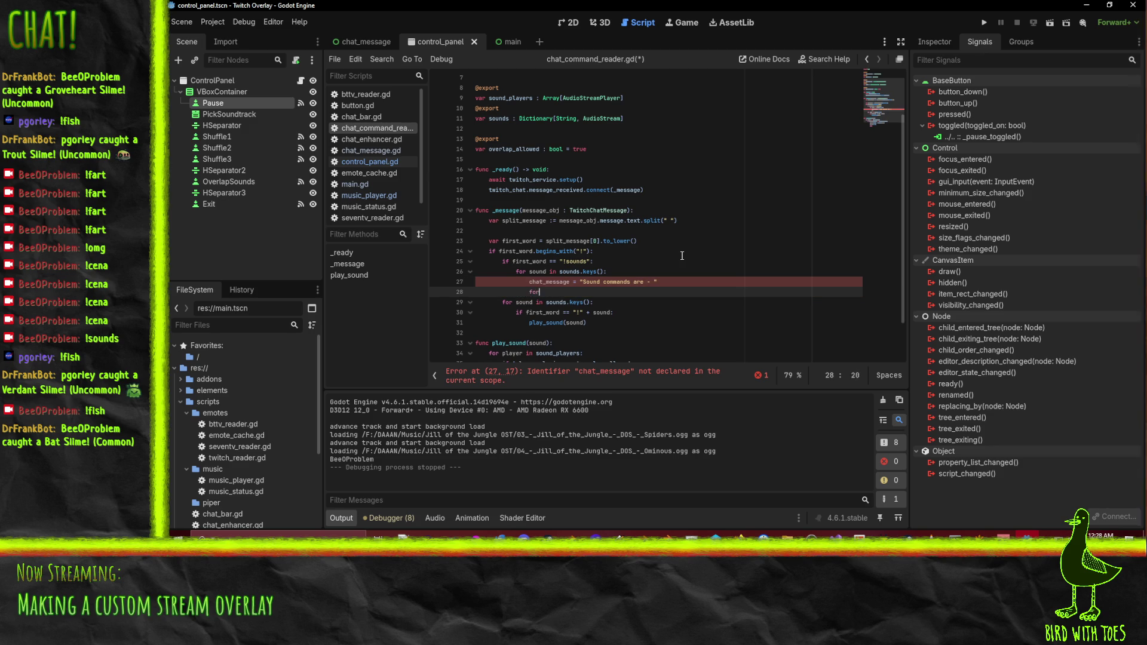
pyautogui.press('Up')
pyautogui.press('Home')
pyautogui.hotkey('shift', 'Down')
pyautogui.hotkey('alt', 'Up')
pyautogui.hotkey('shift', 'Tab')
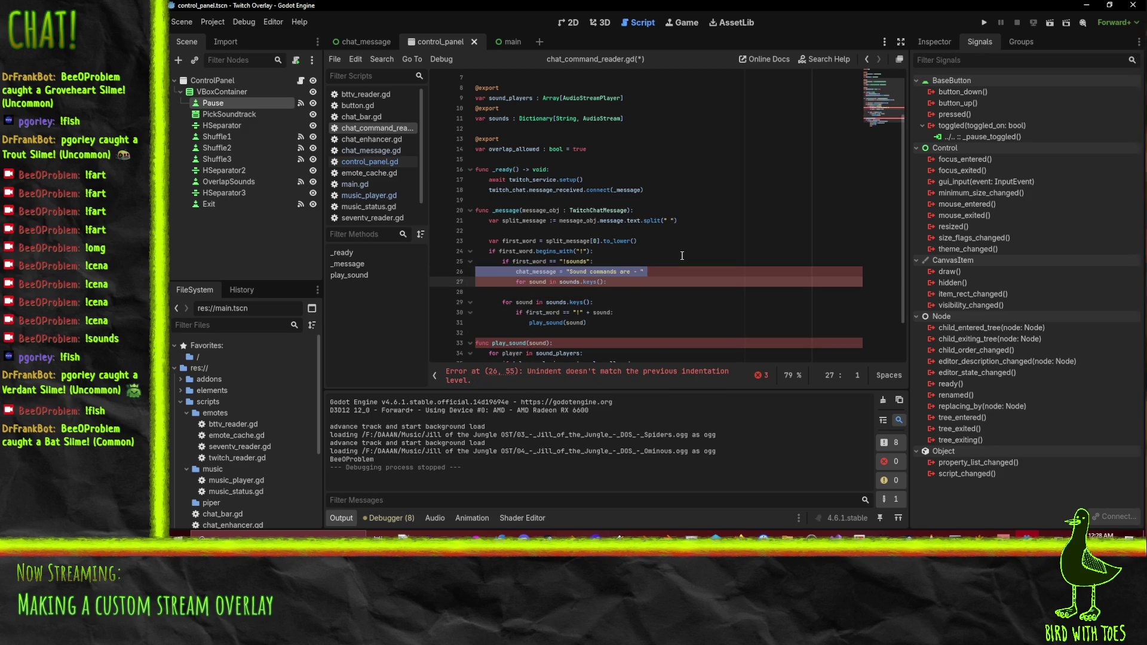
pyautogui.press('Down')
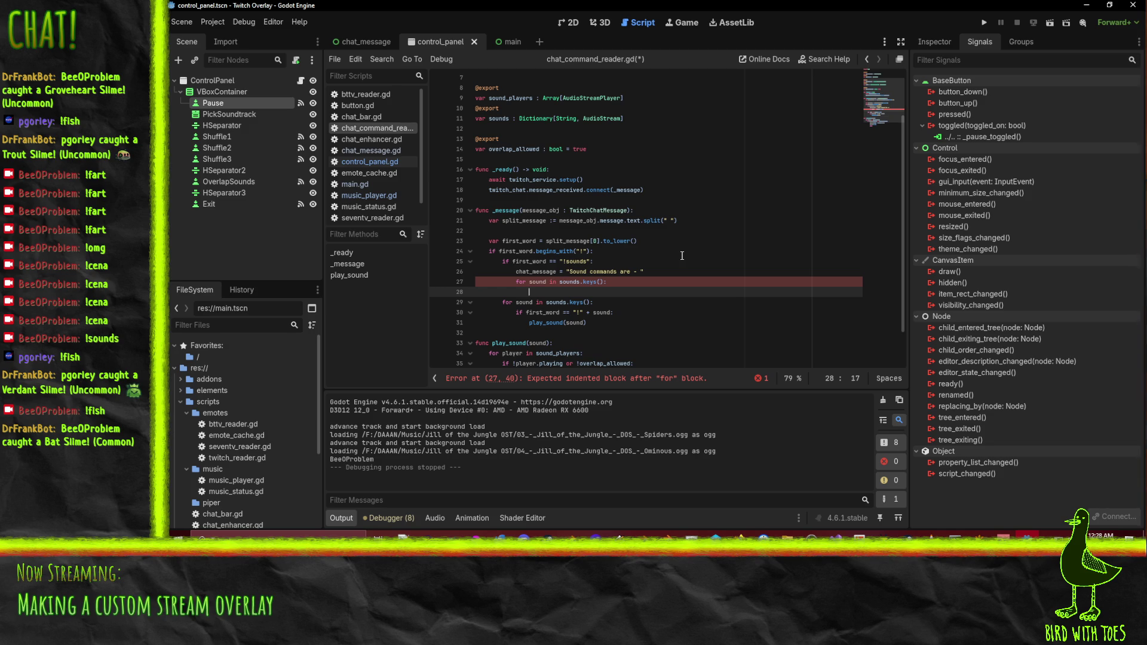
# Replace the half-written for loop with a " ".join([...]) expression.
pyautogui.press('Up')
pyautogui.hotkey('ctrl', 'BackSpace')
pyautogui.write('"fo')
pyautogui.press('BackSpace')
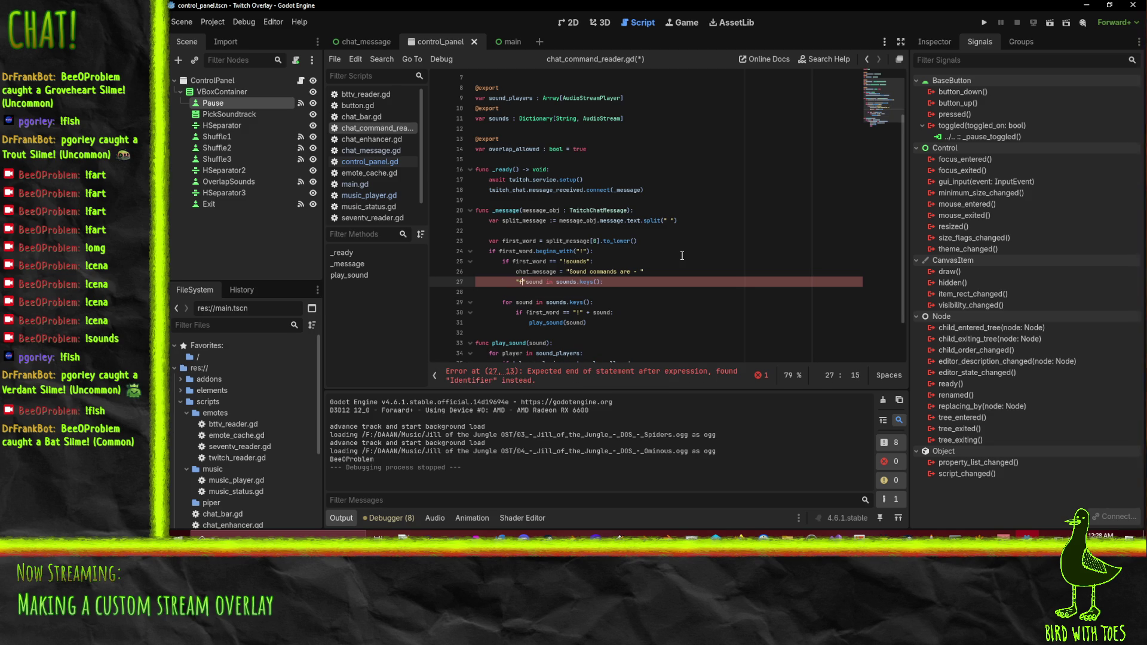
pyautogui.write('.join([')
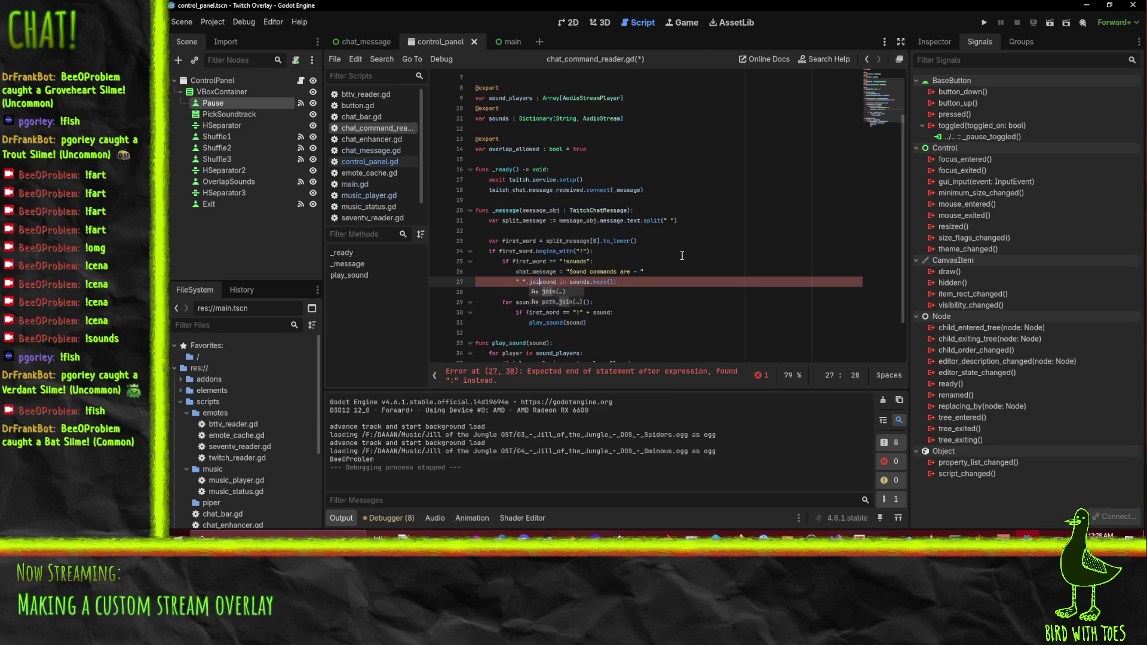
pyautogui.press('BackSpace')
pyautogui.press('BackSpace')
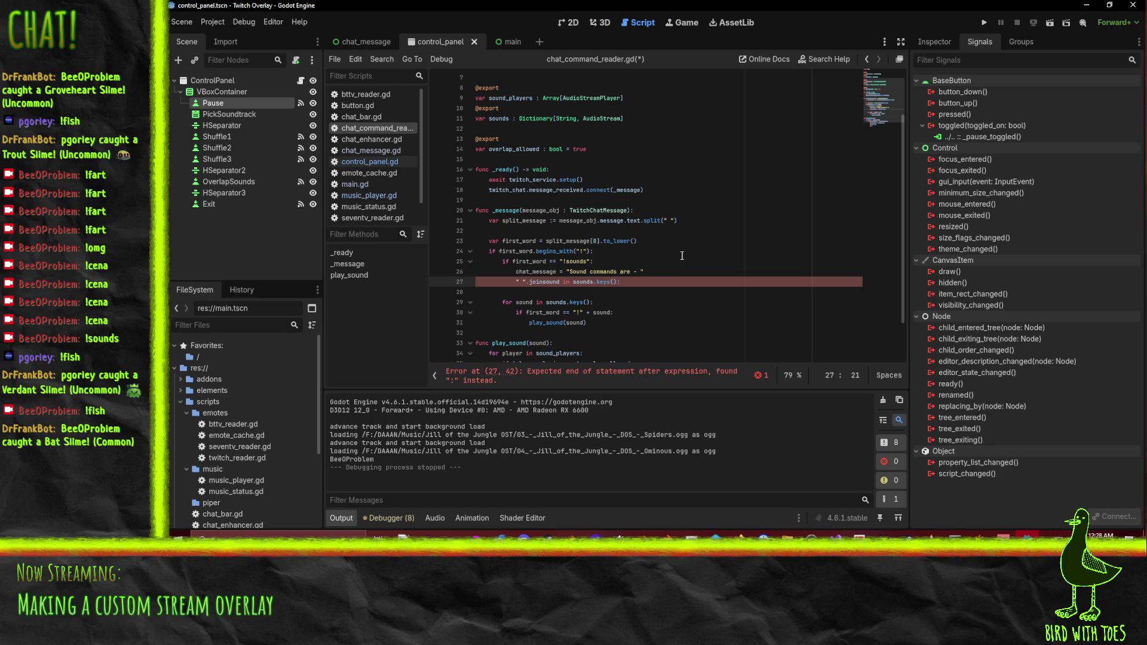
pyautogui.write('([')
pyautogui.press('End')
pyautogui.write('])')
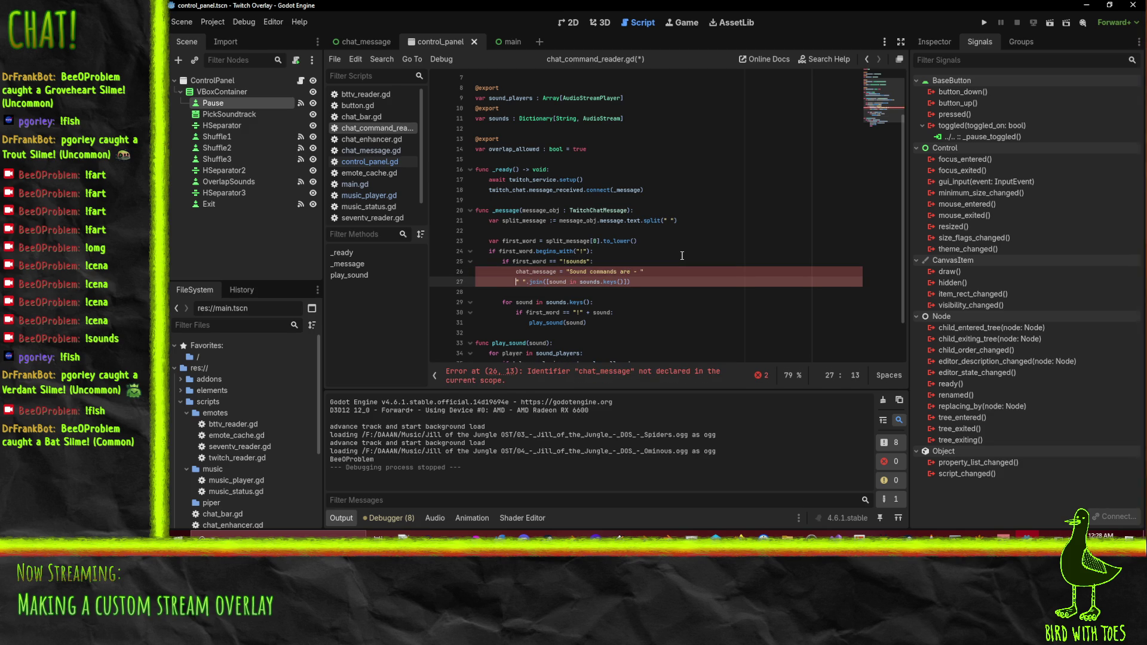
# Declare chat_message with var and make the join line append with chat_message +=.
pyautogui.press('Up')
pyautogui.press('Left')
pyautogui.write('va')
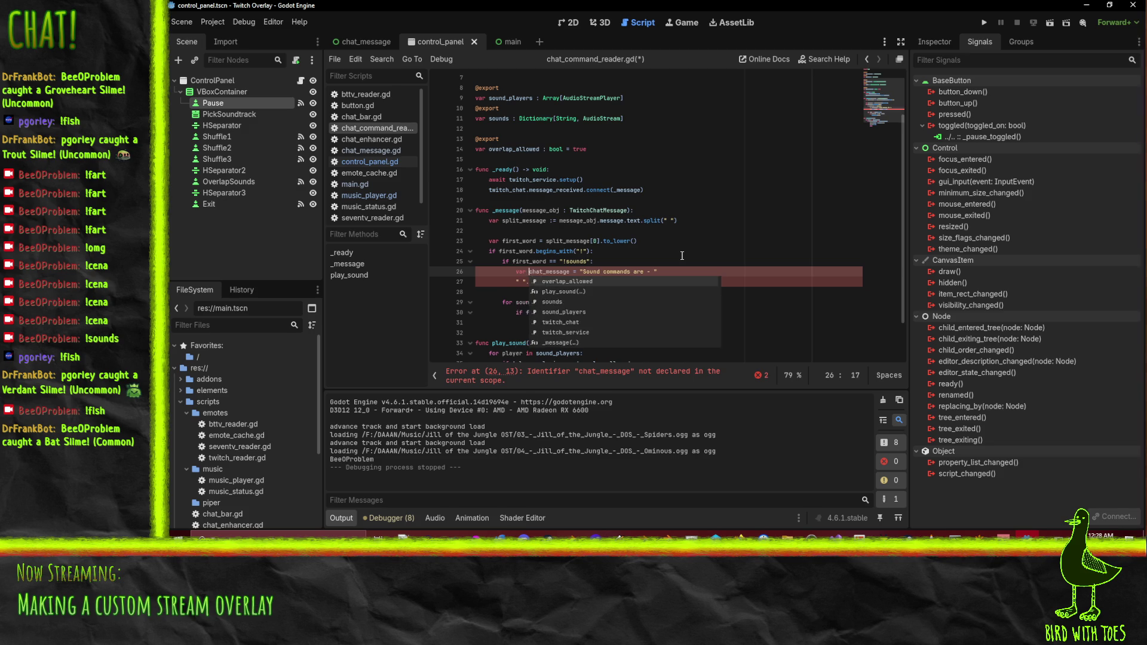
pyautogui.write('r')
pyautogui.press('Down')
pyautogui.press('Home')
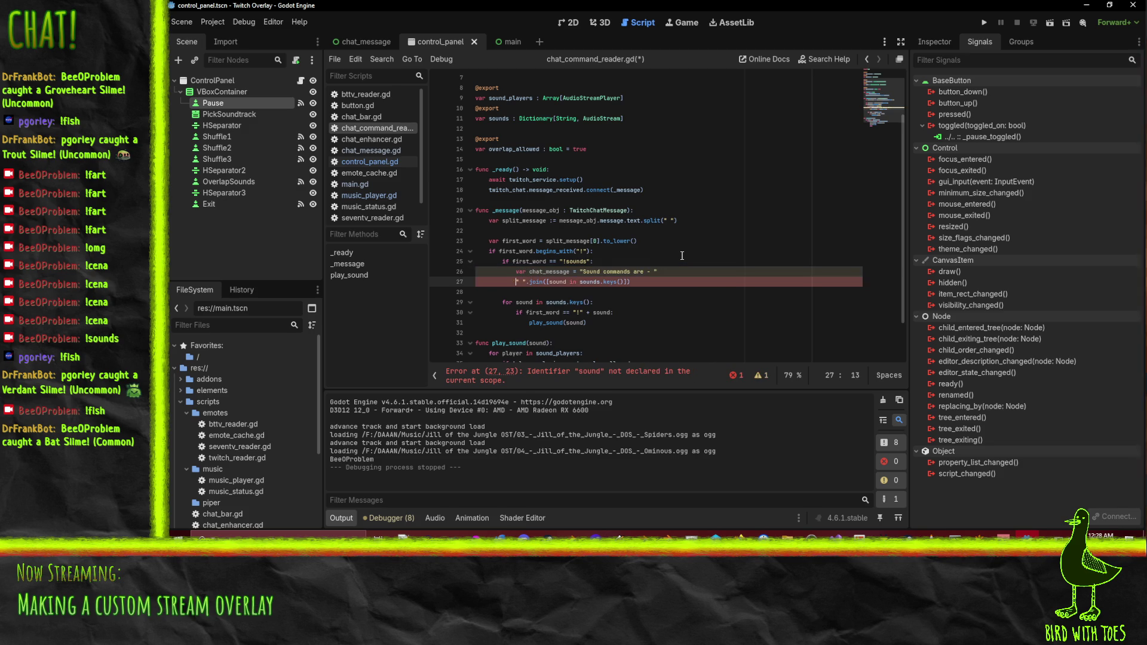
pyautogui.hotkey('shift', 'Home')
pyautogui.press('BackSpace')
pyautogui.press('BackSpace')
pyautogui.write('+')
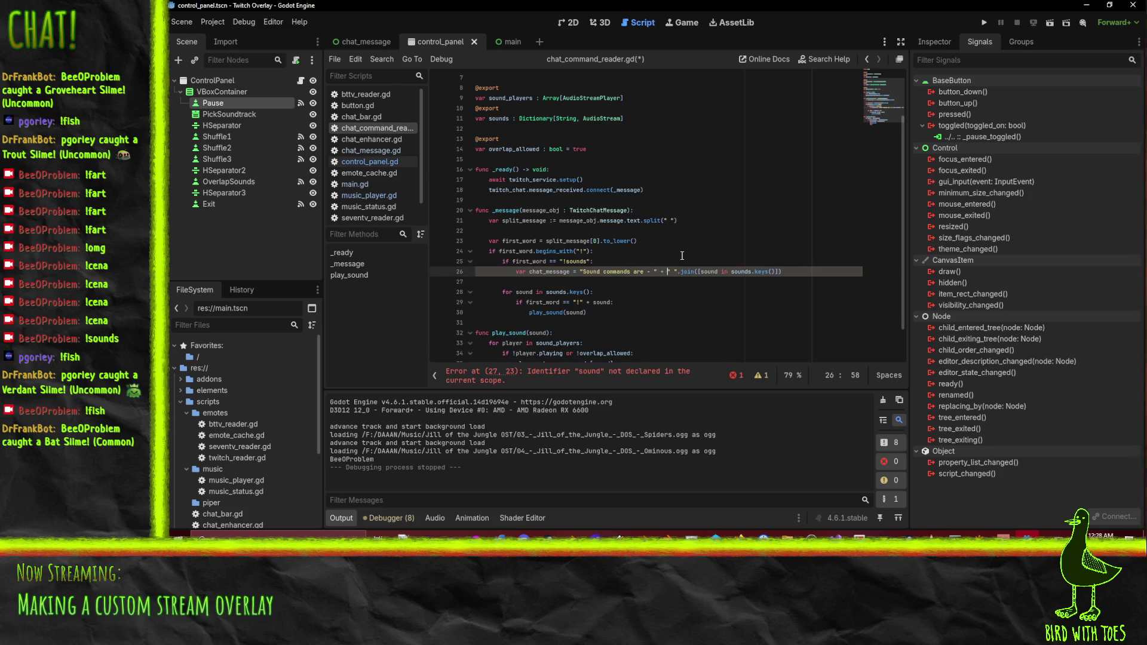
pyautogui.press('BackSpace')
pyautogui.press('BackSpace')
pyautogui.press('BackSpace')
pyautogui.press('Return')
pyautogui.write('v')
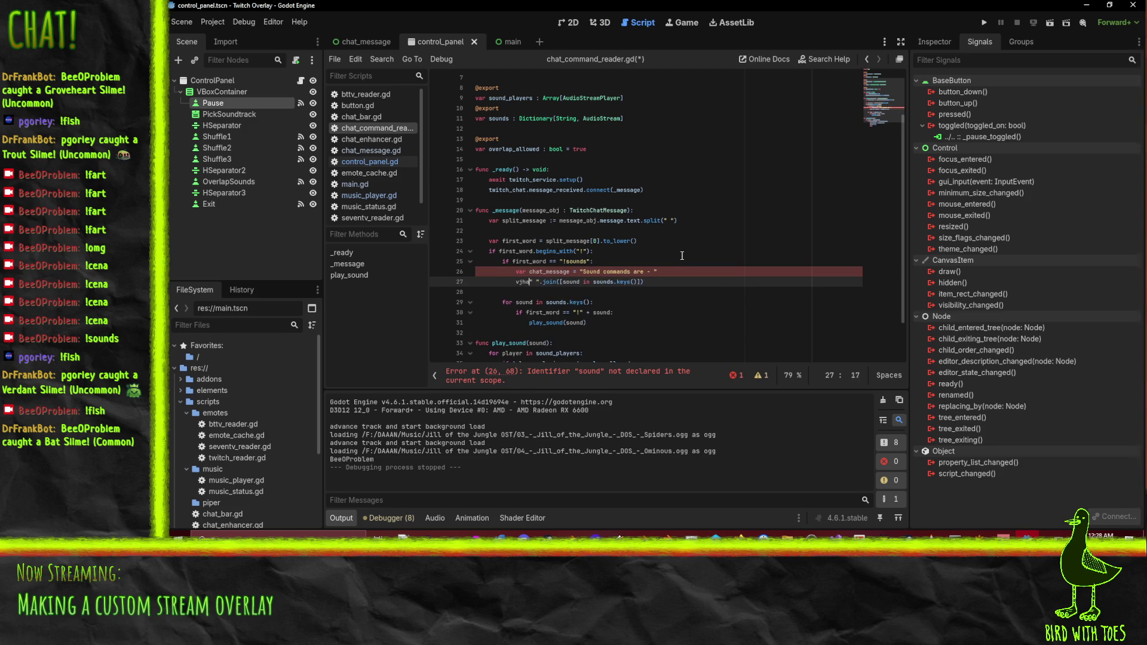
pyautogui.press('BackSpace')
pyautogui.write('chat_message ')
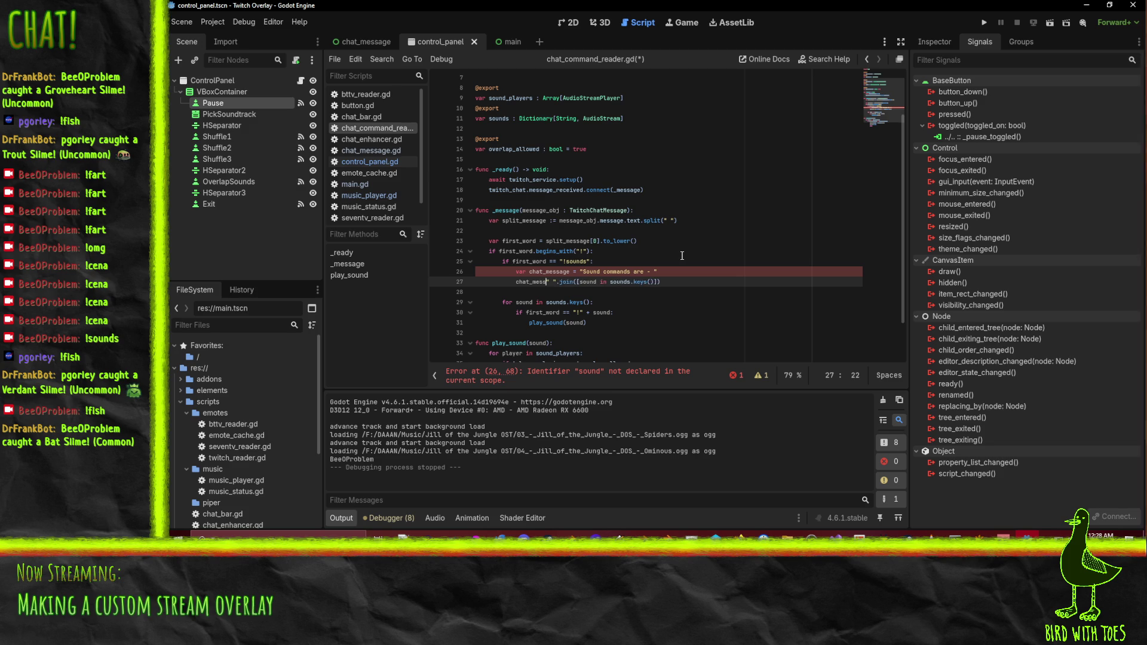
pyautogui.write('+=')
pyautogui.press('Home')
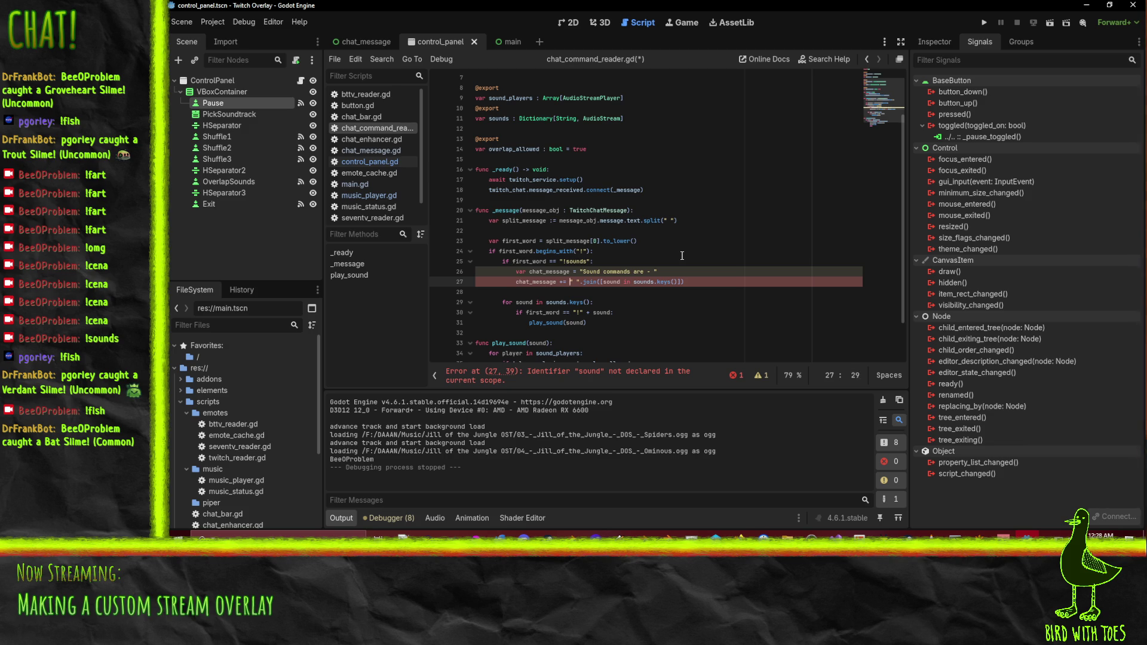
# Clean leftover loop text so the line reads chat_message += " ".join(sounds.keys()).
pyautogui.write('for sound')
pyautogui.press('Down')
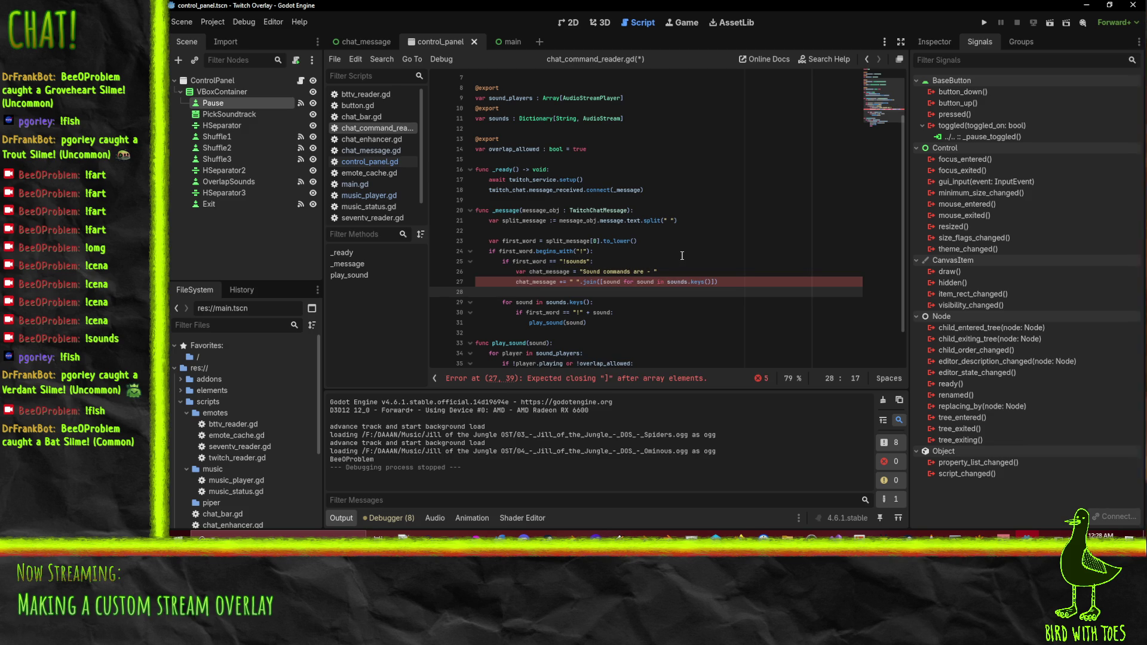
pyautogui.click(682, 302)
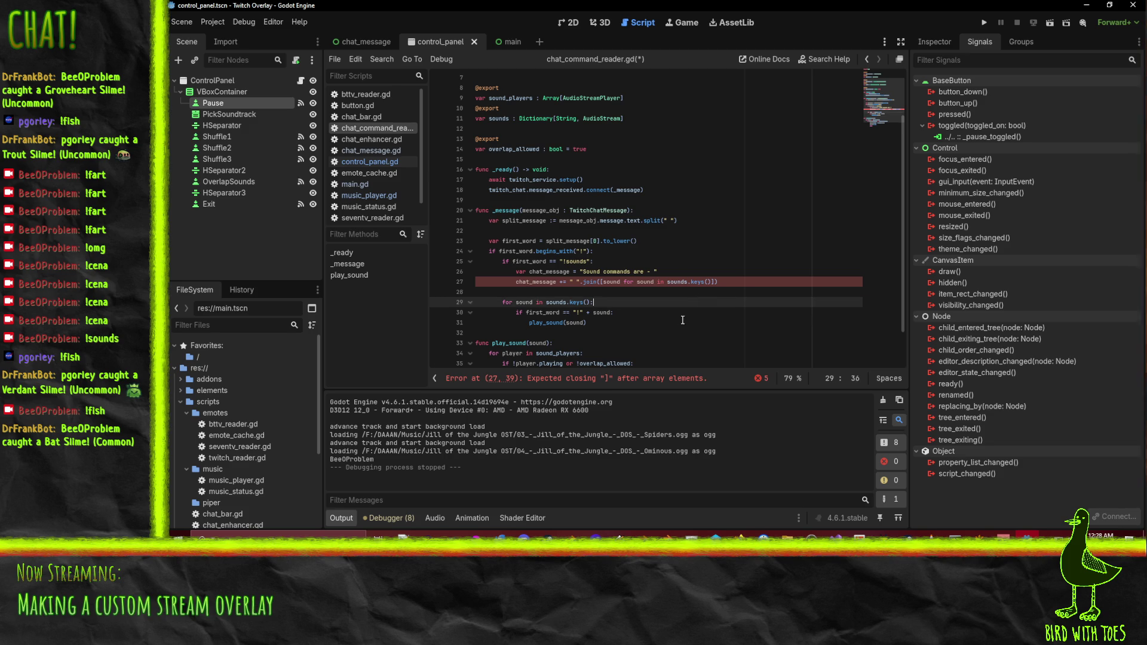
pyautogui.click(651, 282)
pyautogui.click(604, 282)
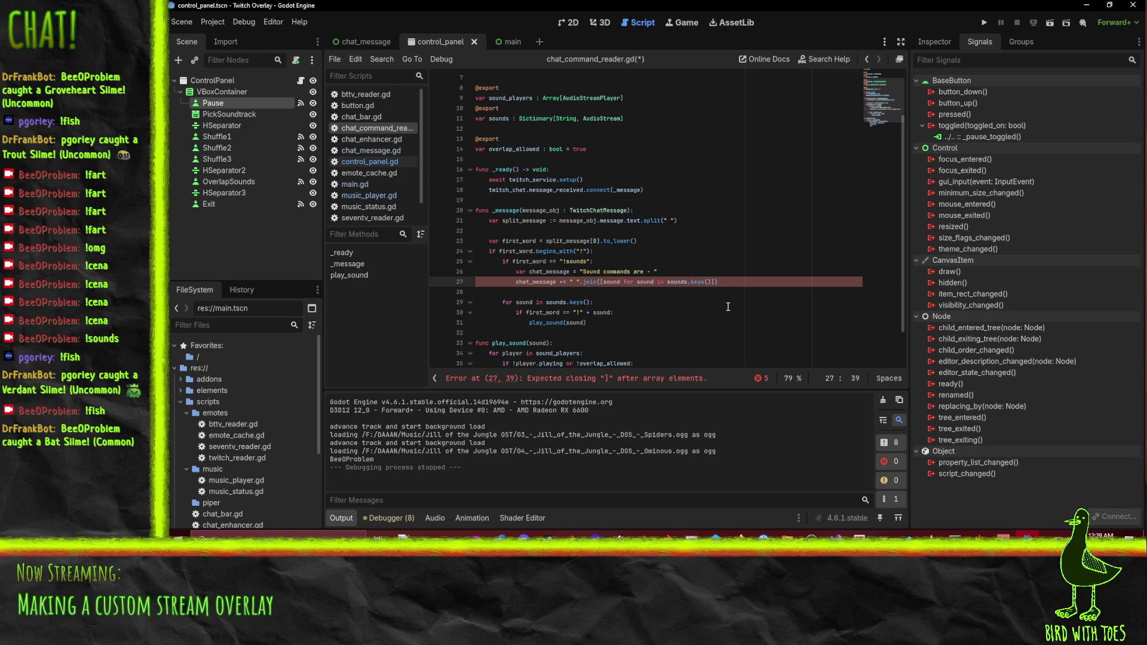
pyautogui.press('BackSpace')
pyautogui.press('Delete')
pyautogui.press('Delete')
pyautogui.press('Delete')
pyautogui.press('Delete')
pyautogui.press('End')
pyautogui.press('Left')
pyautogui.press('BackSpace')
pyautogui.press('Down')
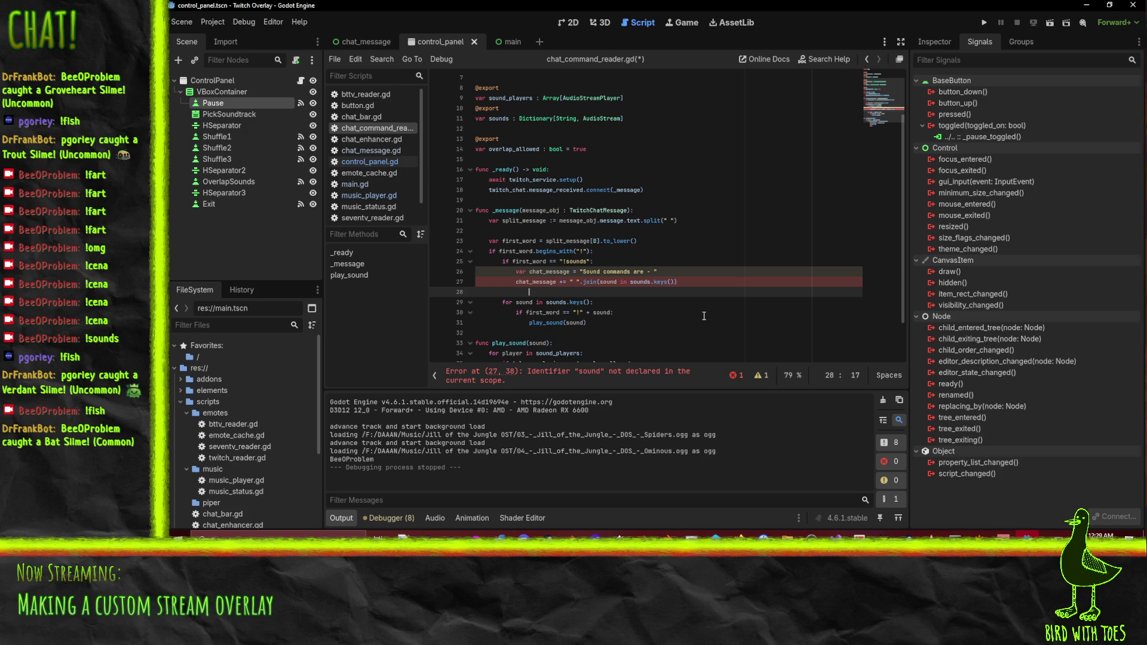
pyautogui.press('Up')
pyautogui.press('BackSpace')
pyautogui.press('BackSpace')
pyautogui.press('BackSpace')
pyautogui.press('Down')
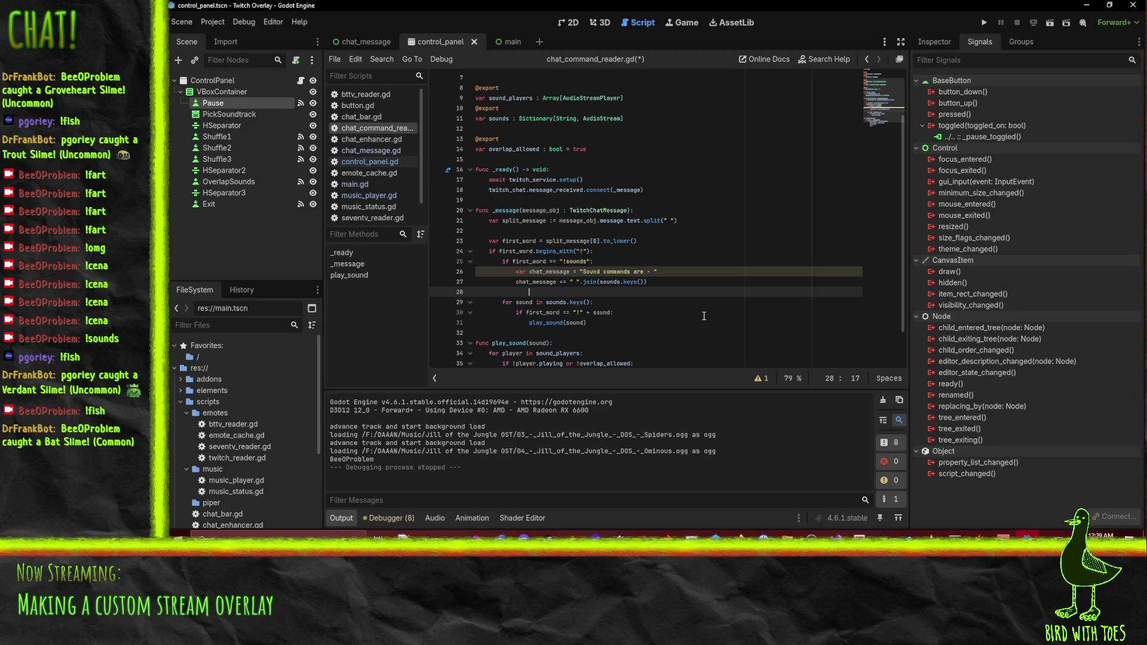
pyautogui.click(663, 282)
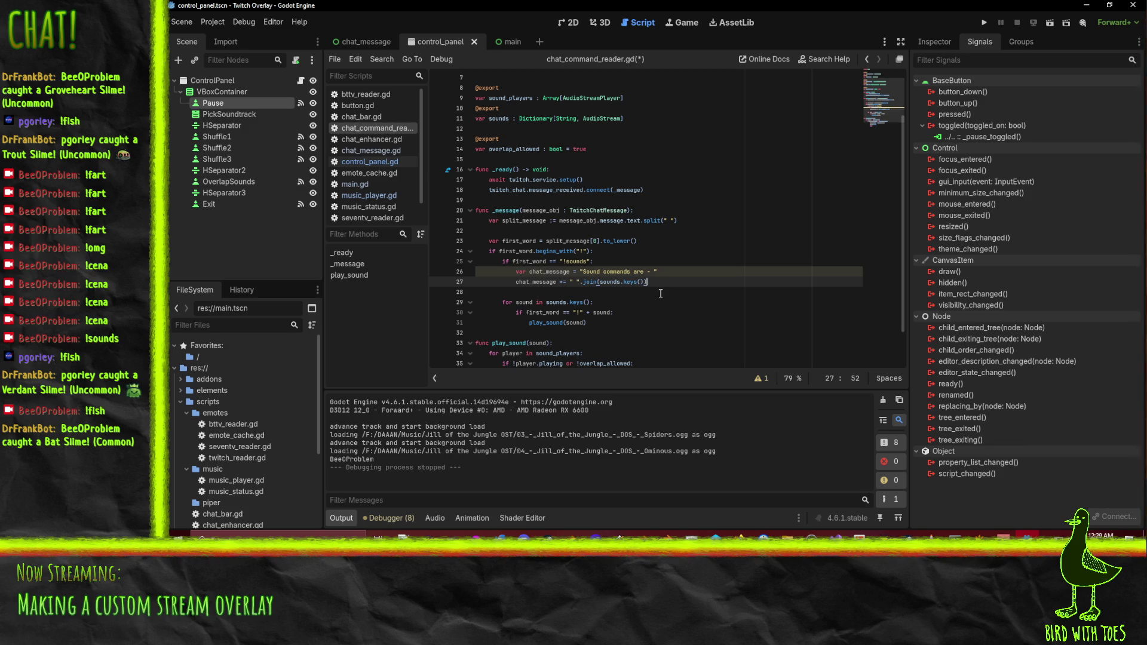
# Add twitch_service.chat(chat_message) on the line below the join.
pyautogui.click(656, 294)
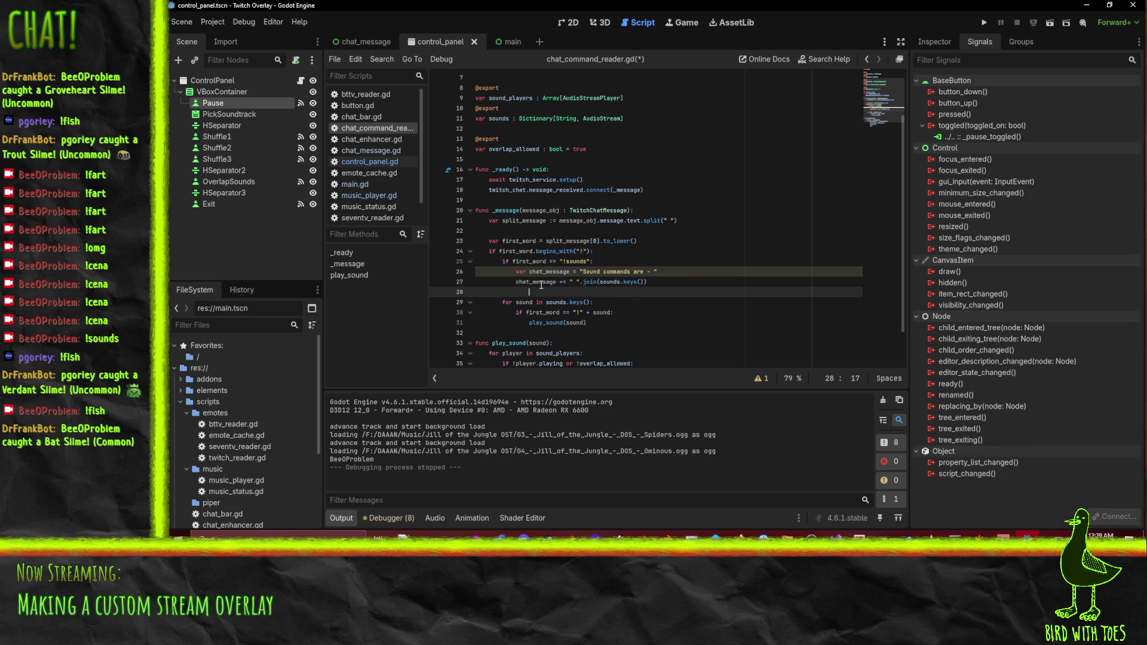
pyautogui.press('Left')
pyautogui.press('Left')
pyautogui.press('Left')
pyautogui.write('twitch')
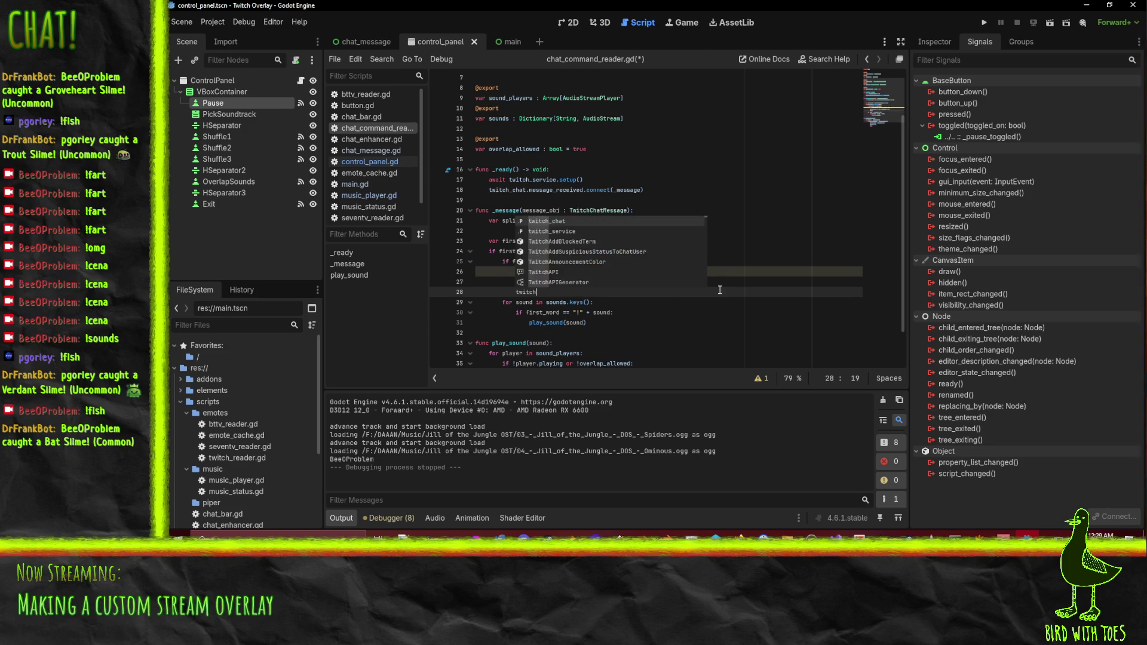
pyautogui.press('Down')
pyautogui.press('Return')
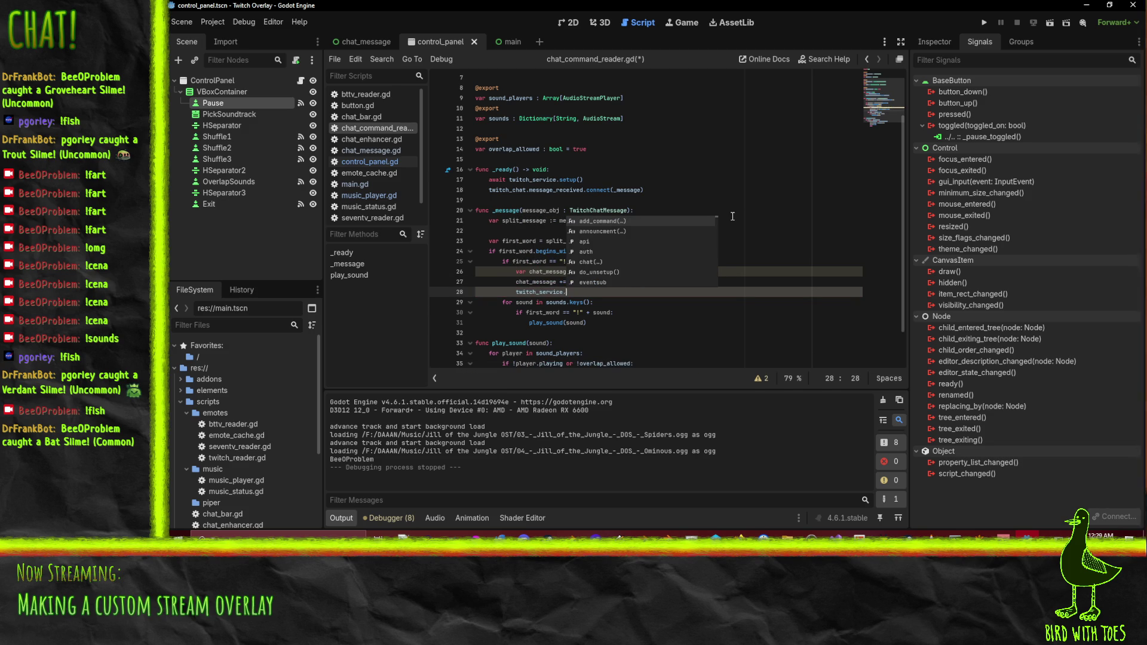
pyautogui.write('send')
pyautogui.press('BackSpace')
pyautogui.press('BackSpace')
pyautogui.press('BackSpace')
pyautogui.write('chat')
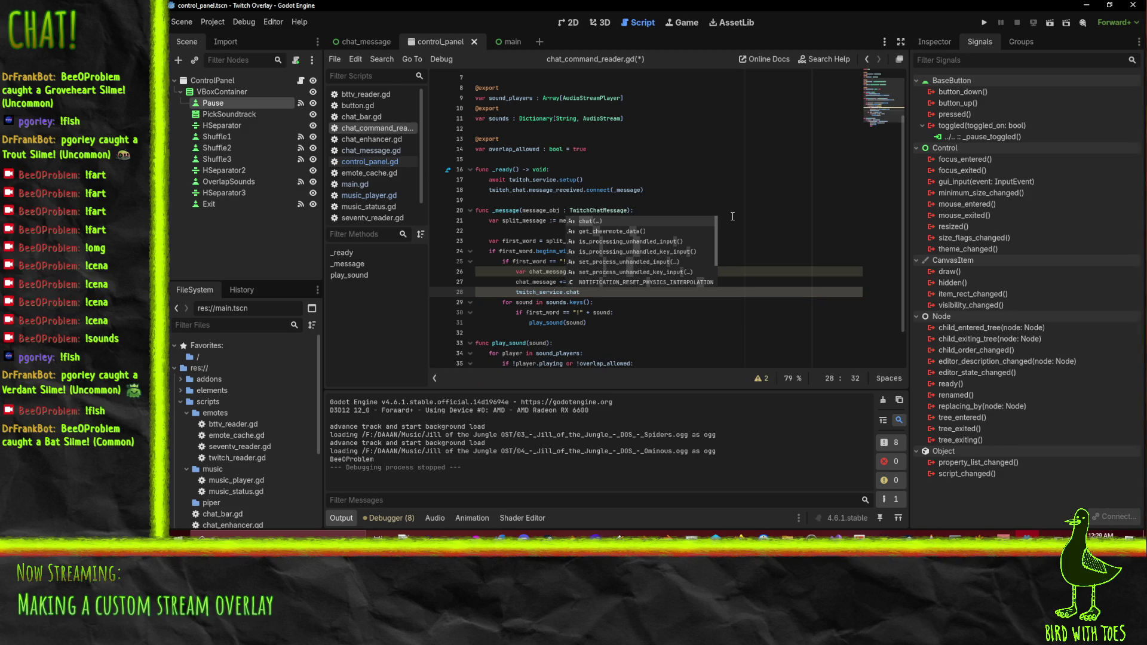
pyautogui.press('Return')
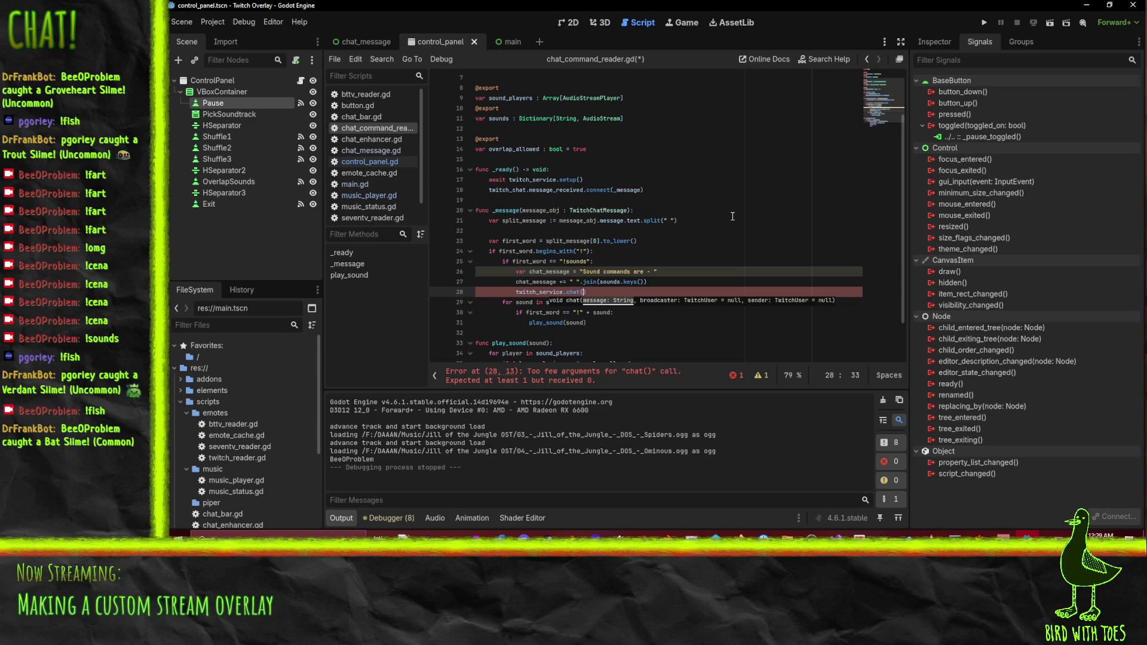
pyautogui.write('hat_m')
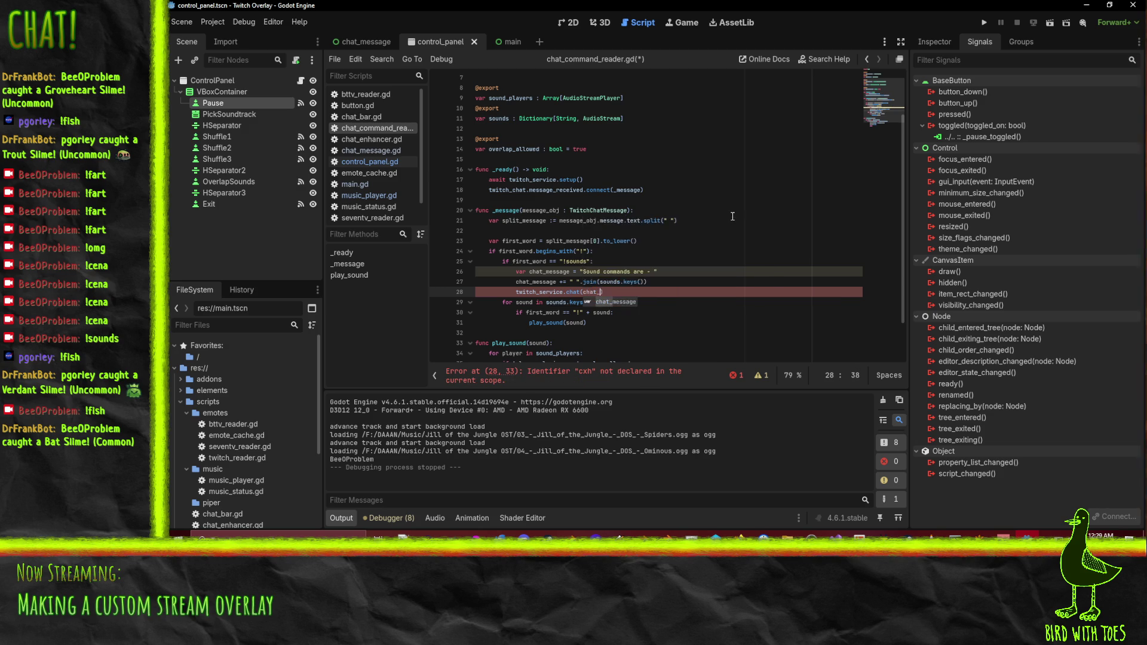
pyautogui.write('essage')
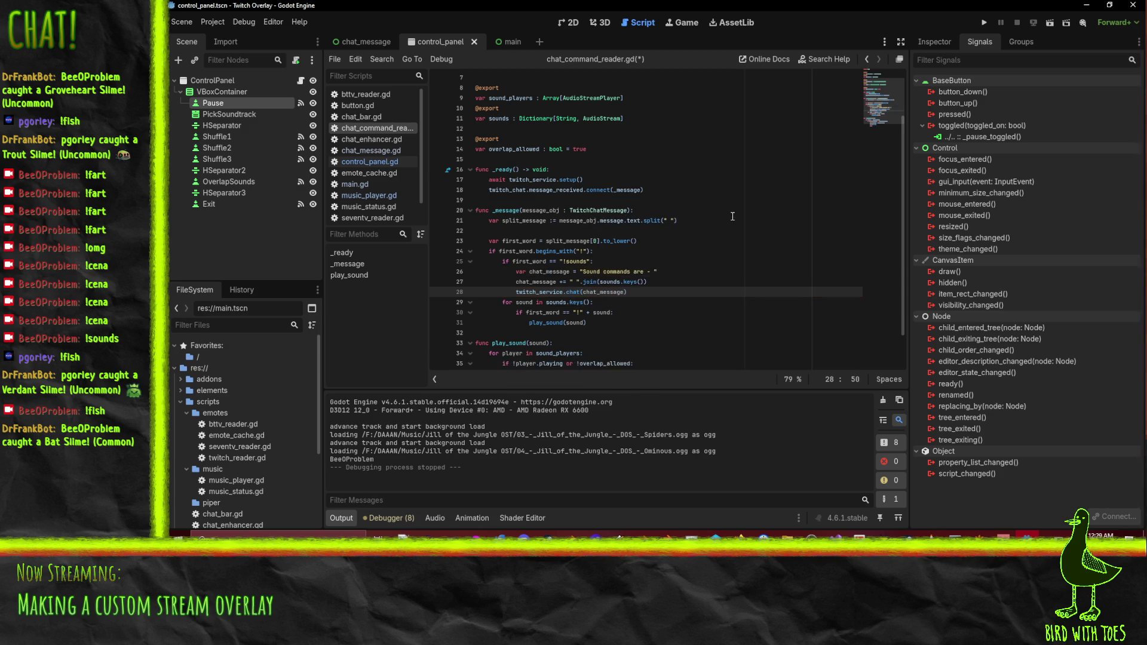
# Save chat_command_reader.gd and start running the overlay project.
pyautogui.press('Down')
pyautogui.hotkey('ctrl', 's')
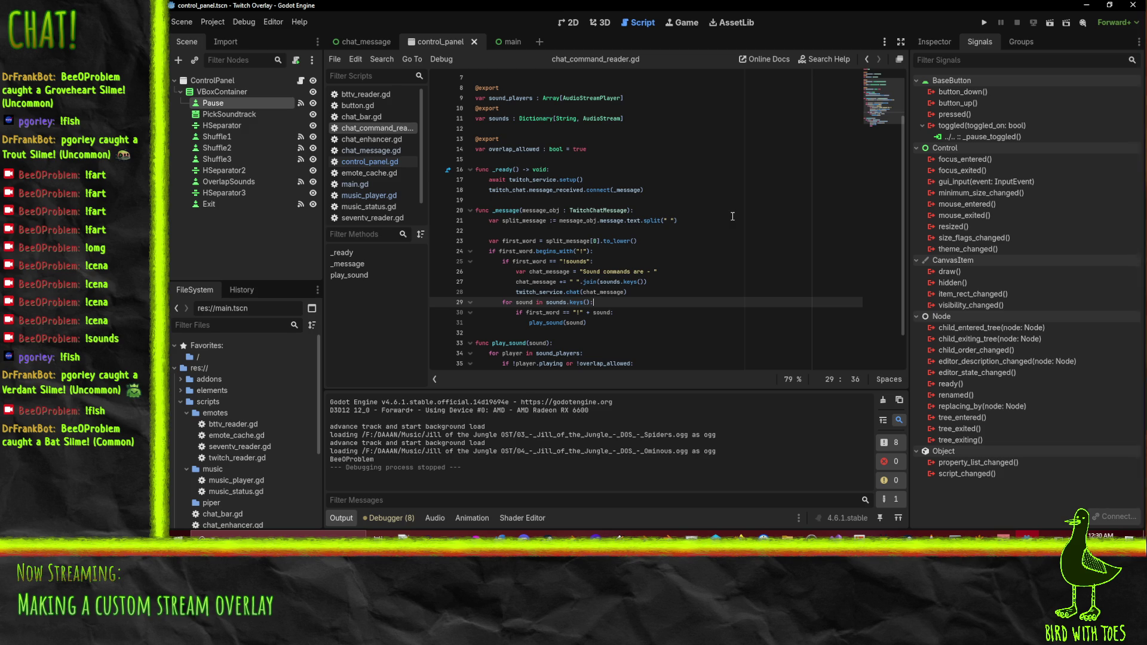
pyautogui.click(657, 311)
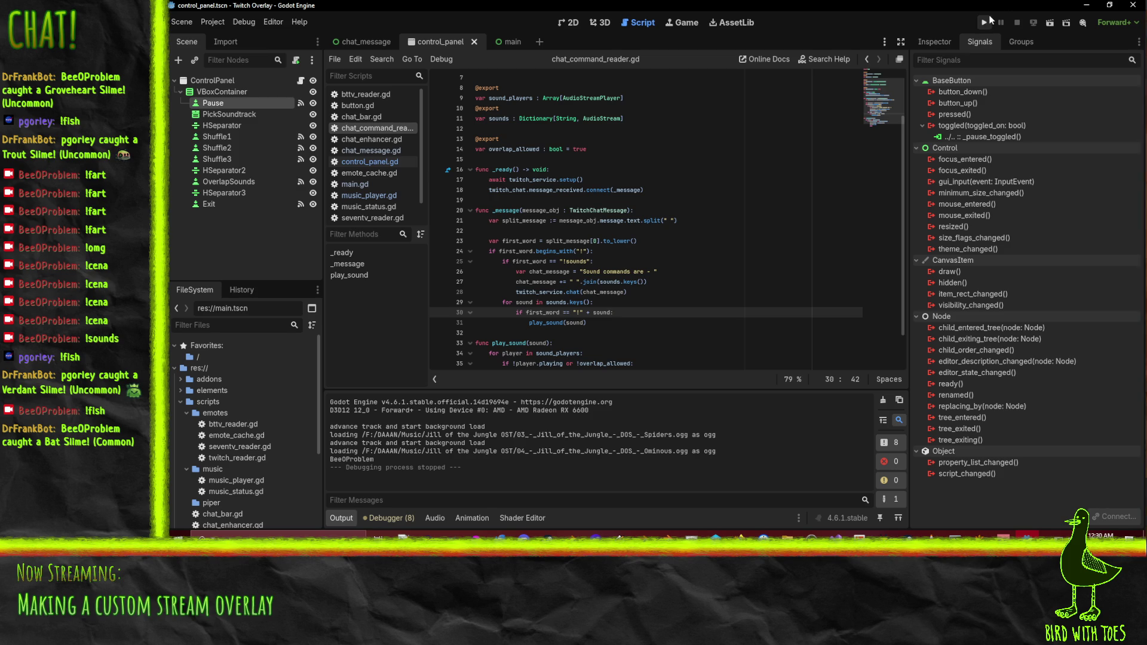
# Run the overlay, check !sounds lists boom, cena, crickets, fart, omg and what, then stop.
pyautogui.press('F5')
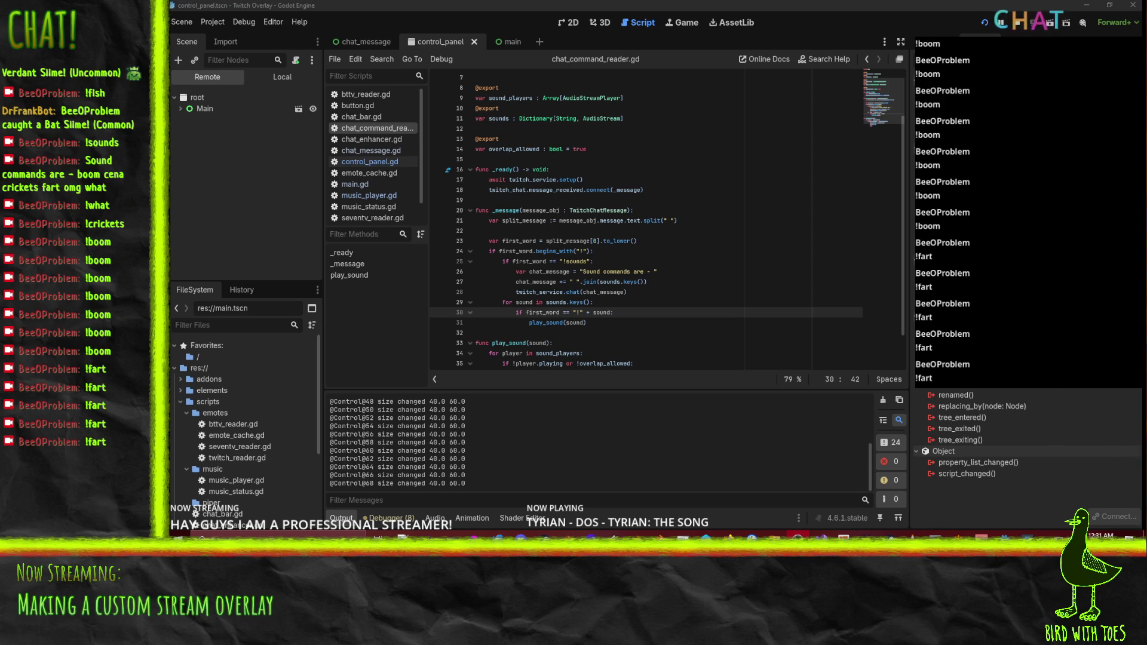
pyautogui.press('F8')
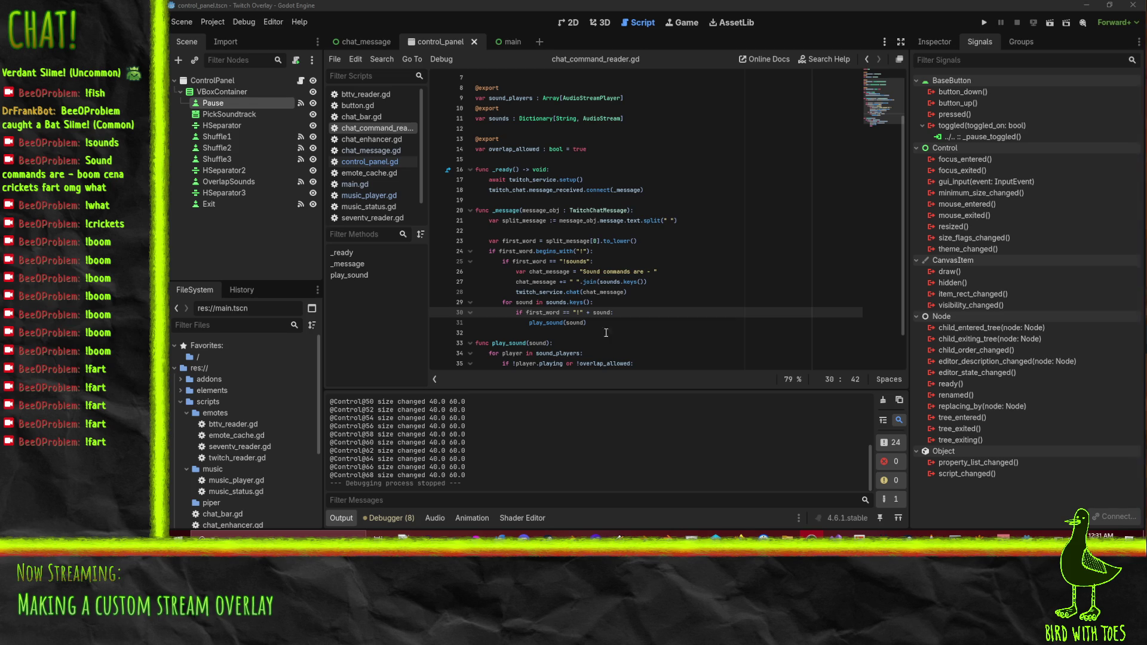
# Change the join separator to " !", rerun the overlay to test !sounds, then stop it.
pyautogui.click(654, 261)
pyautogui.click(654, 293)
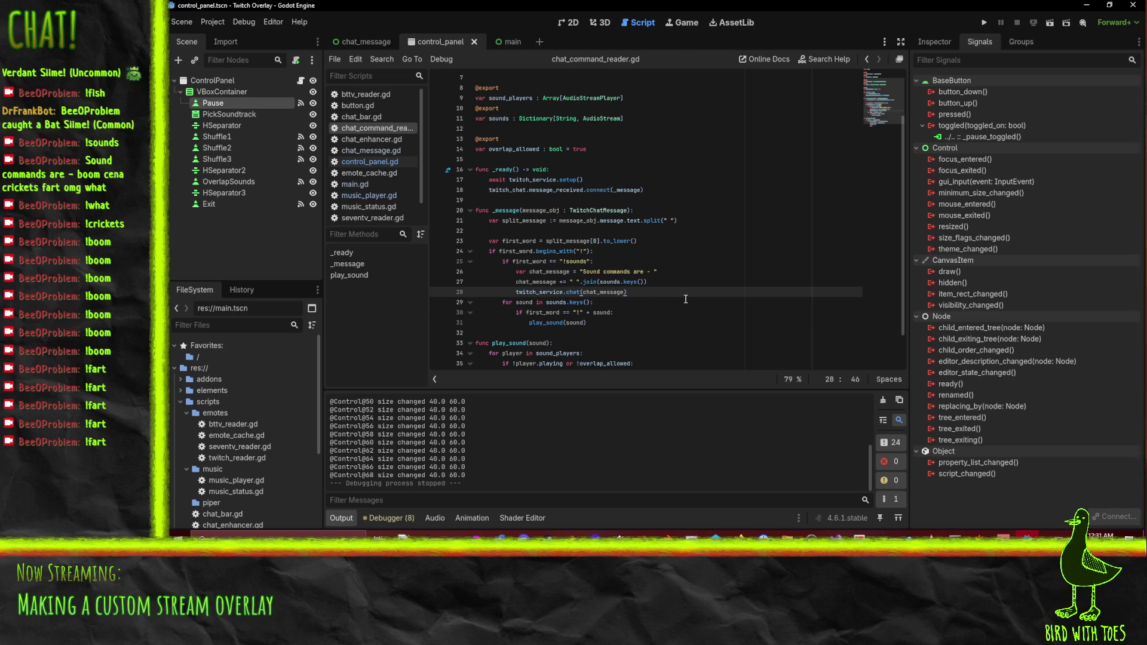
pyautogui.click(577, 281)
pyautogui.write('!')
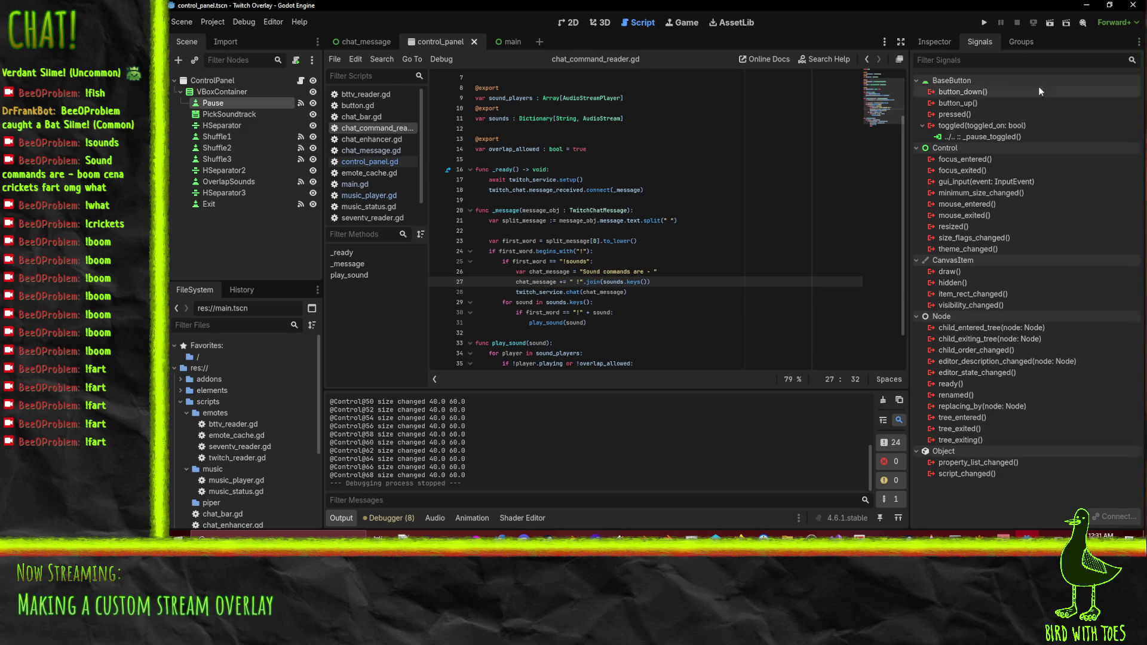
pyautogui.click(984, 23)
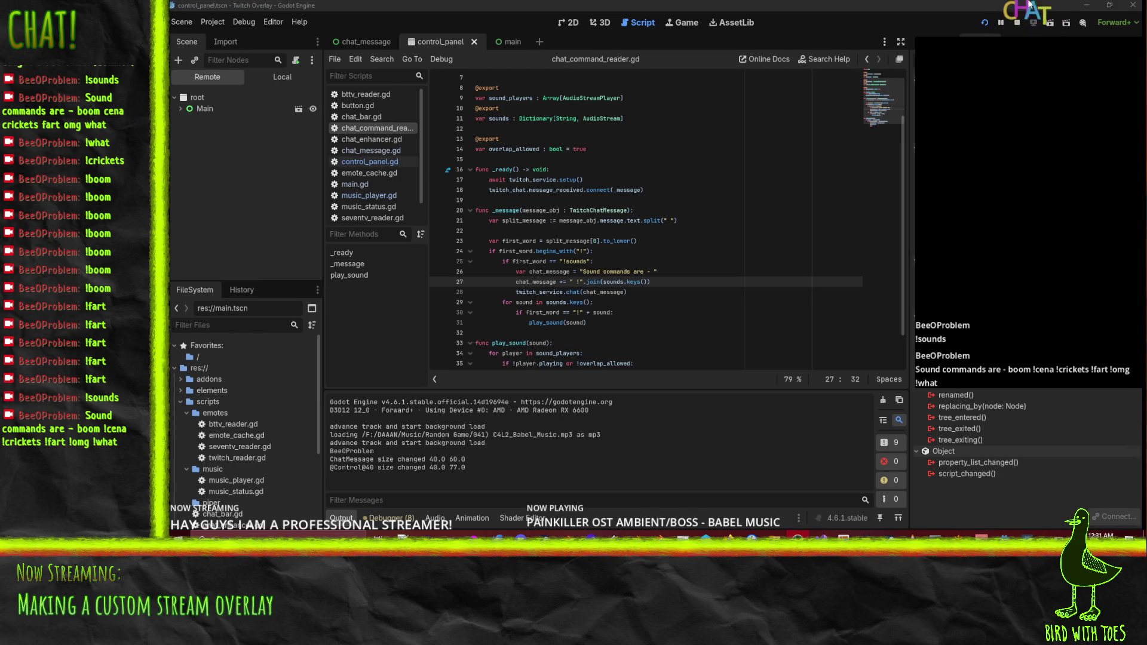
pyautogui.press('F8')
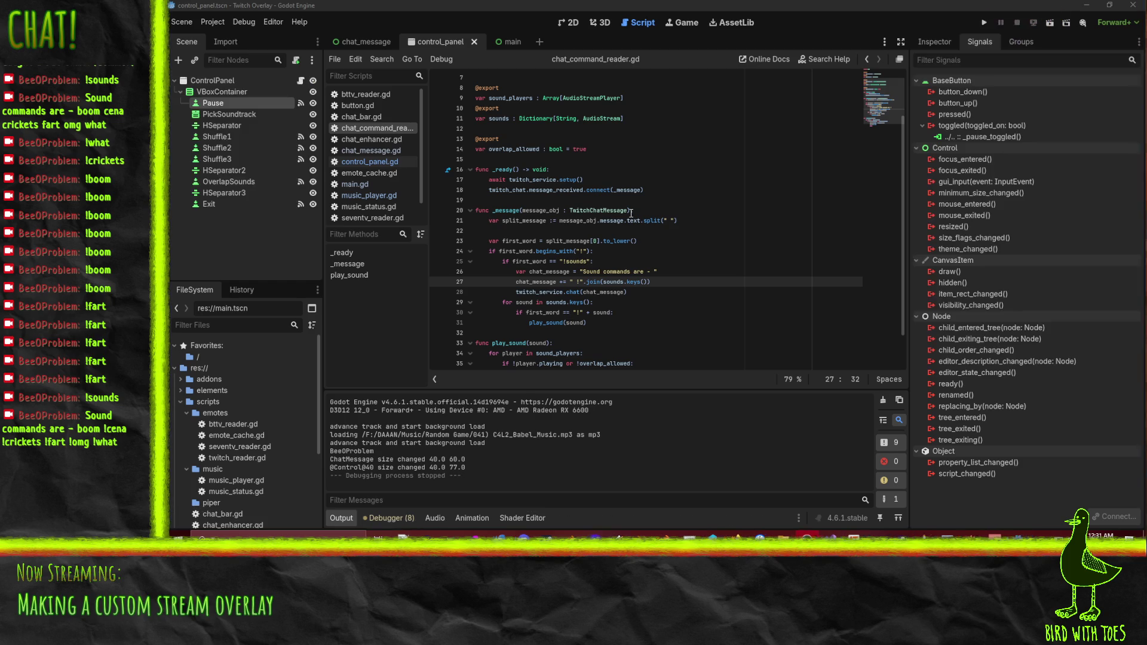
# End the reply prefix with "Sound commands are - !" and switch to Perforce P4V.
pyautogui.click(653, 272)
pyautogui.write('!')
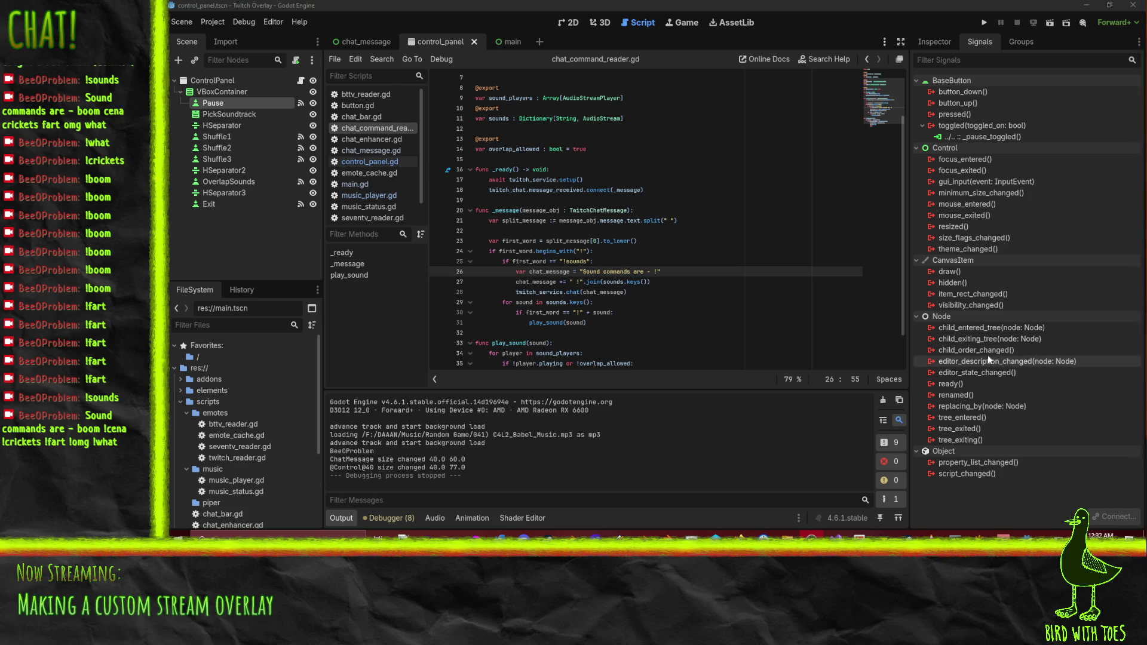
pyautogui.click(765, 273)
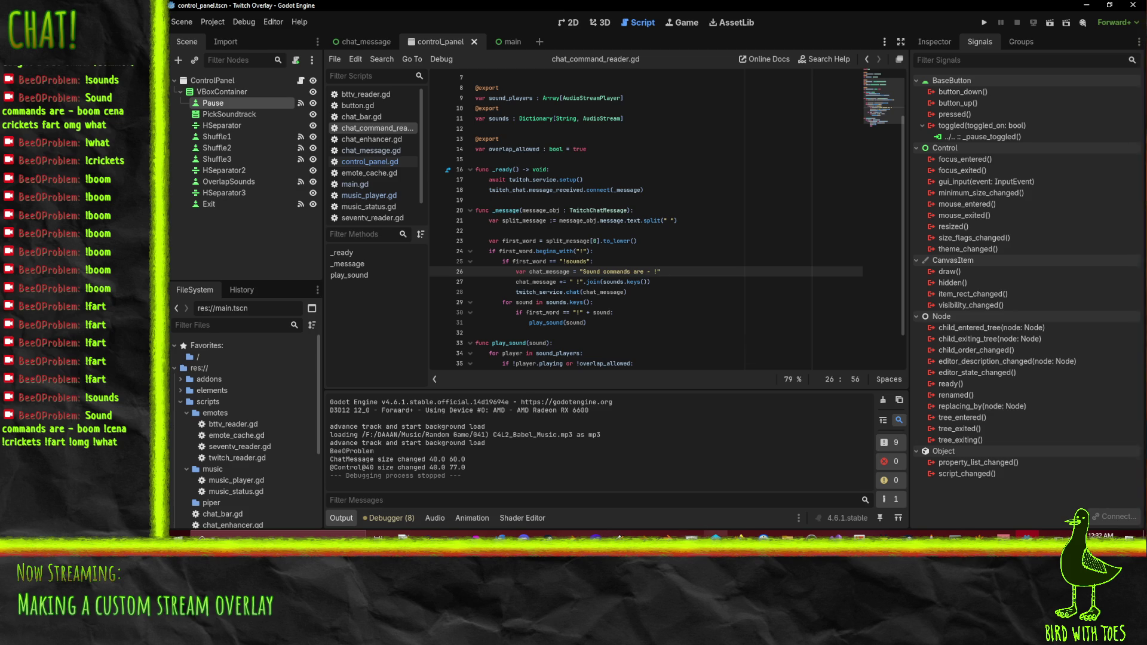
pyautogui.click(715, 537)
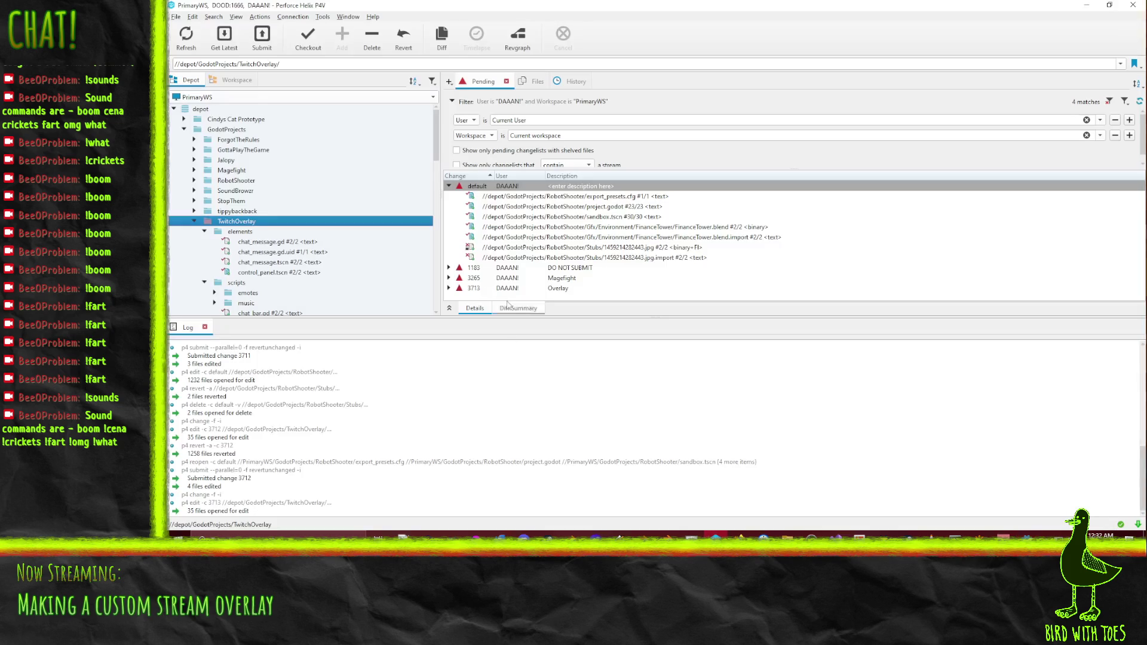
# Submit changelist 3713 describing the music pause control-panel command and !sounds chat command.
pyautogui.rightClick(477, 289)
pyautogui.click(502, 300)
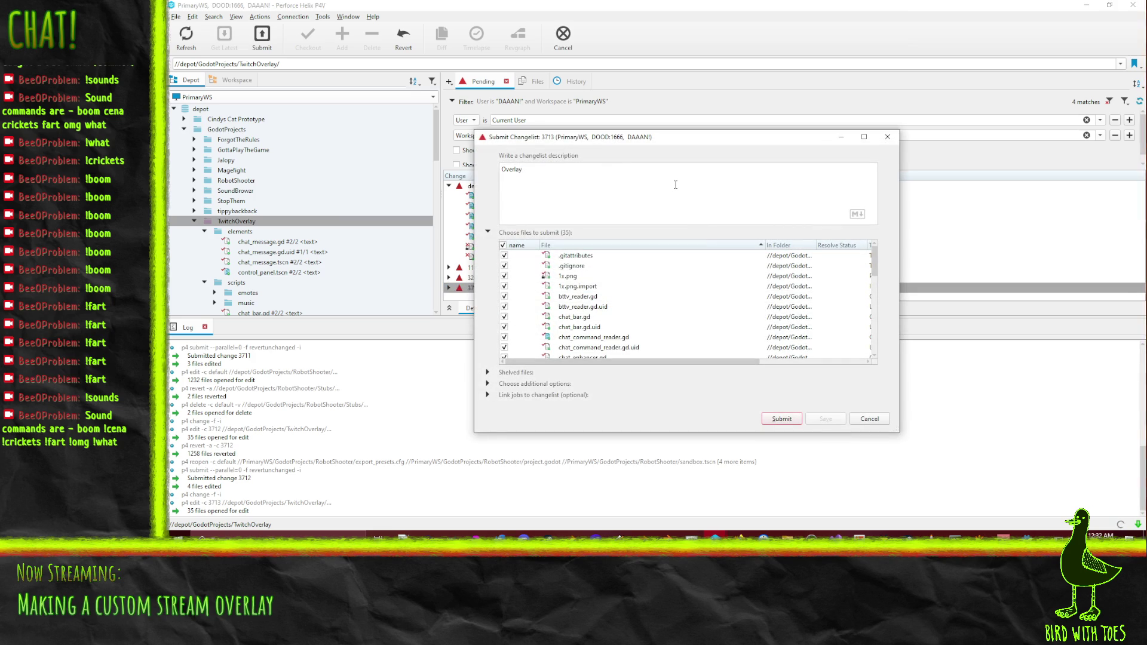
pyautogui.write('Twitch')
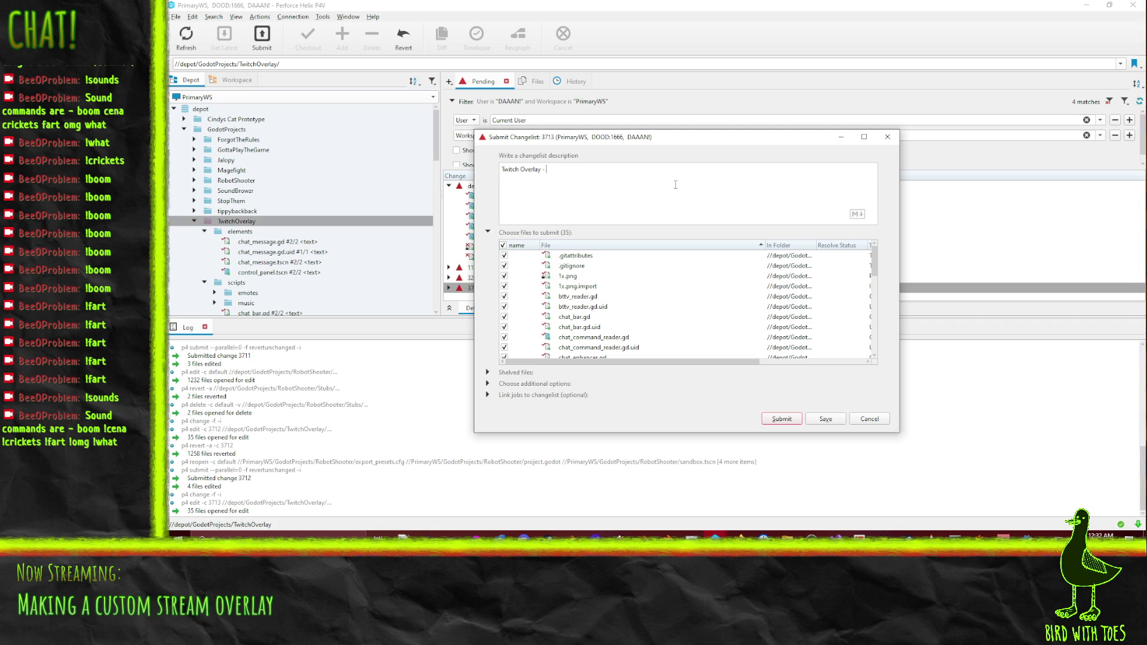
pyautogui.write('dd music pau')
pyautogui.write('mand to control panel')
pyautogui.write(' and !sounds command to chat')
pyautogui.click(780, 421)
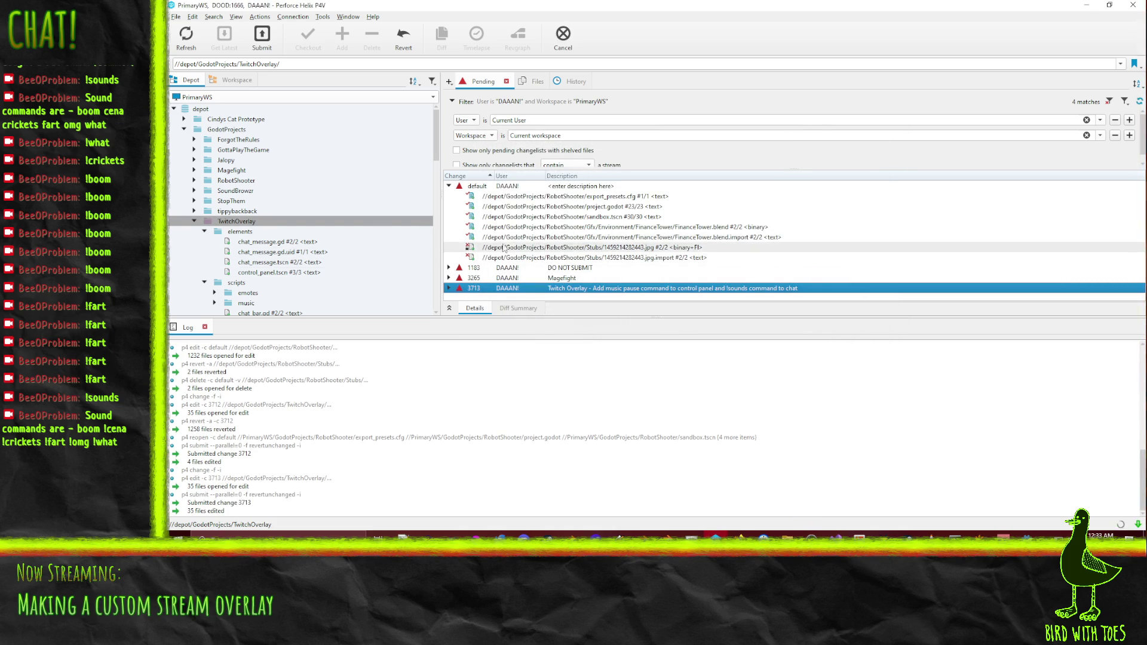
# Save the default changes as new numbered changelist Overlay, reopen TwitchOverlay files for edit, minimize P4V.
pyautogui.rightClick(479, 186)
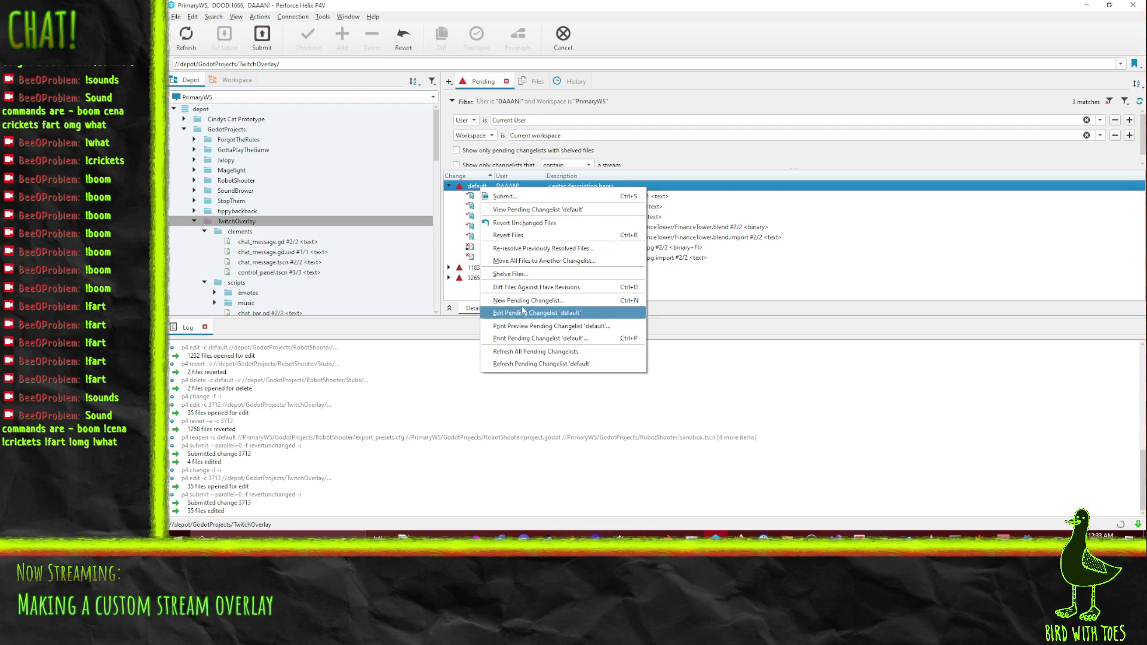
pyautogui.click(520, 313)
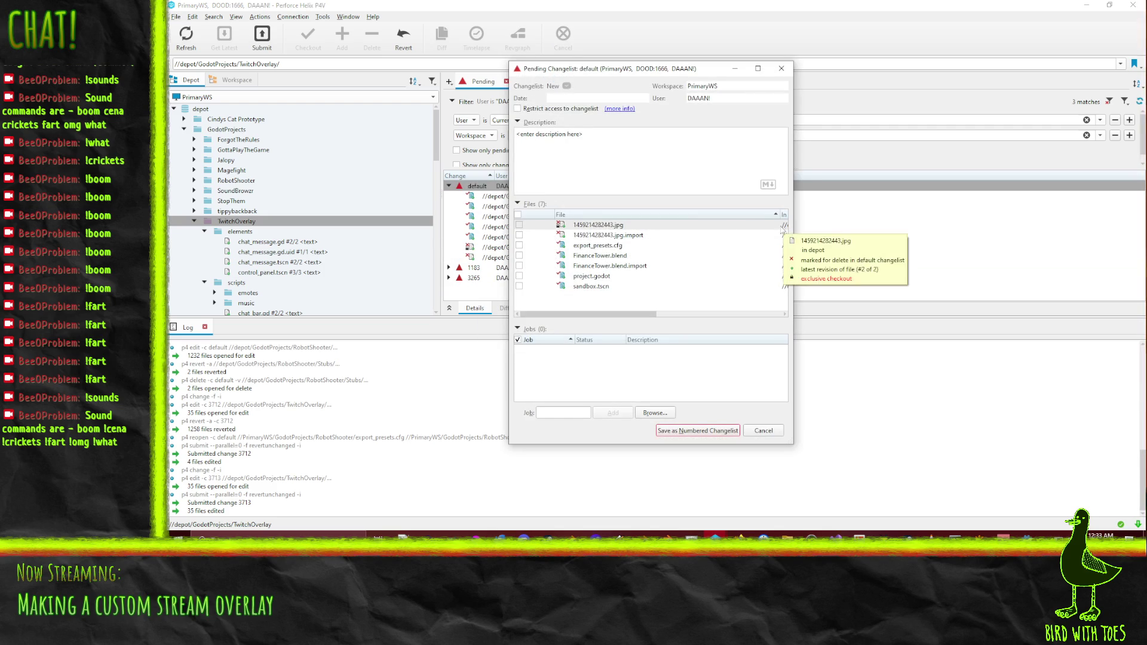
pyautogui.write('Overlay')
pyautogui.click(663, 431)
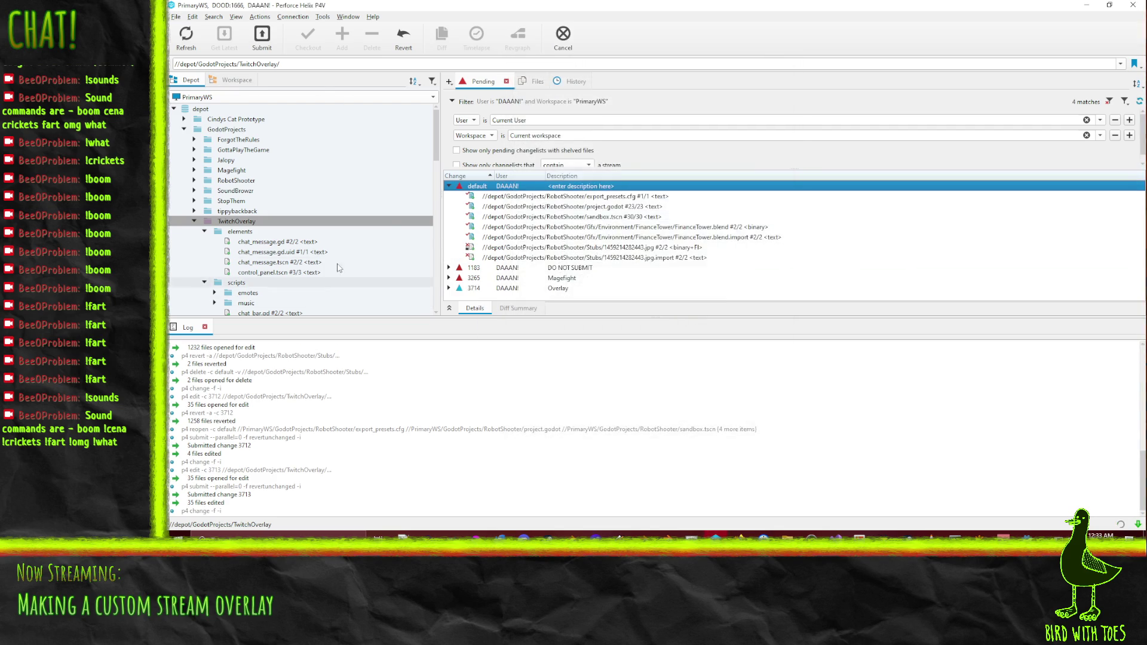
pyautogui.click(227, 222)
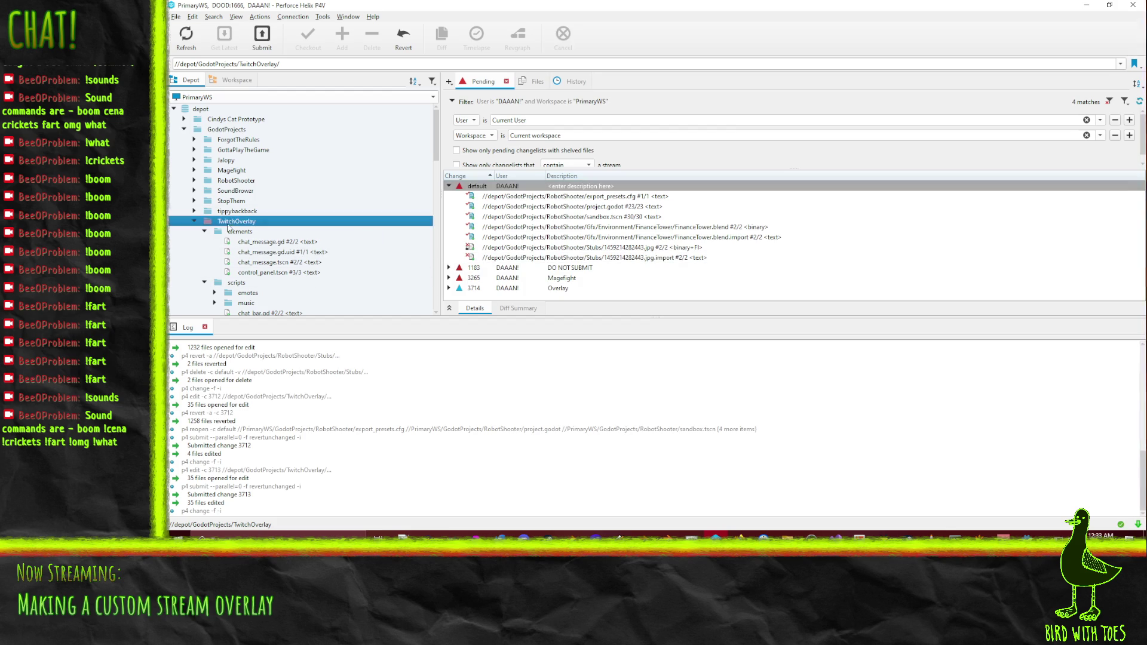
pyautogui.click(1088, 5)
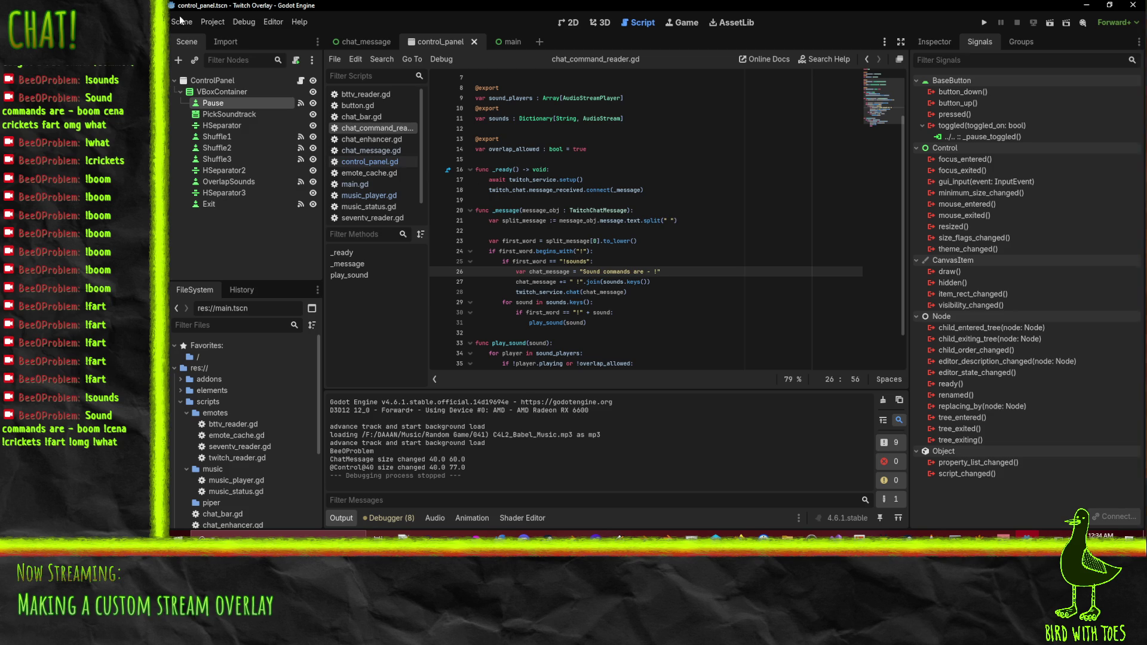
# Add a Web export preset and export the project as Twitch Overlay.html.
pyautogui.click(202, 20)
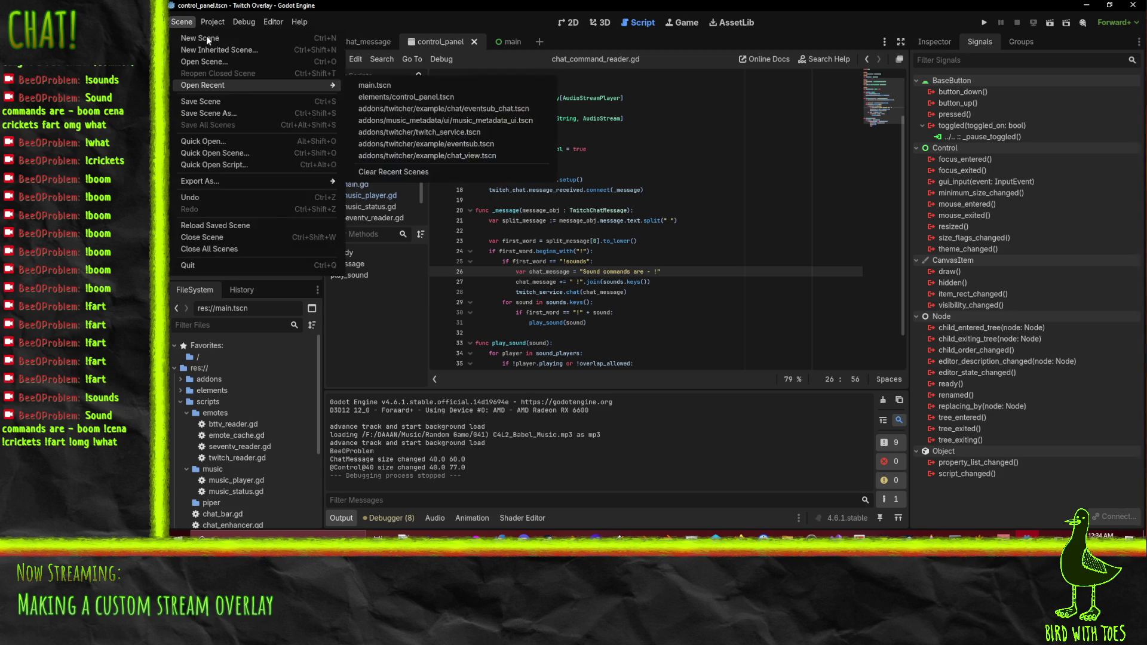
pyautogui.click(263, 82)
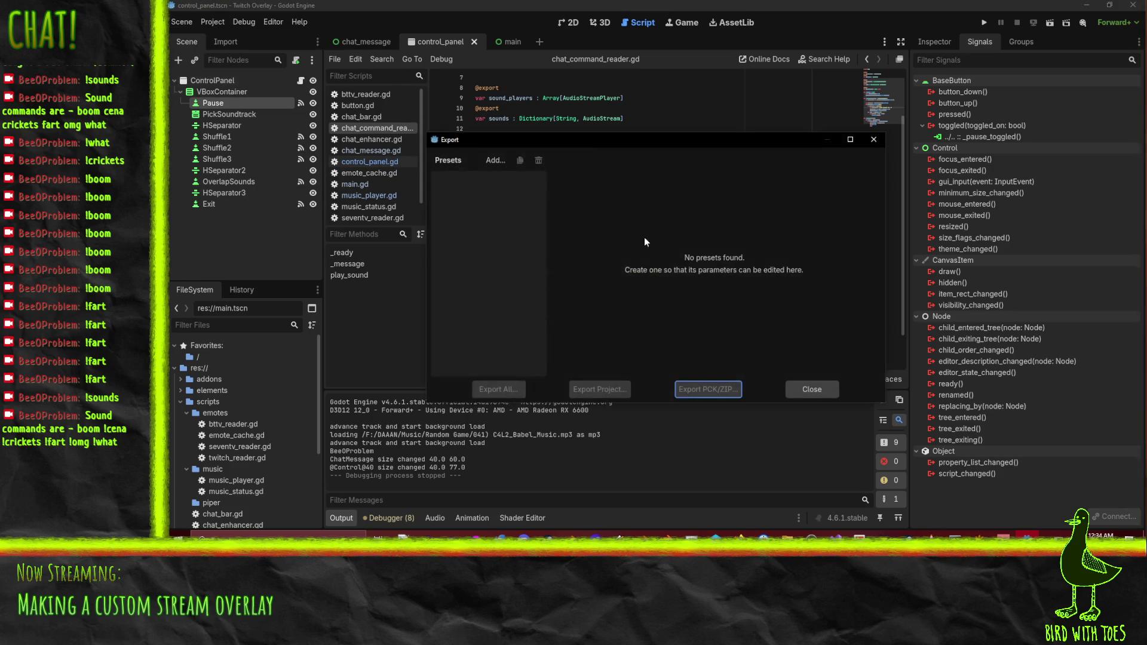
pyautogui.click(496, 160)
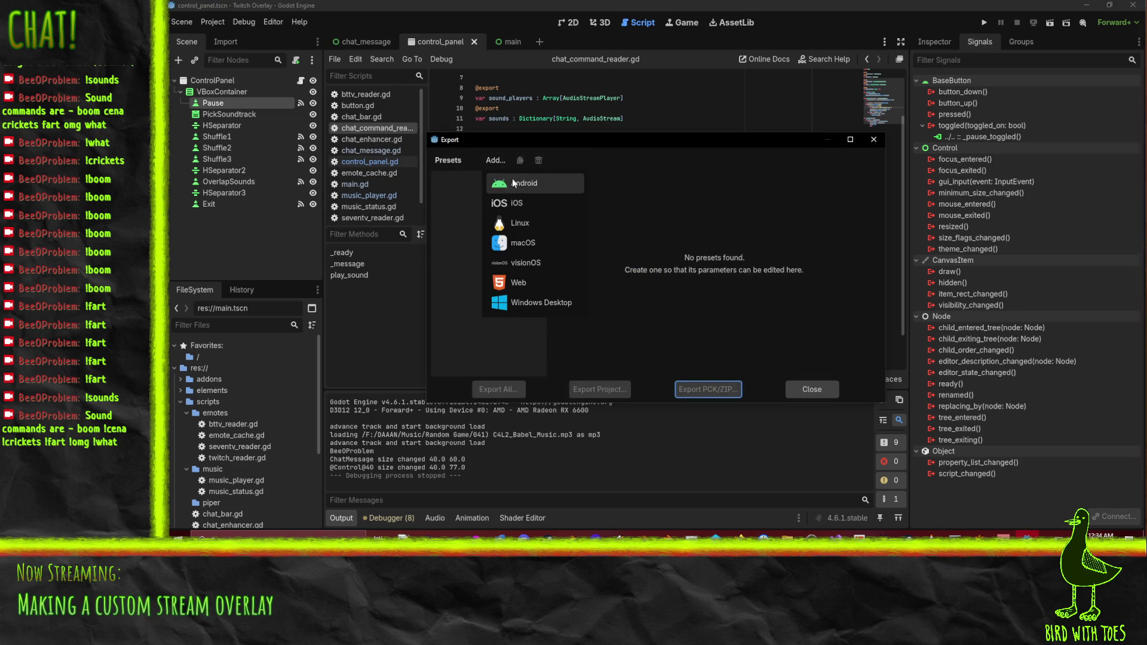
pyautogui.click(533, 286)
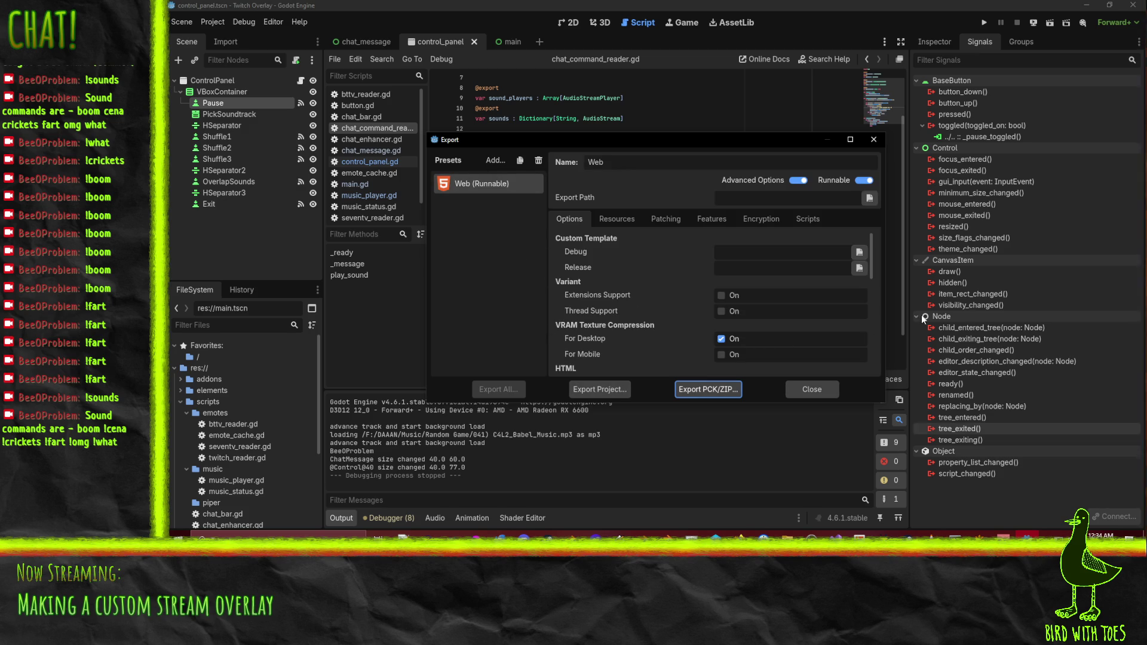
pyautogui.click(698, 390)
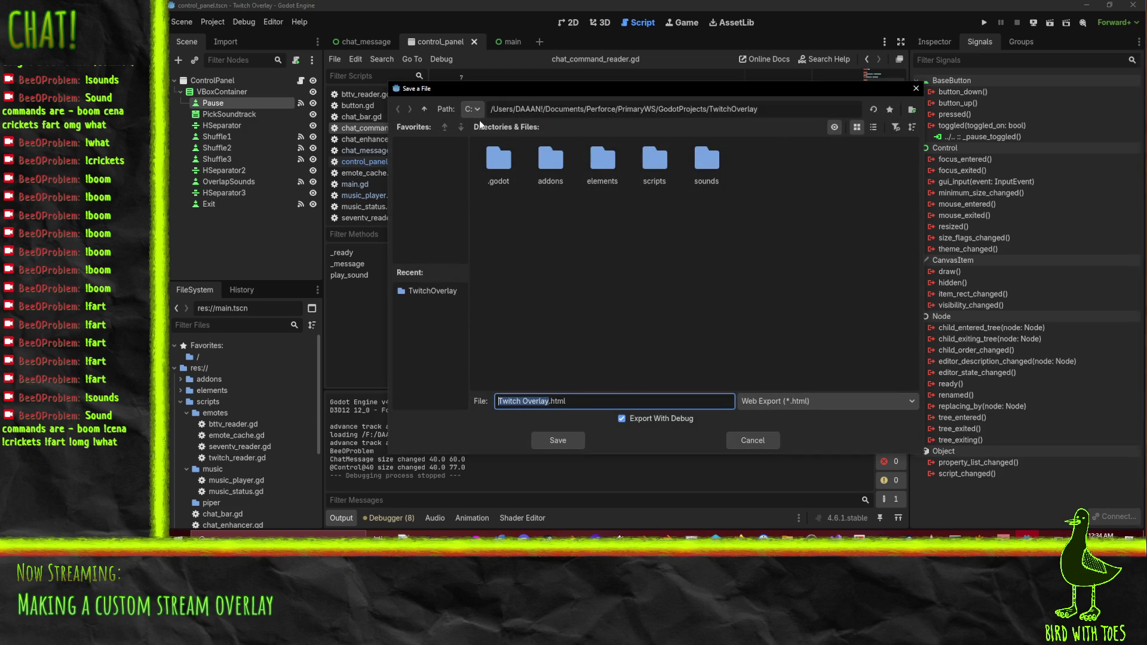
pyautogui.moveTo(557, 88); pyautogui.dragTo(1146, 126)
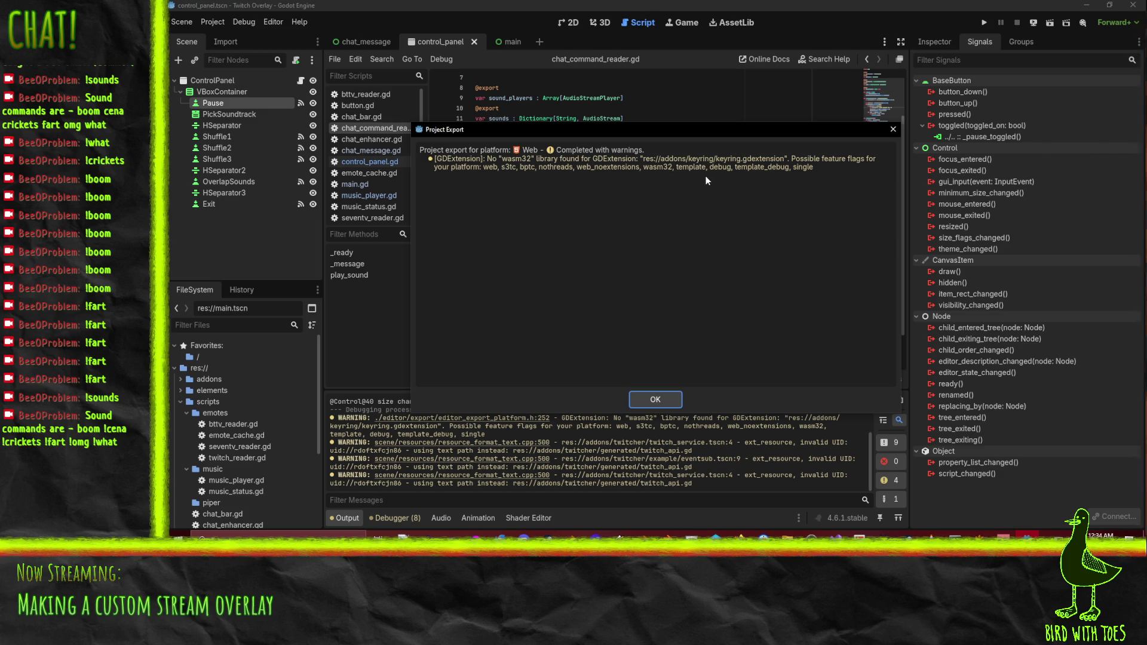
pyautogui.click(657, 405)
pyautogui.click(812, 390)
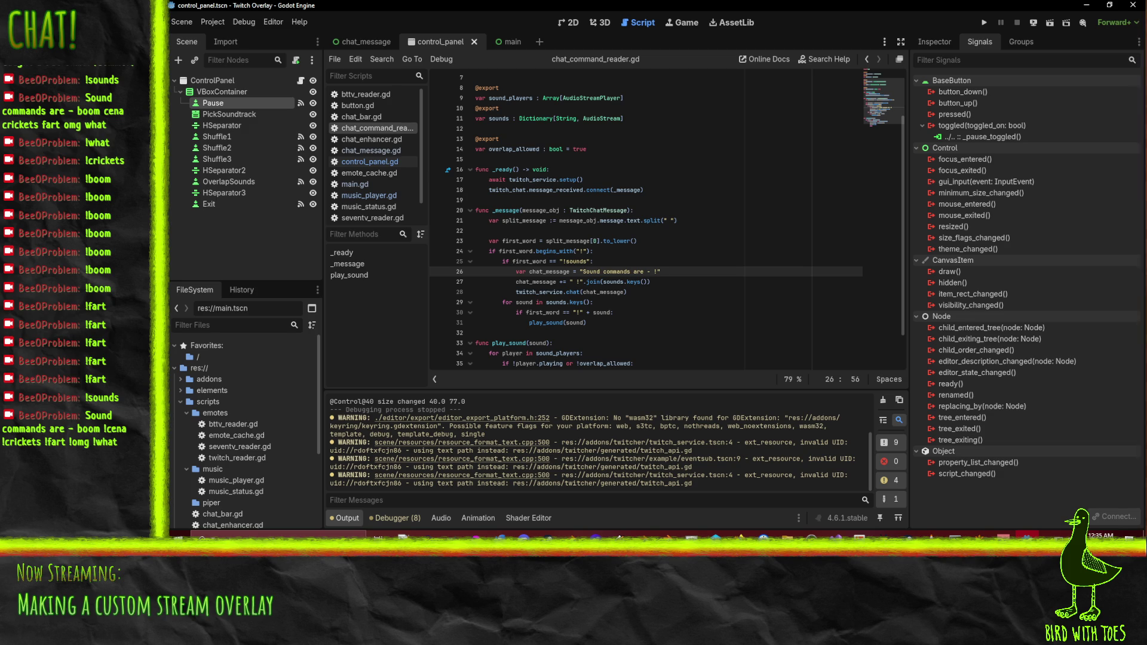
pyautogui.hotkey('alt', 'Tab')
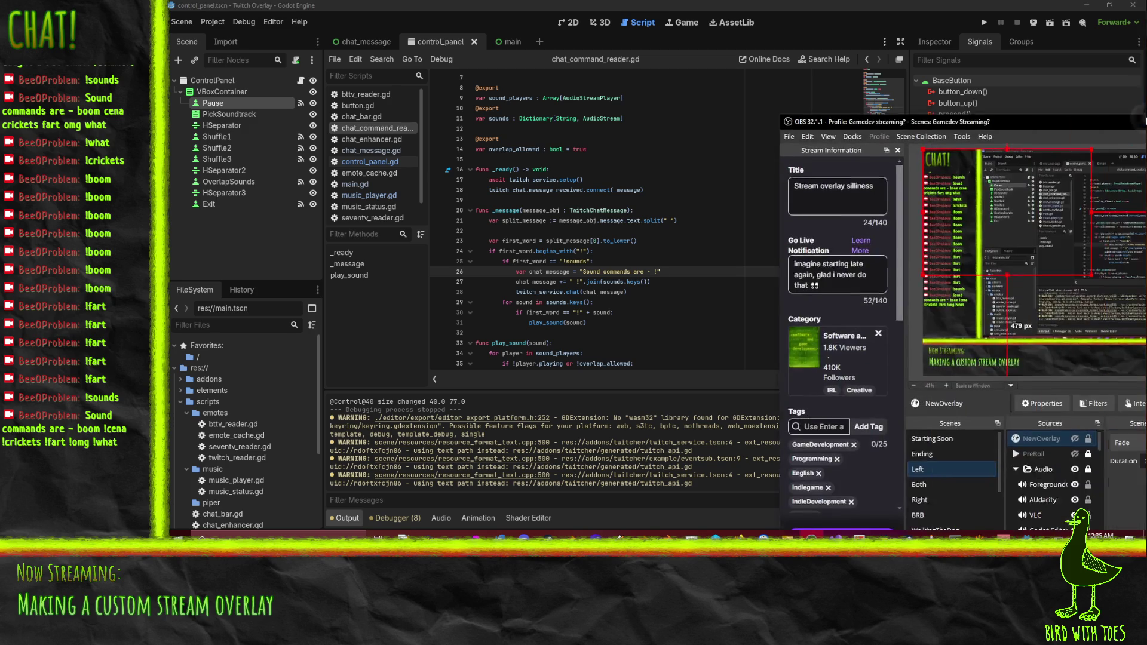
# Centre the OBS window and add a new browser source named Browser to the scene.
pyautogui.moveTo(955, 60)
pyautogui.mouseDown()
pyautogui.moveTo(392, 59)
pyautogui.moveTo(404, 73)
pyautogui.mouseUp()
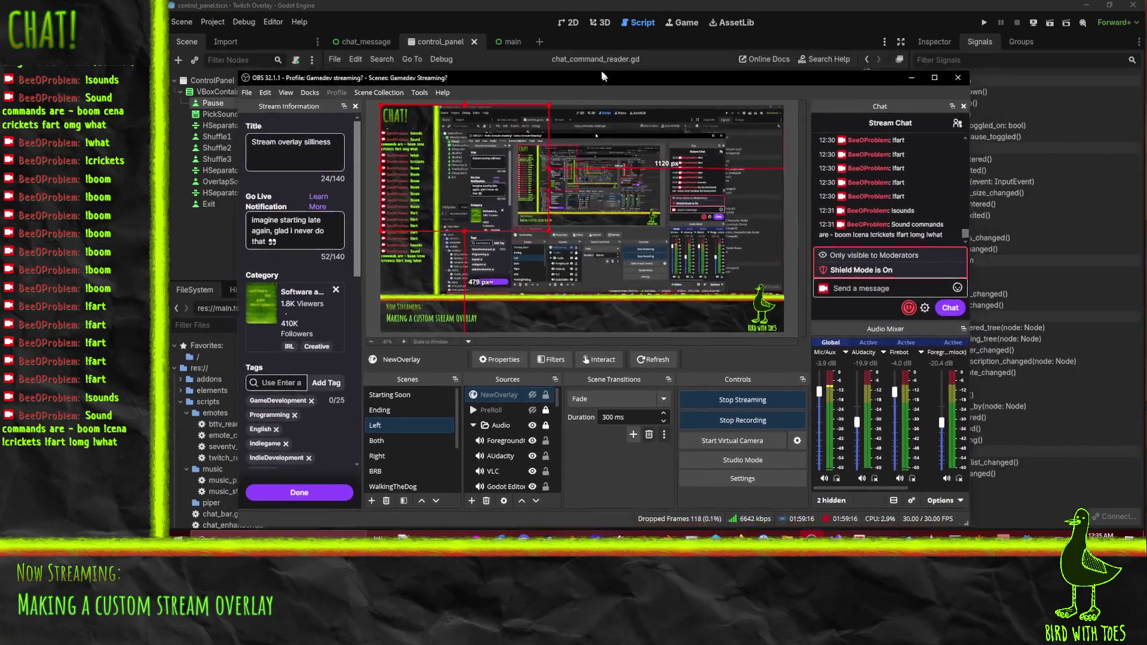
pyautogui.moveTo(601, 74)
pyautogui.mouseDown()
pyautogui.moveTo(528, 69)
pyautogui.moveTo(611, 64)
pyautogui.mouseUp()
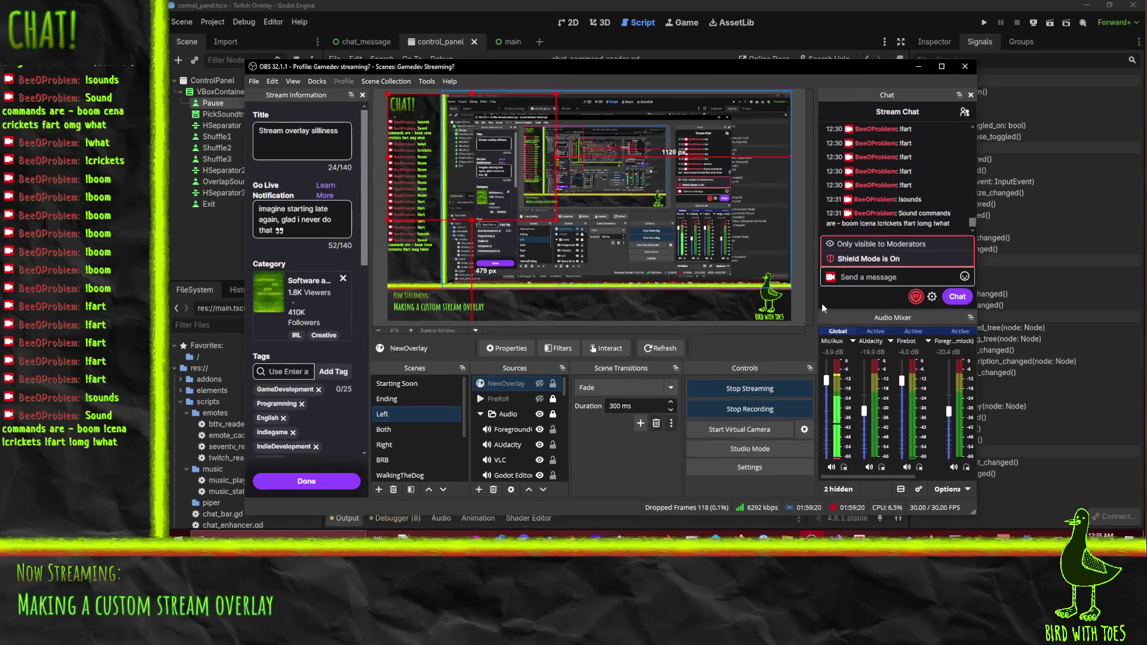
pyautogui.click(479, 489)
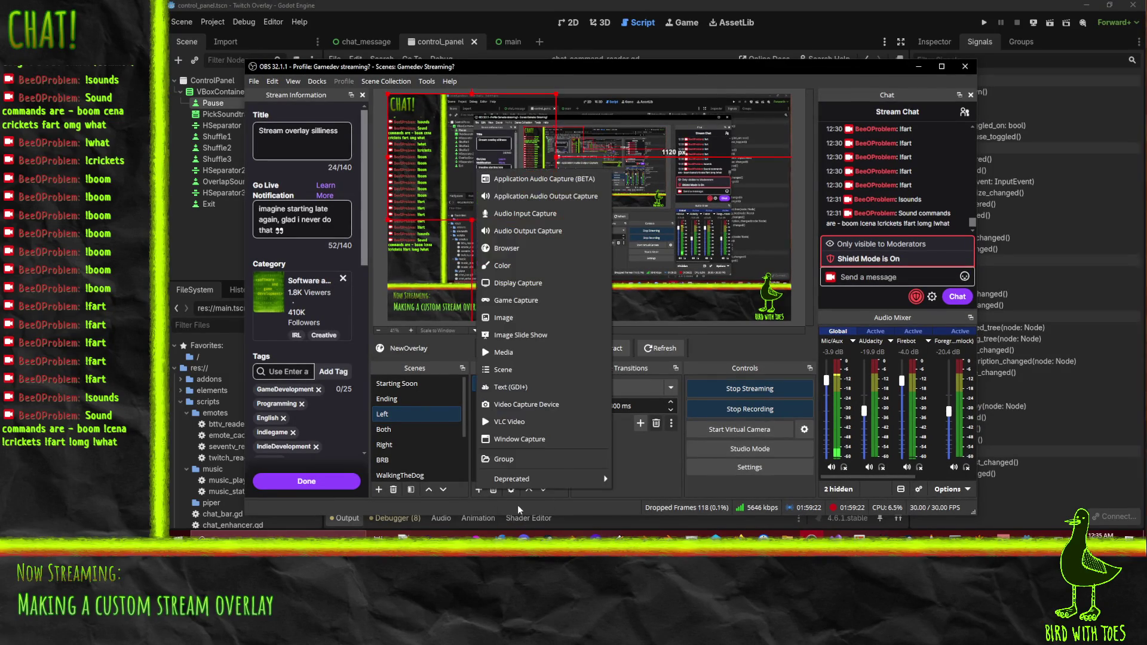
pyautogui.click(513, 248)
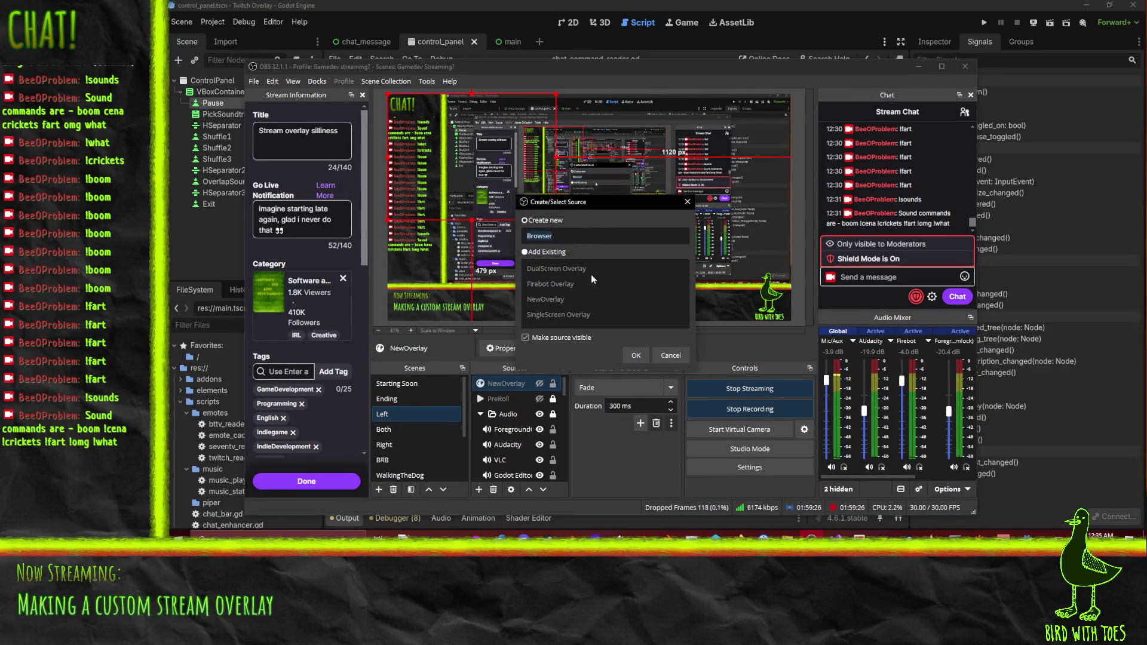
pyautogui.click(636, 355)
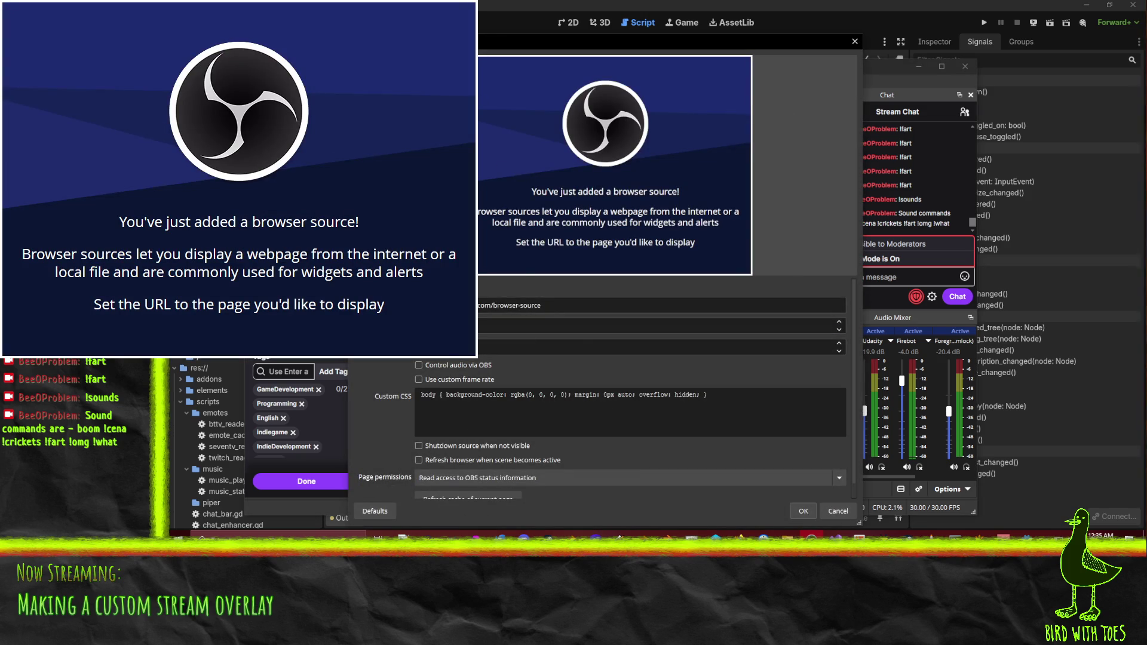
pyautogui.click(819, 306)
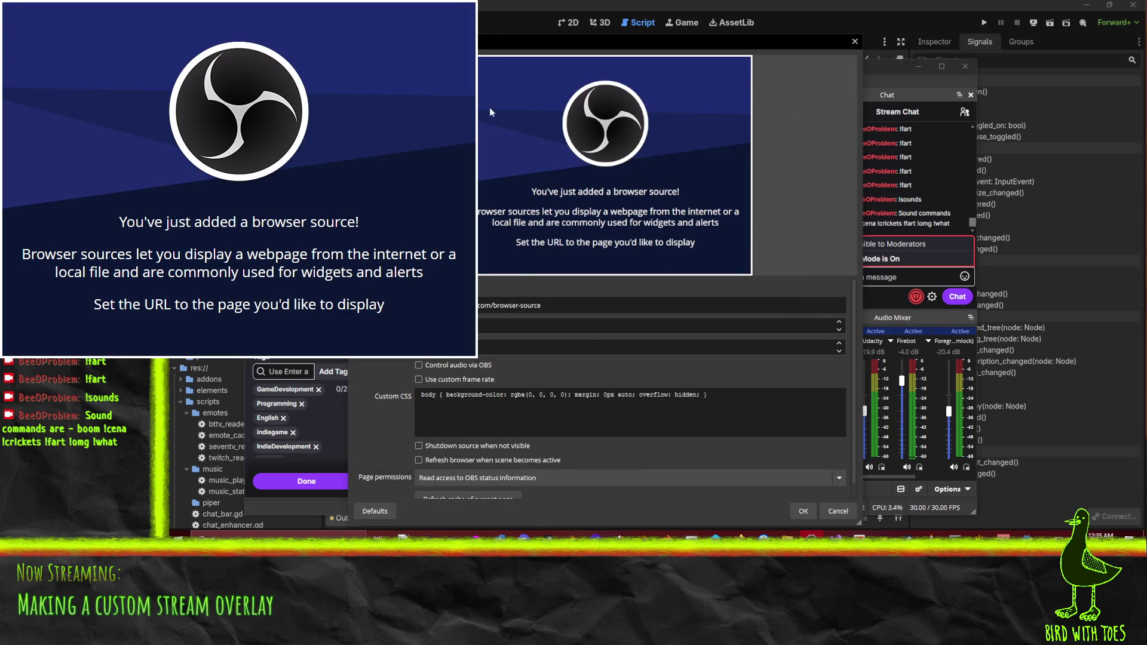
pyautogui.press('Return')
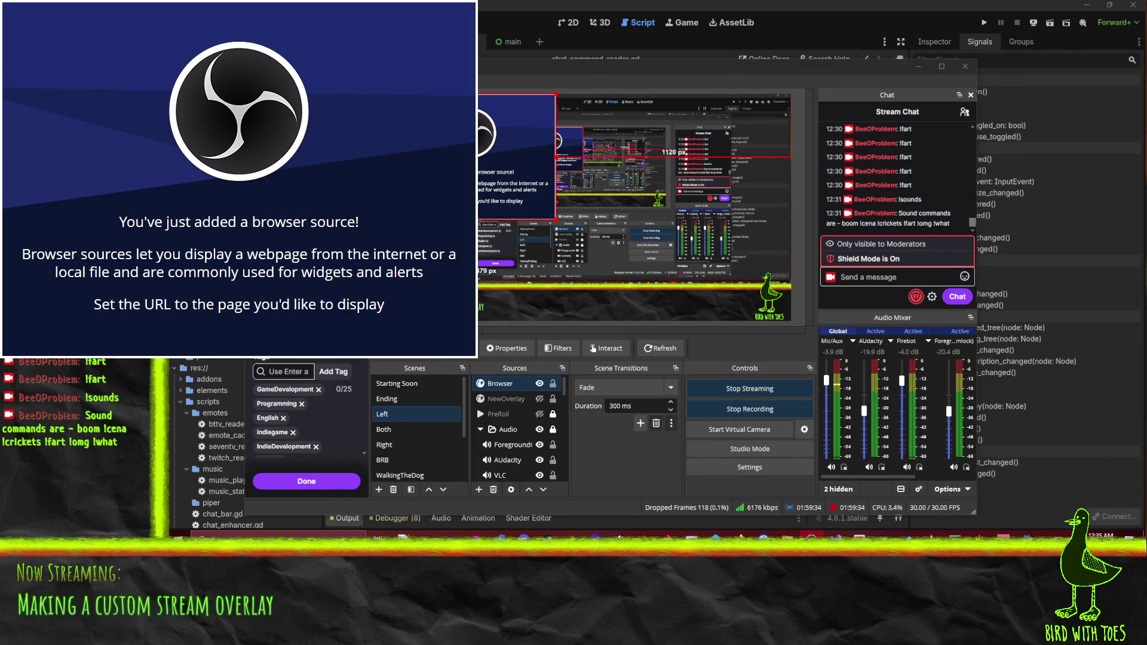
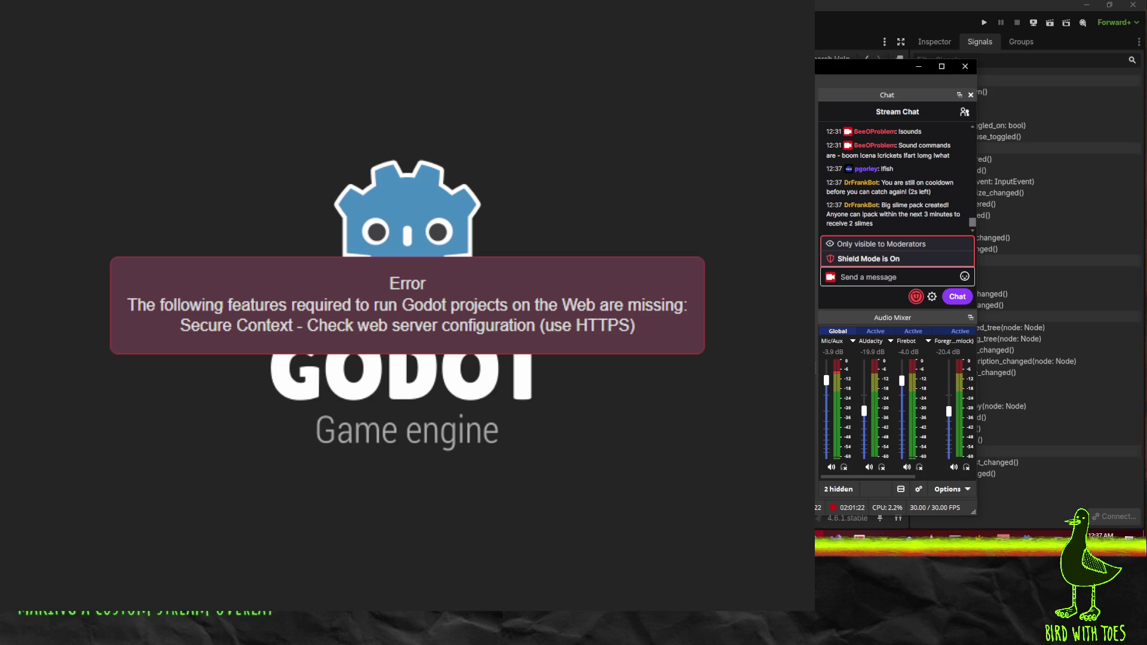
# Toggle the OBS Browser source overlay off and back on, then move the OBS window aside.
pyautogui.click(538, 384)
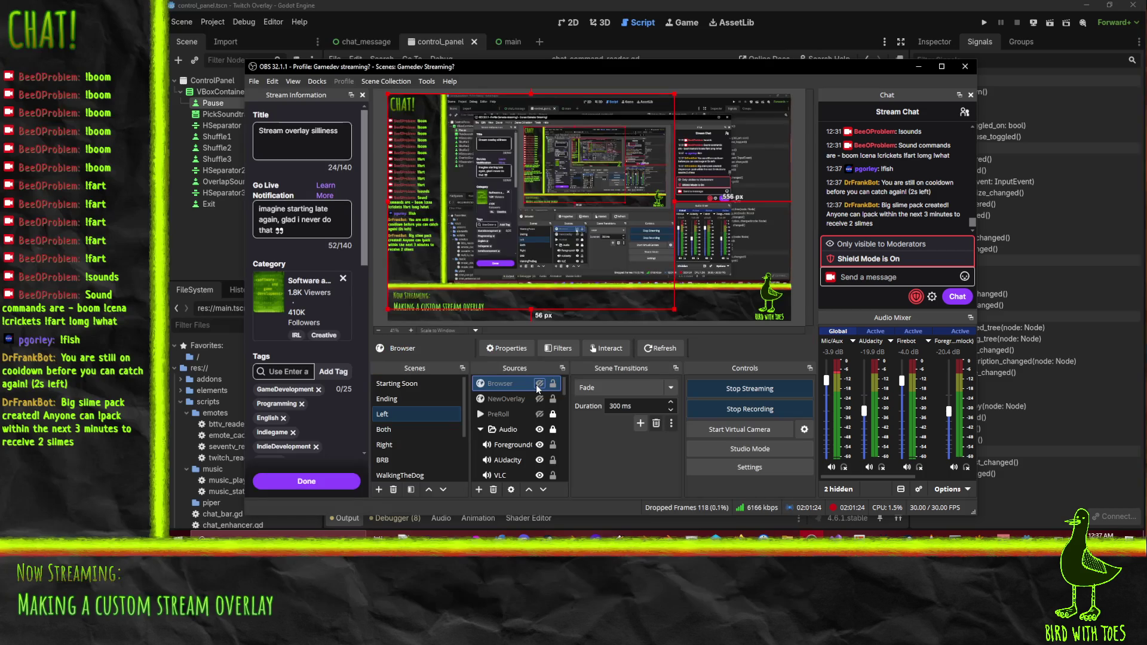
pyautogui.click(538, 384)
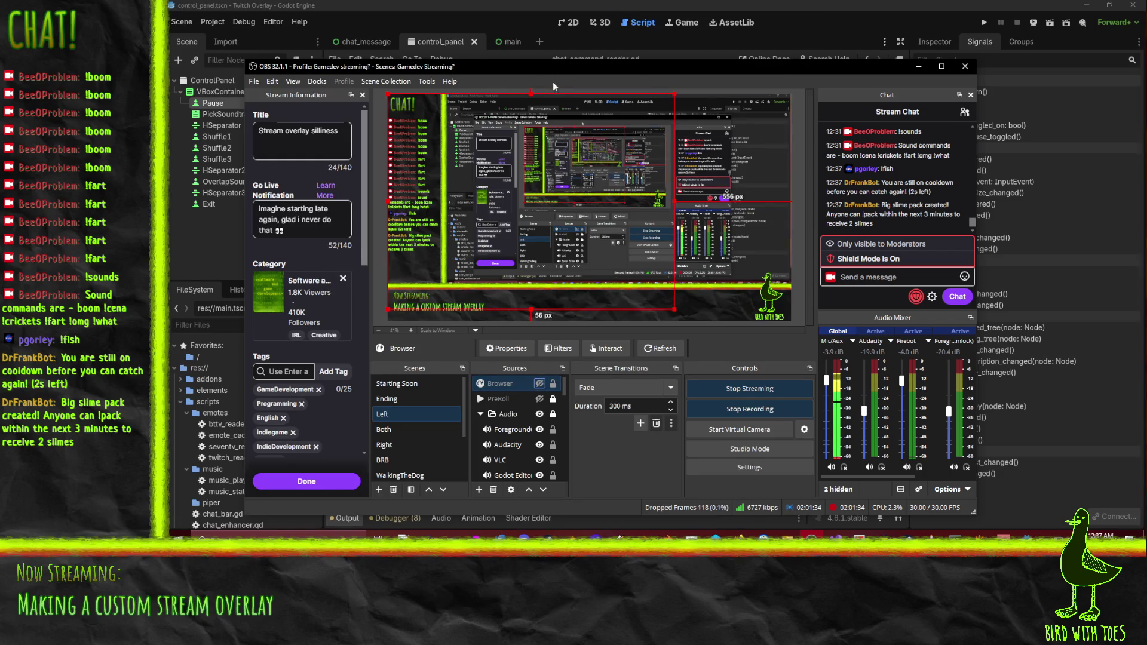
pyautogui.moveTo(544, 67); pyautogui.dragTo(593, 60)
# Bring up Godot's Thread documentation for wait_to_finish() in Firefox.
pyautogui.click(966, 59)
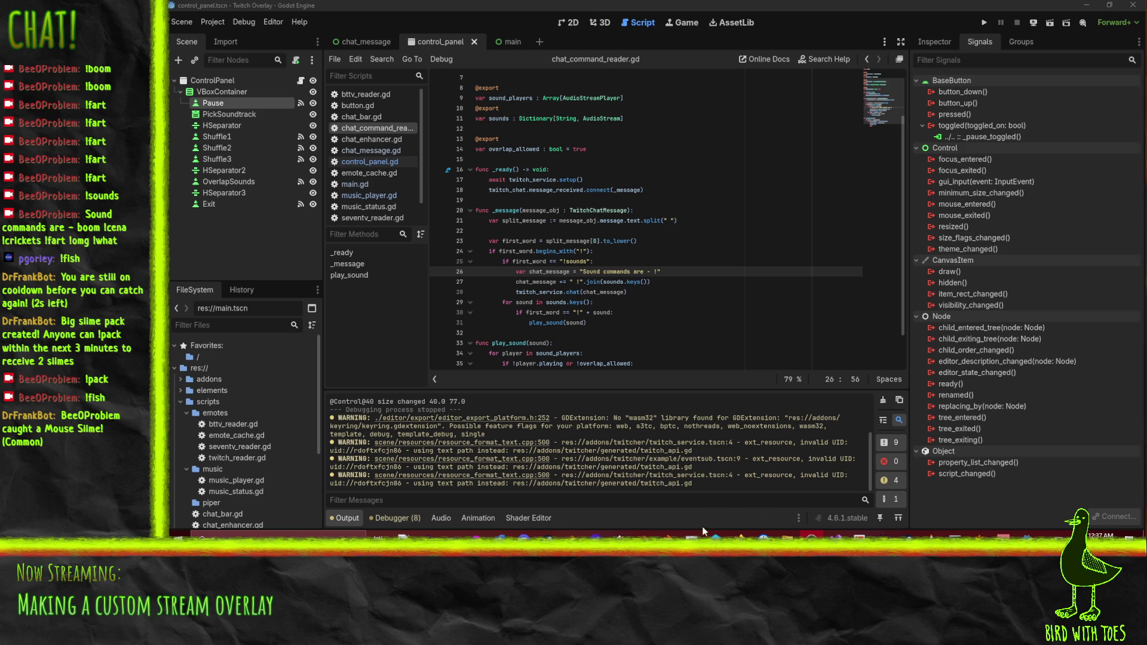
pyautogui.moveTo(740, 535)
pyautogui.click(645, 499)
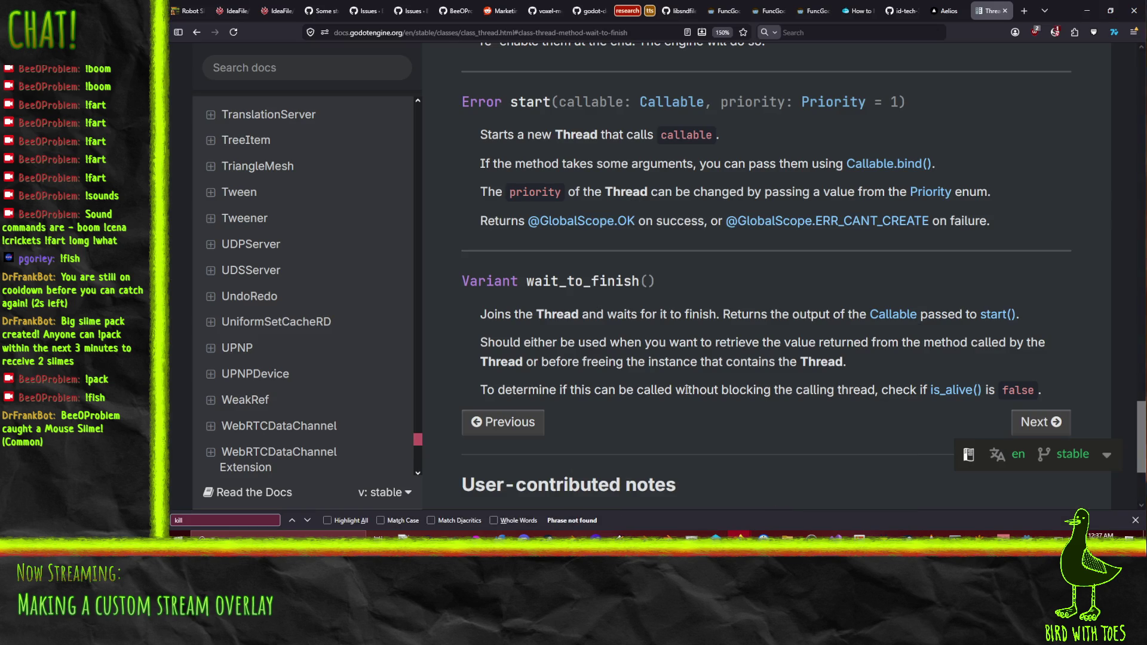
# Search the web for 'godot web https' and open the GitHub discussion on HTML5 HTTP support.
pyautogui.hotkey('ctrl', 't')
pyautogui.write('godot web https')
pyautogui.press('Return')
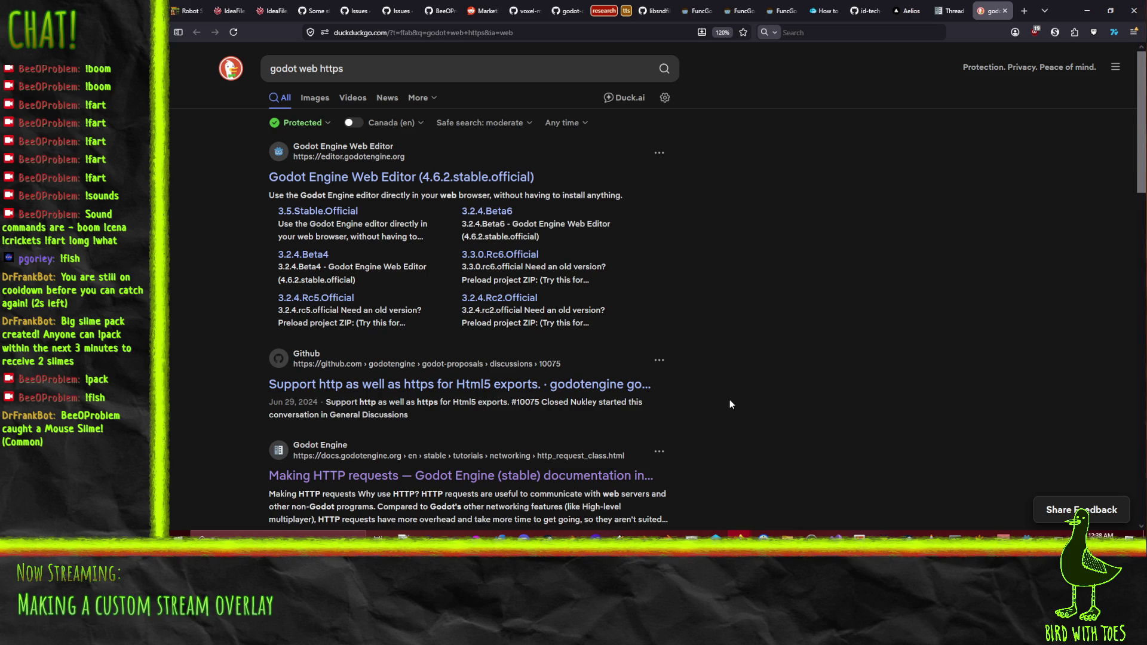
pyautogui.click(402, 388)
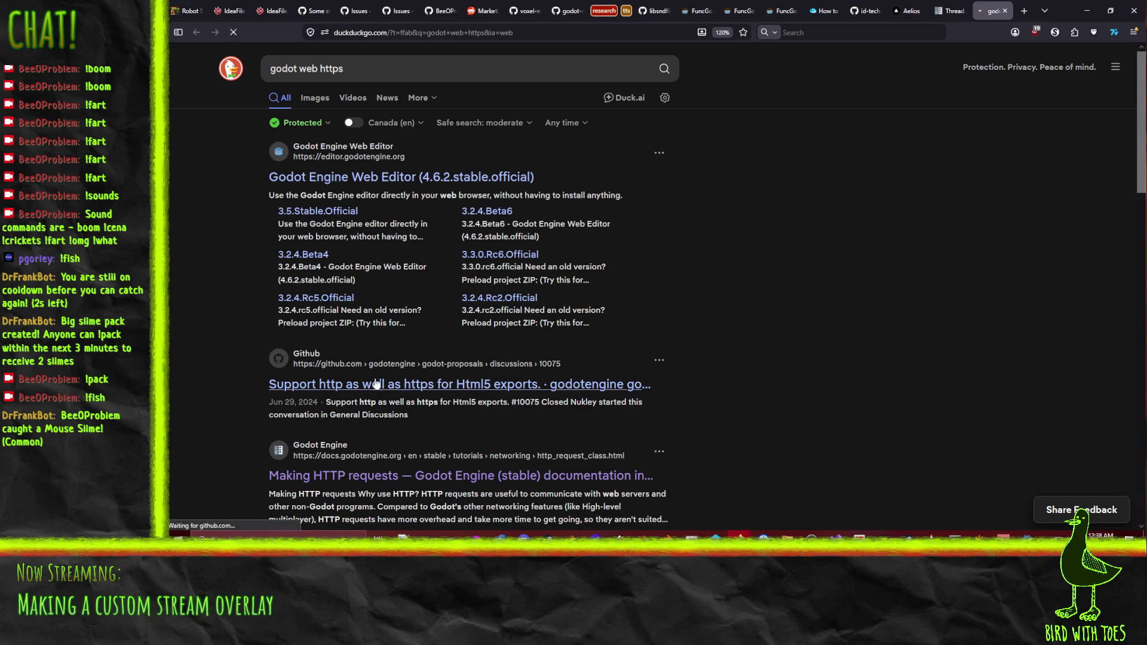
# Read through the replies of discussion #10075, superseded by proposal #10076.
pyautogui.scroll(-3, 592, 345)
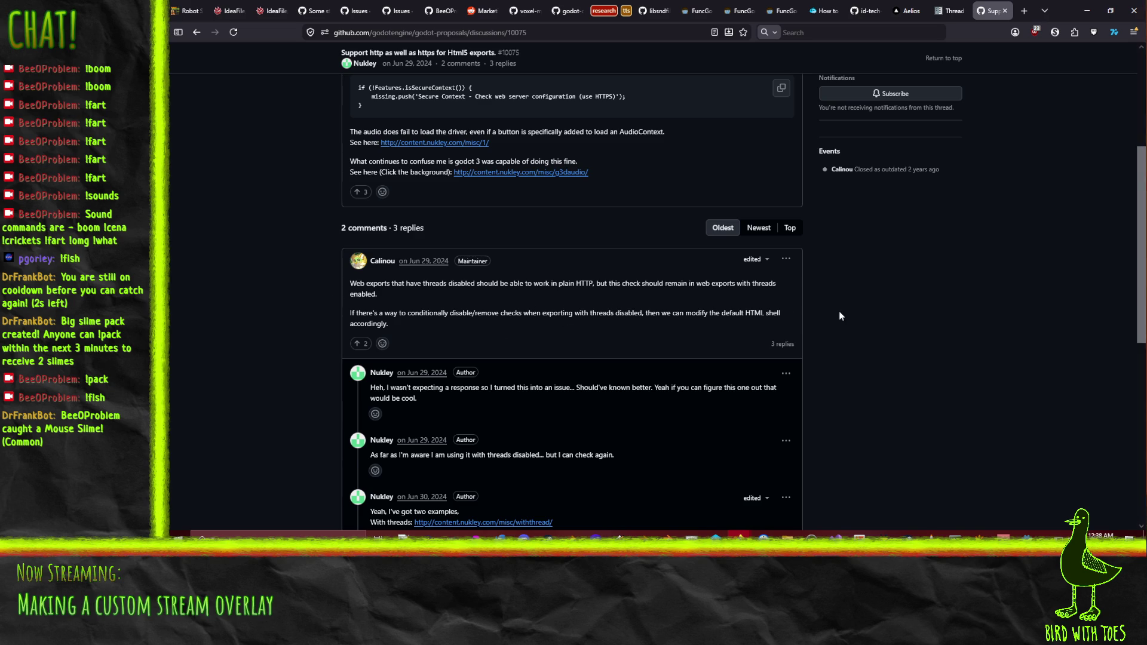
pyautogui.scroll(-2, 808, 325)
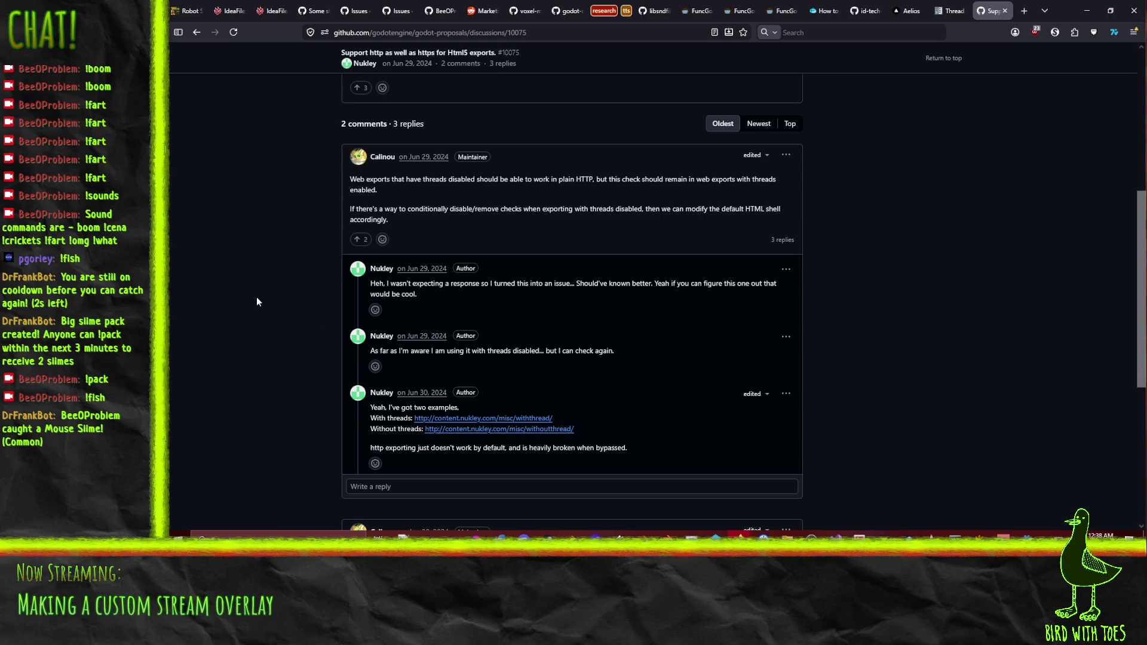
pyautogui.scroll(5, 273, 328)
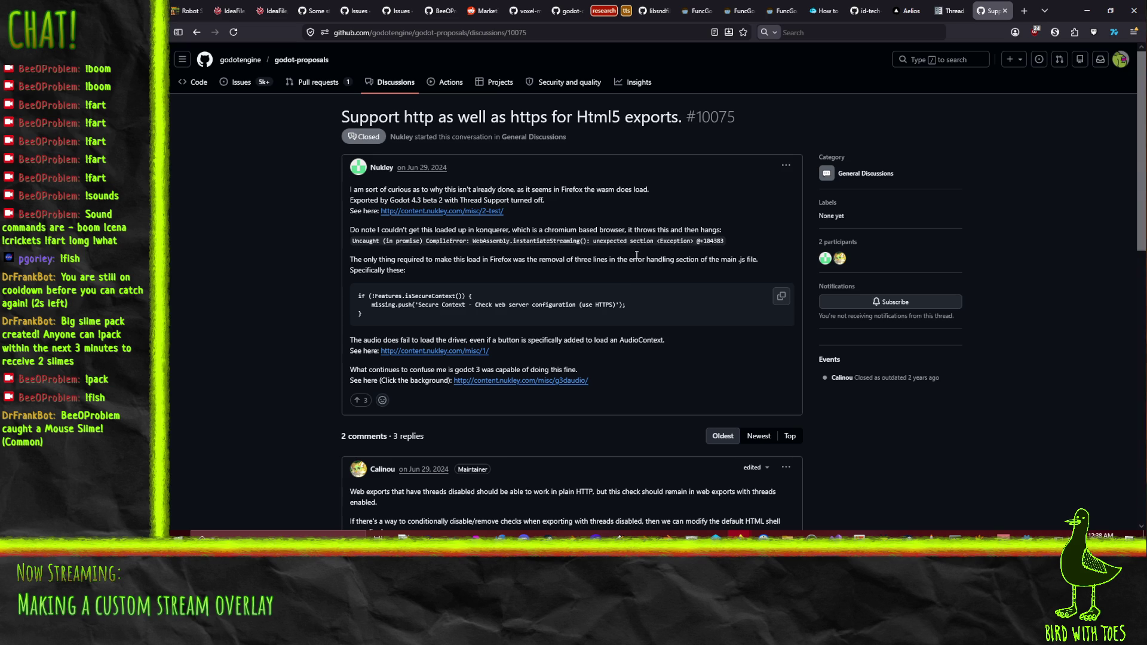
pyautogui.scroll(-10, 299, 249)
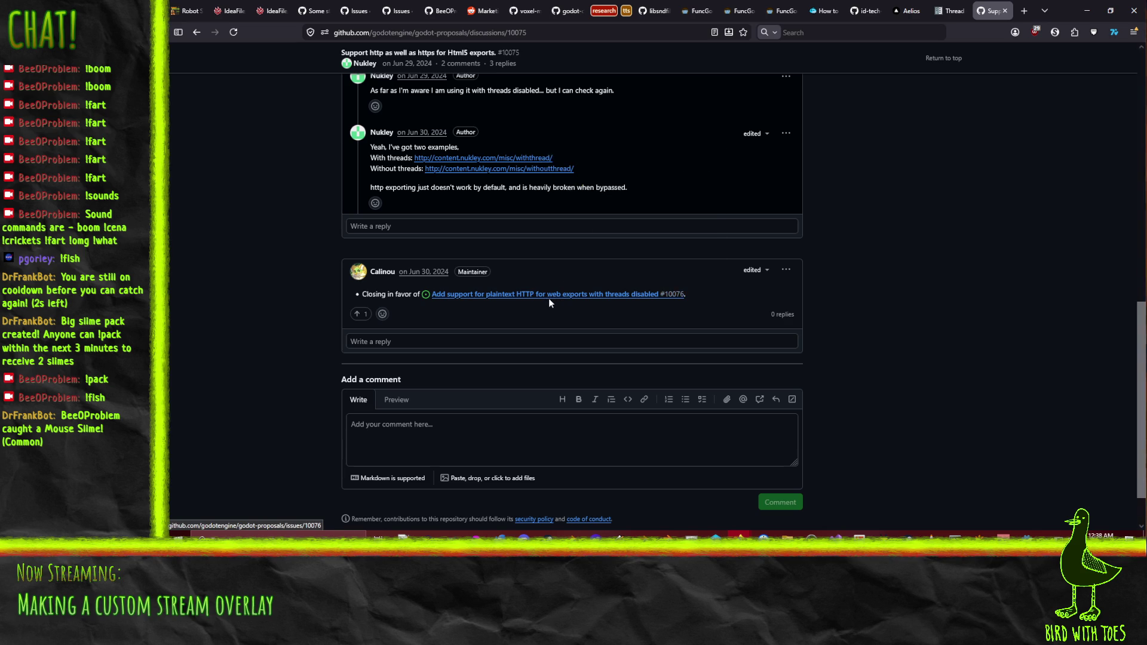
pyautogui.moveTo(544, 299)
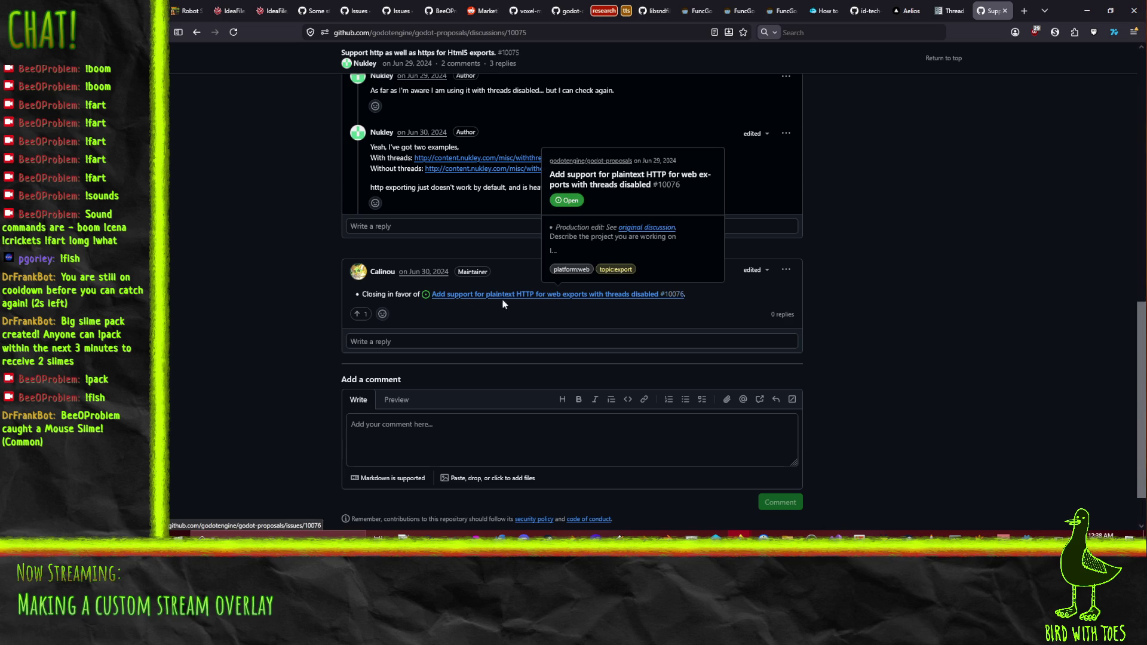
pyautogui.scroll(-1, 303, 299)
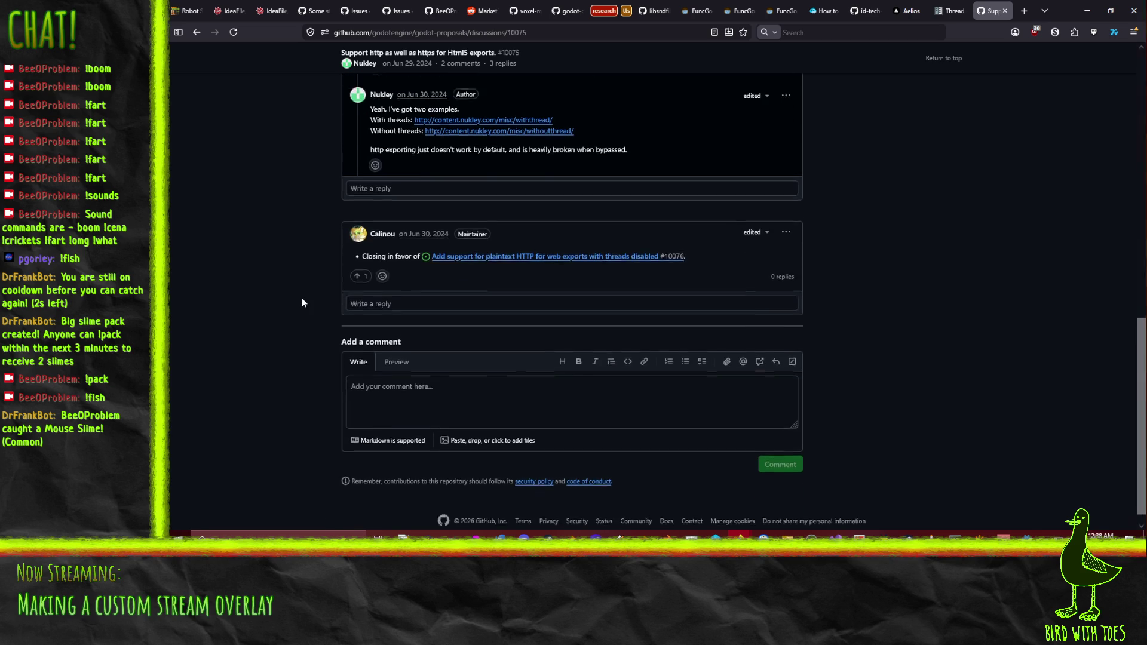
pyautogui.scroll(15, 302, 298)
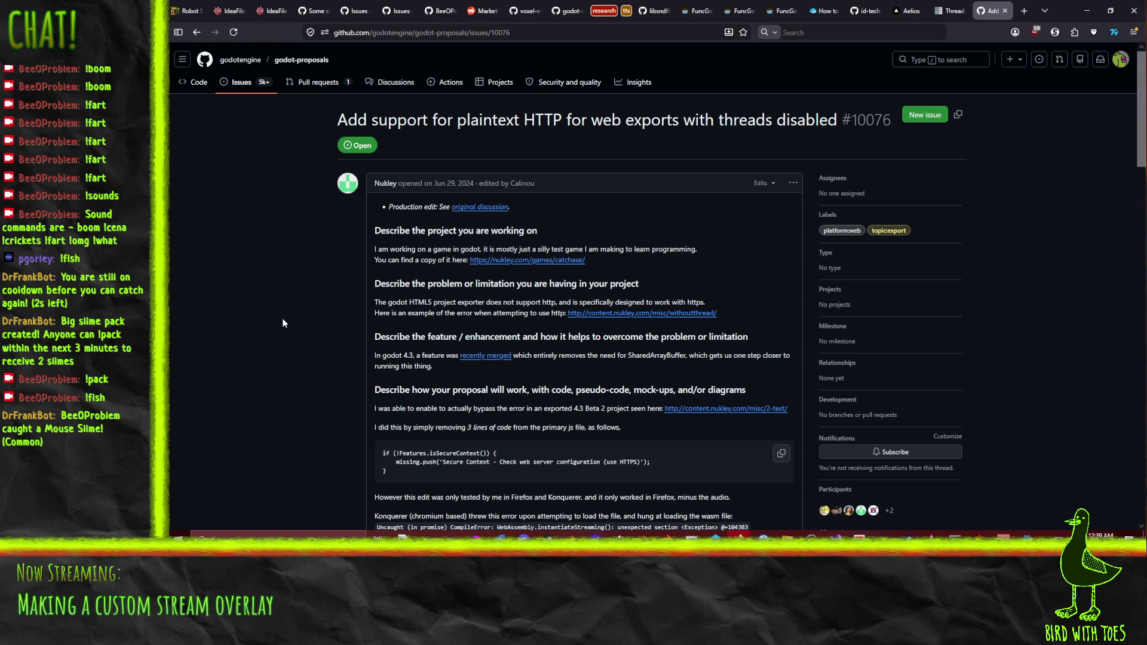
# Highlight the if (!Features.isSecureContext()) check in proposal #10076's code sample.
pyautogui.scroll(-3, 269, 344)
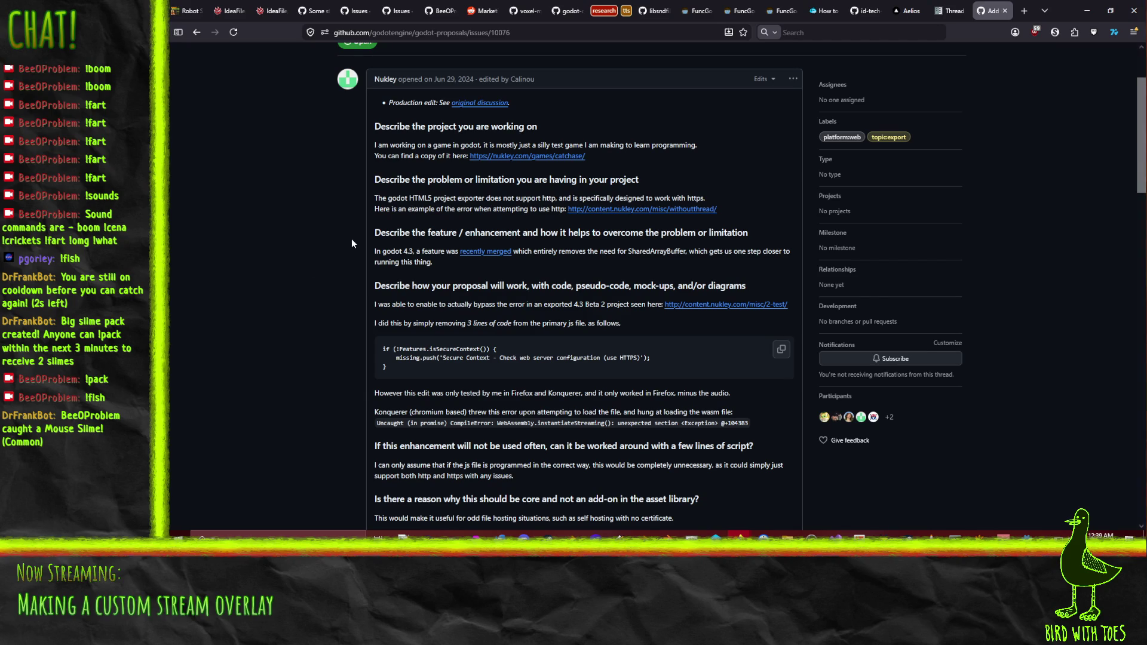
pyautogui.scroll(-3, 341, 336)
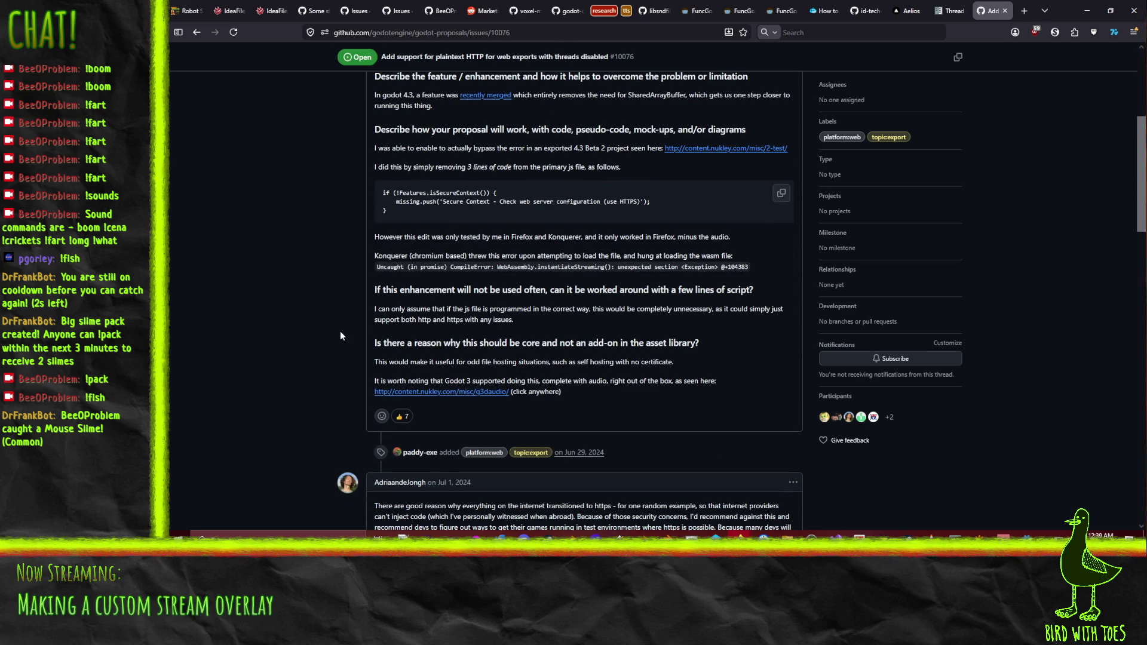
pyautogui.moveTo(379, 189)
pyautogui.mouseDown()
pyautogui.moveTo(417, 200)
pyautogui.moveTo(422, 219)
pyautogui.mouseUp()
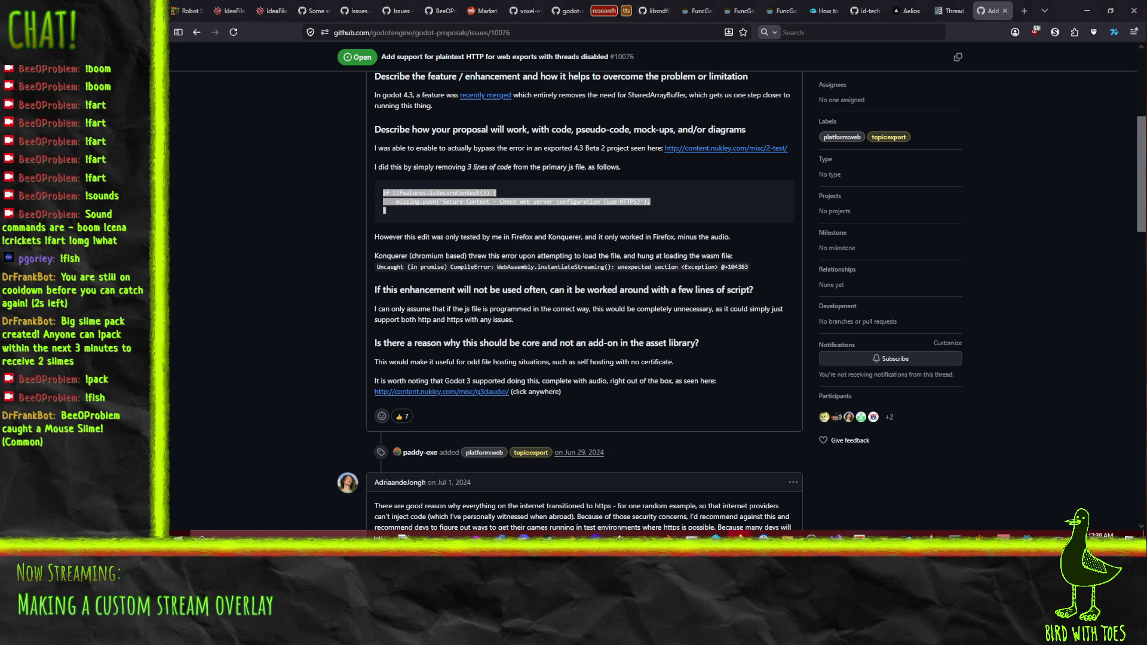
pyautogui.press('super+d')
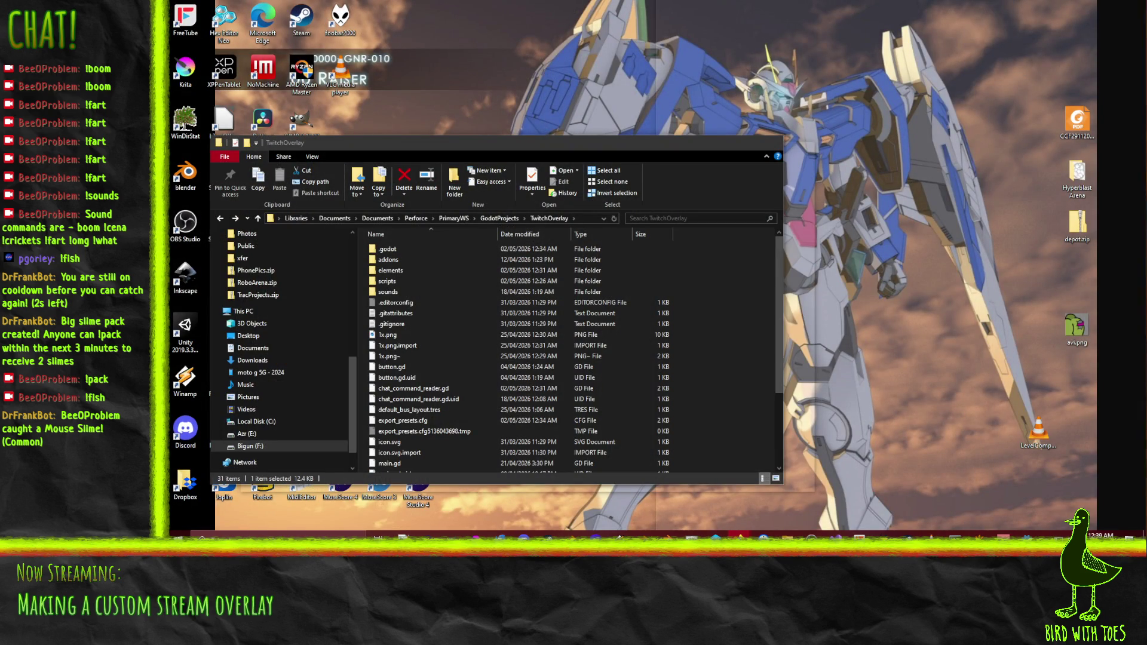
# Return to the GitHub issue, then bring up the WebOverlay export's index.js in Notepad++.
pyautogui.hotkey('alt', 'Tab')
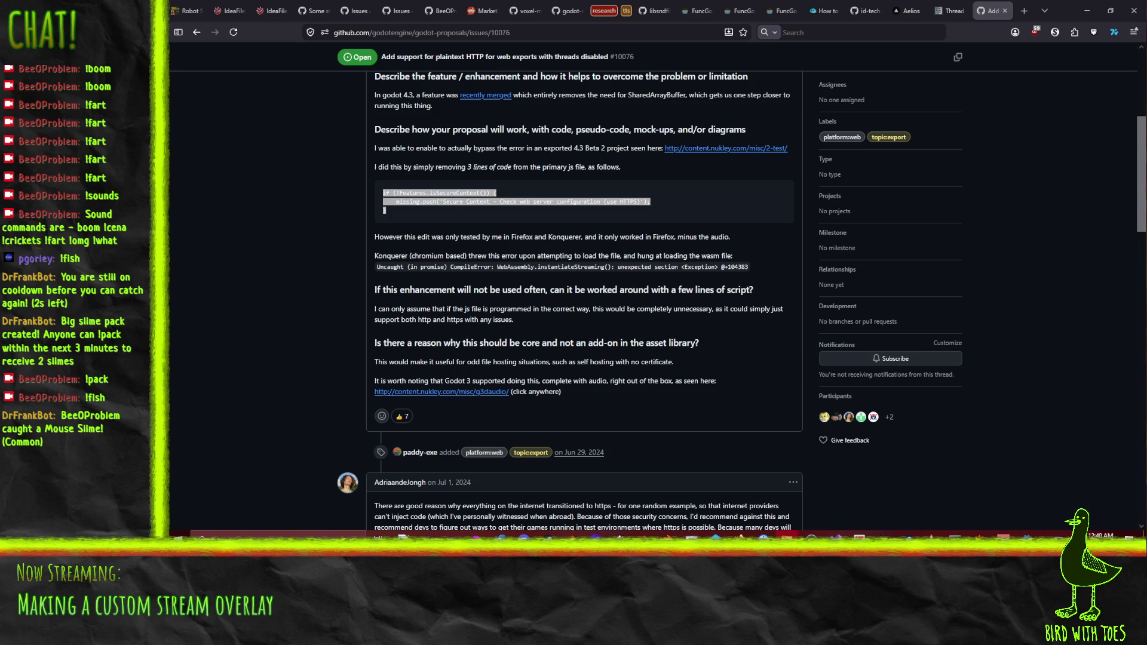
pyautogui.click(786, 536)
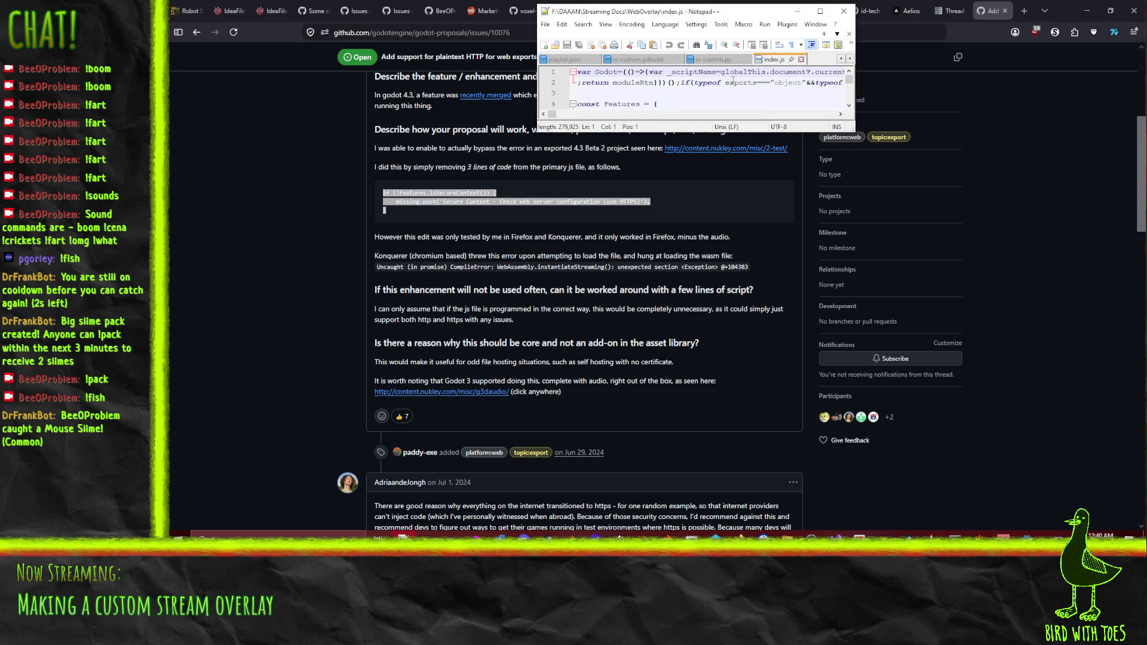
# Find 'secure' in index.js, prefix line 899's Features check with true;// and save.
pyautogui.click(821, 12)
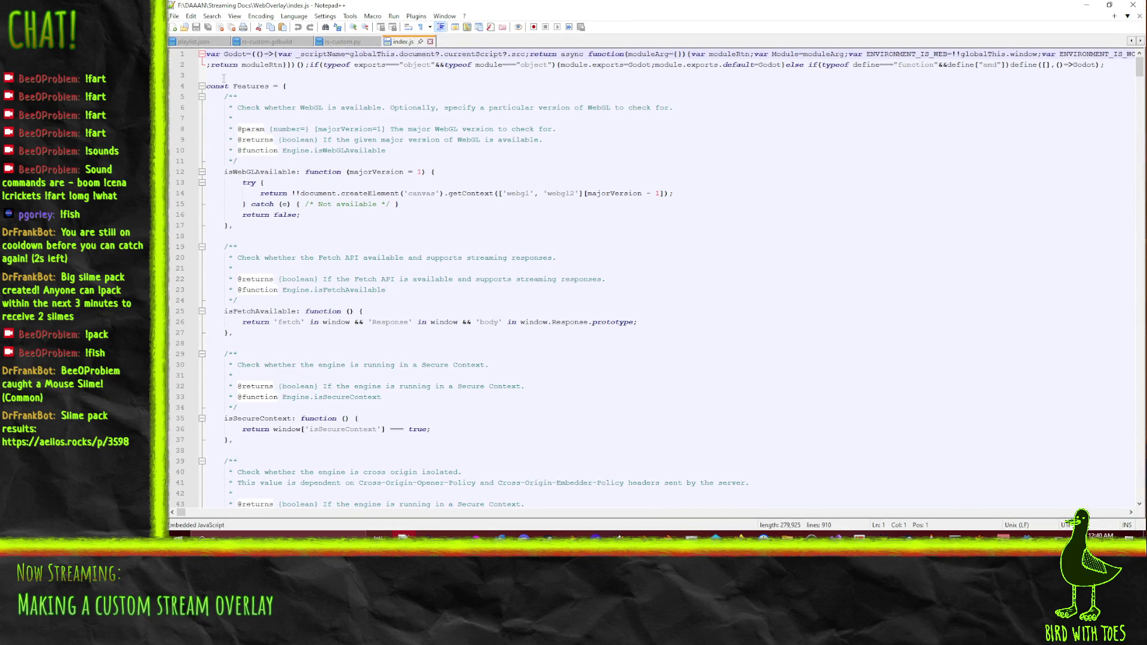
pyautogui.hotkey('ctrl', 'f')
pyautogui.write('secu')
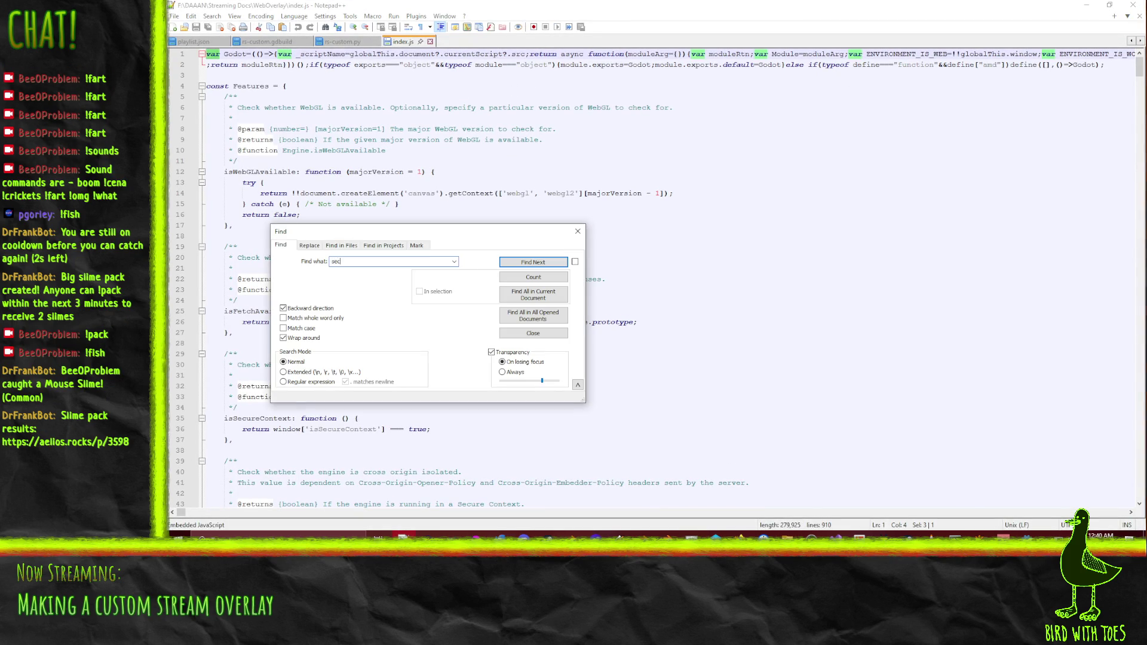
pyautogui.write('re')
pyautogui.press('Return')
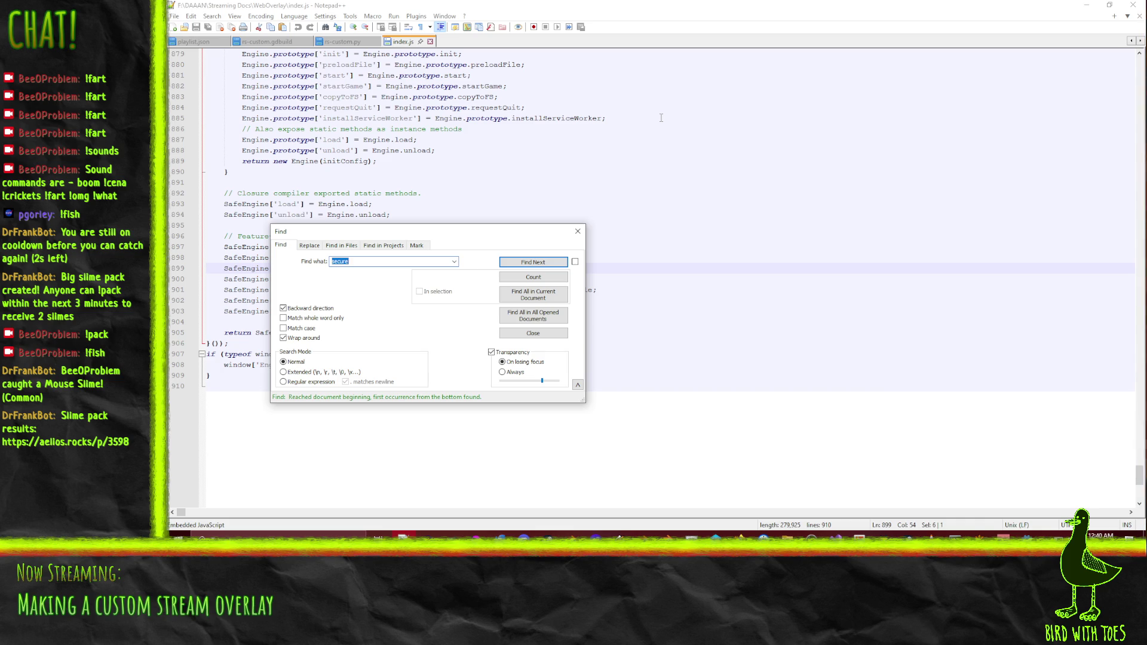
pyautogui.click(577, 231)
pyautogui.click(368, 268)
pyautogui.write('true')
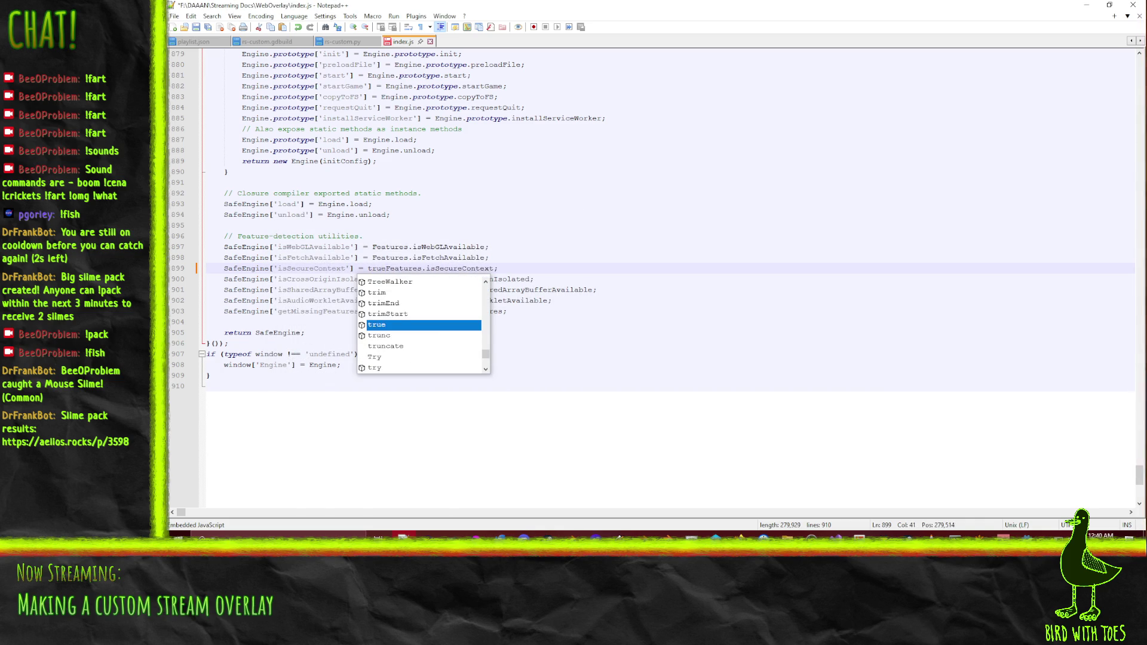
pyautogui.write(';//')
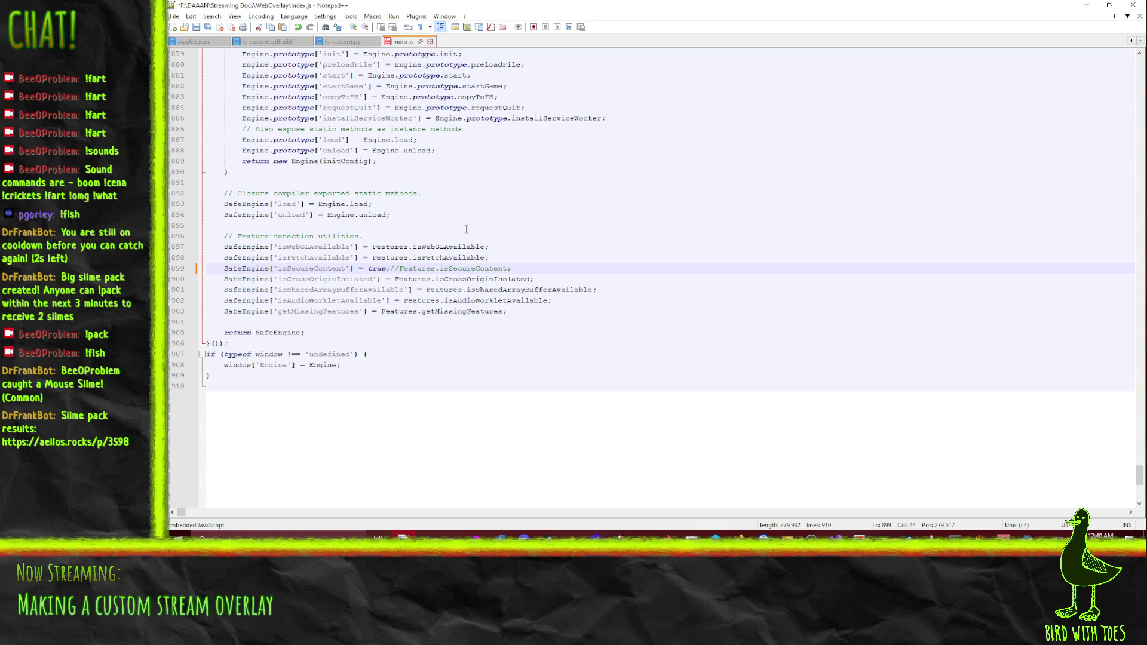
pyautogui.hotkey('ctrl', 's')
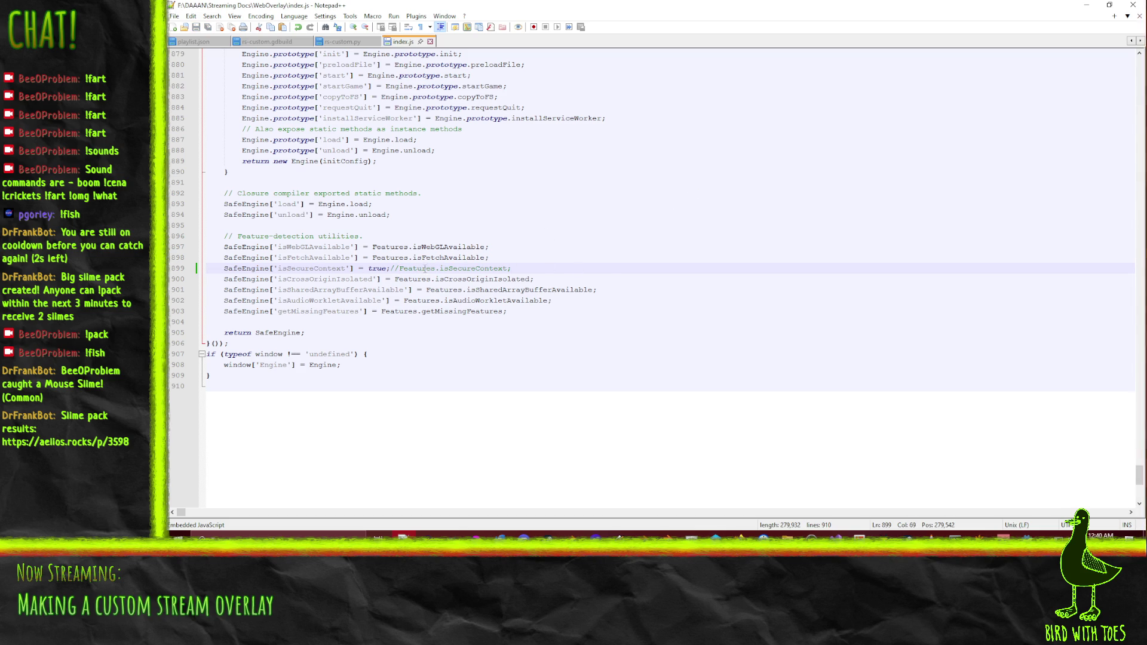
# Search the WebOverlay folder for isSecureContext and jump to the check on line 36.
pyautogui.doubleClick(452, 268)
pyautogui.hotkey('ctrl', 'shift', 'f')
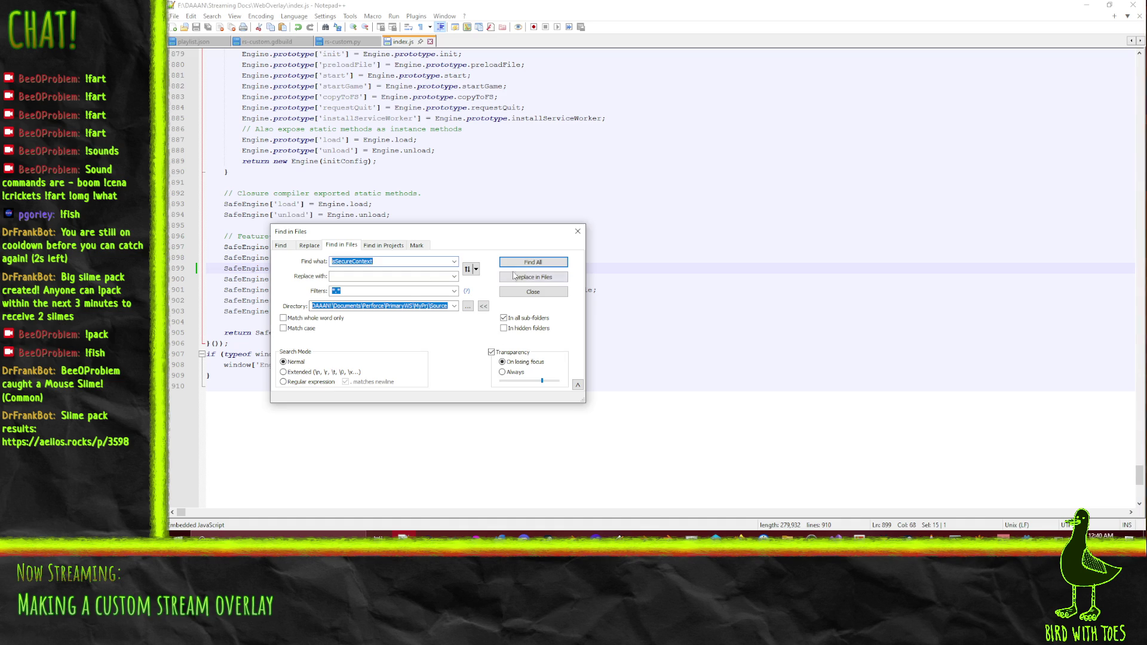
pyautogui.click(528, 262)
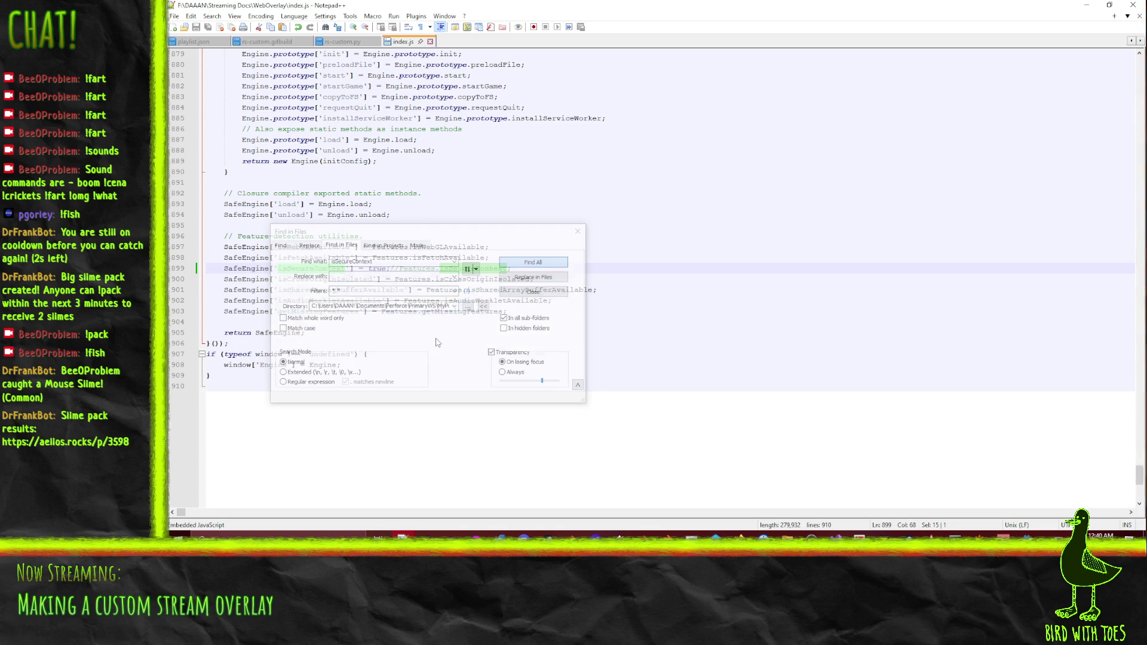
pyautogui.moveTo(445, 239); pyautogui.dragTo(551, 245)
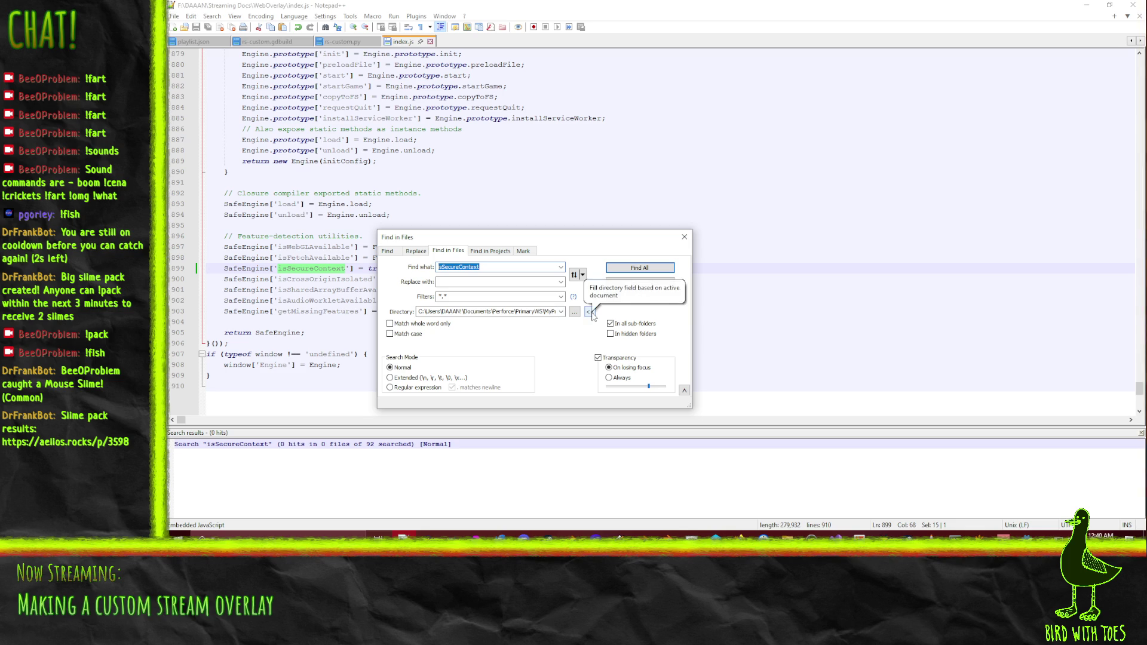
pyautogui.click(590, 312)
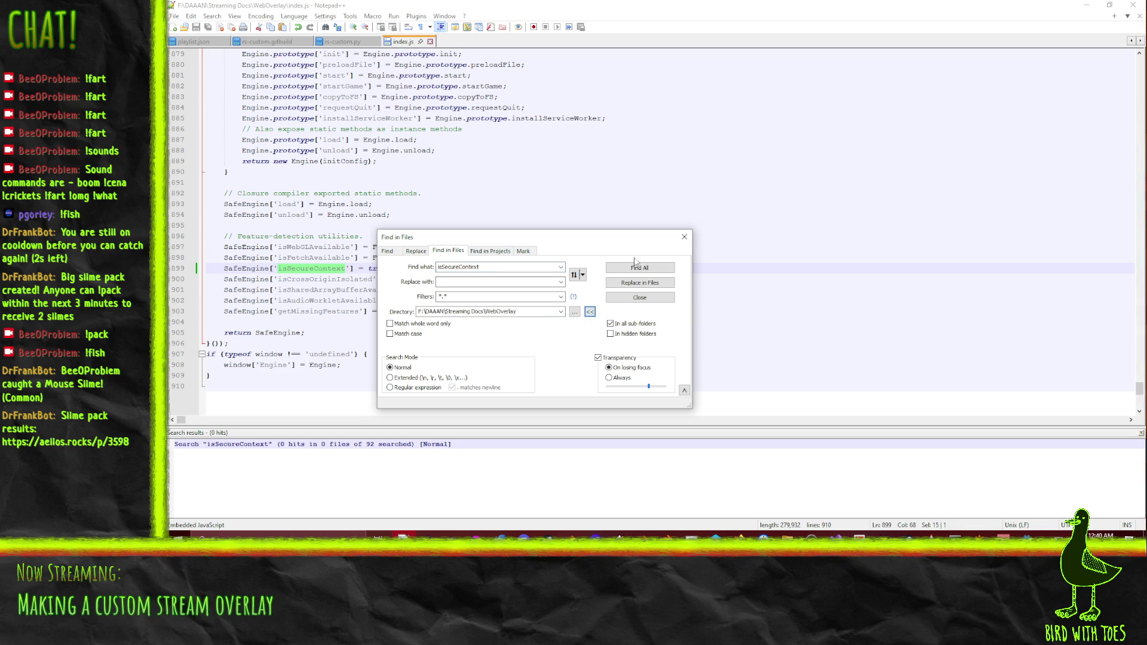
pyautogui.click(638, 268)
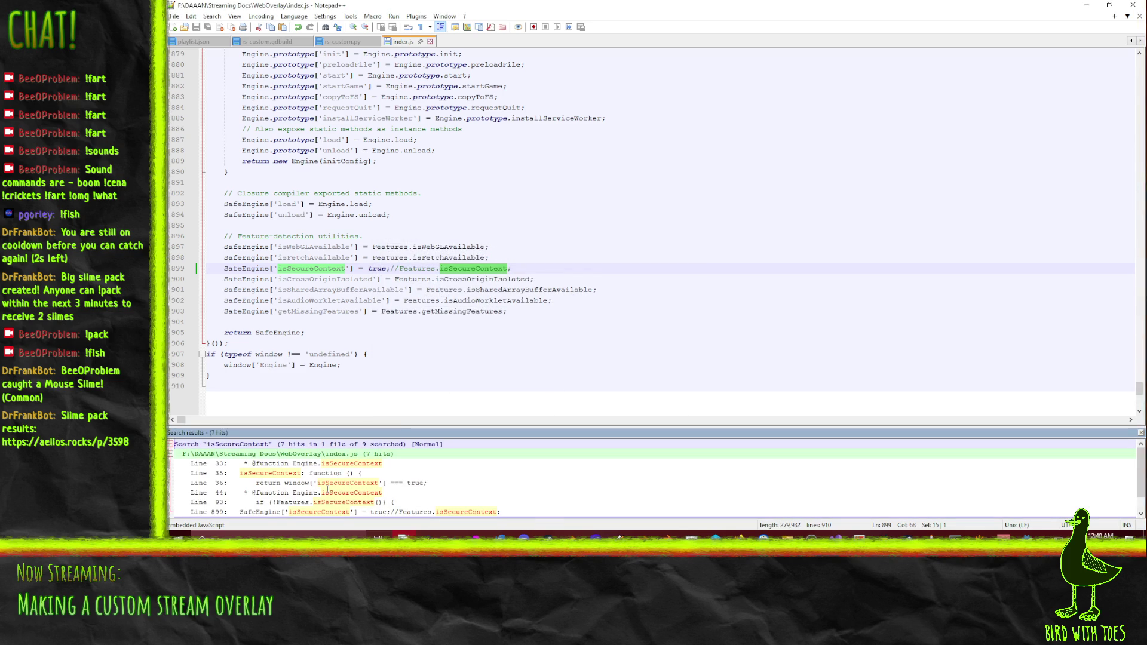
pyautogui.doubleClick(361, 483)
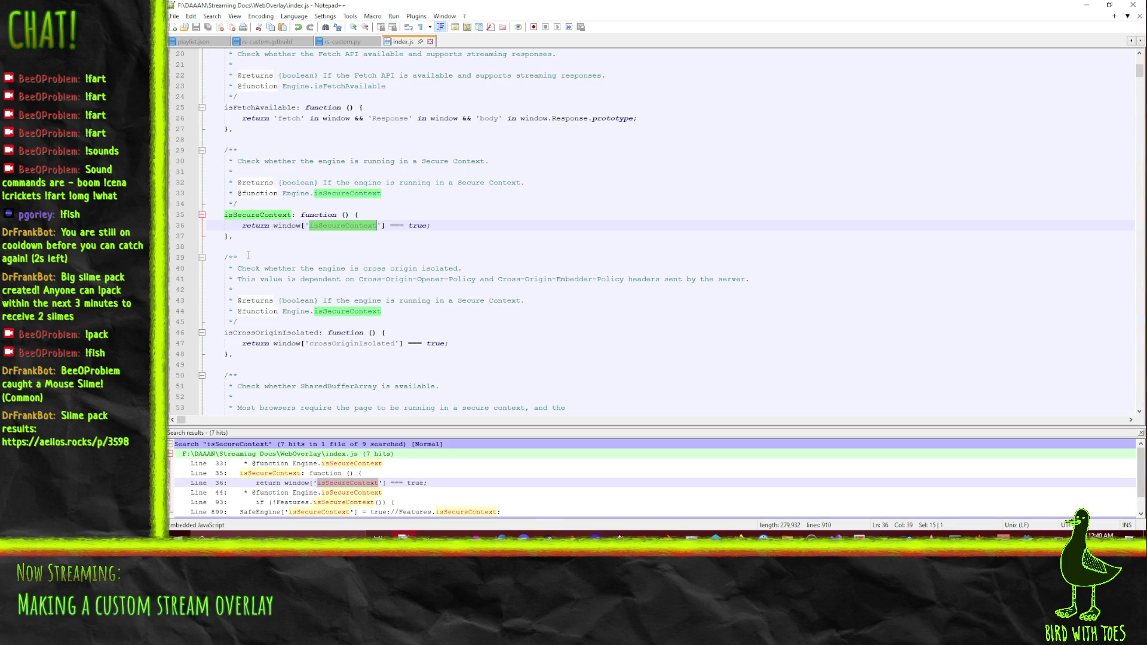
# Insert true;// before window on line 36, save, and rerun the isSecureContext search.
pyautogui.click(275, 228)
pyautogui.scroll(1, 584, 237)
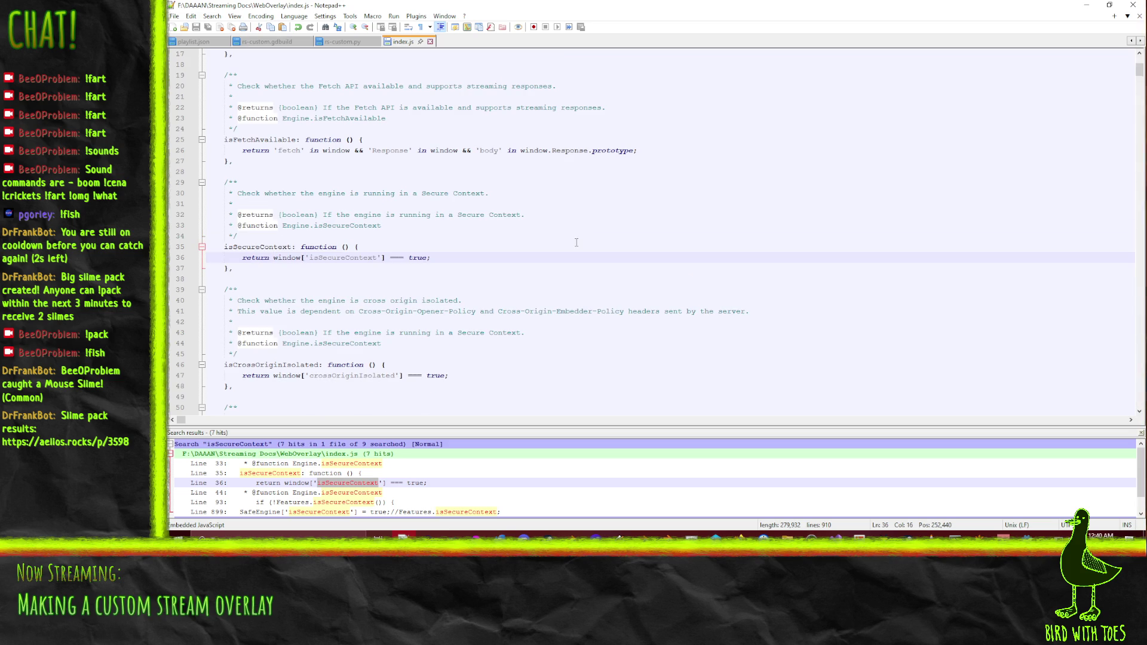
pyautogui.write('true;//')
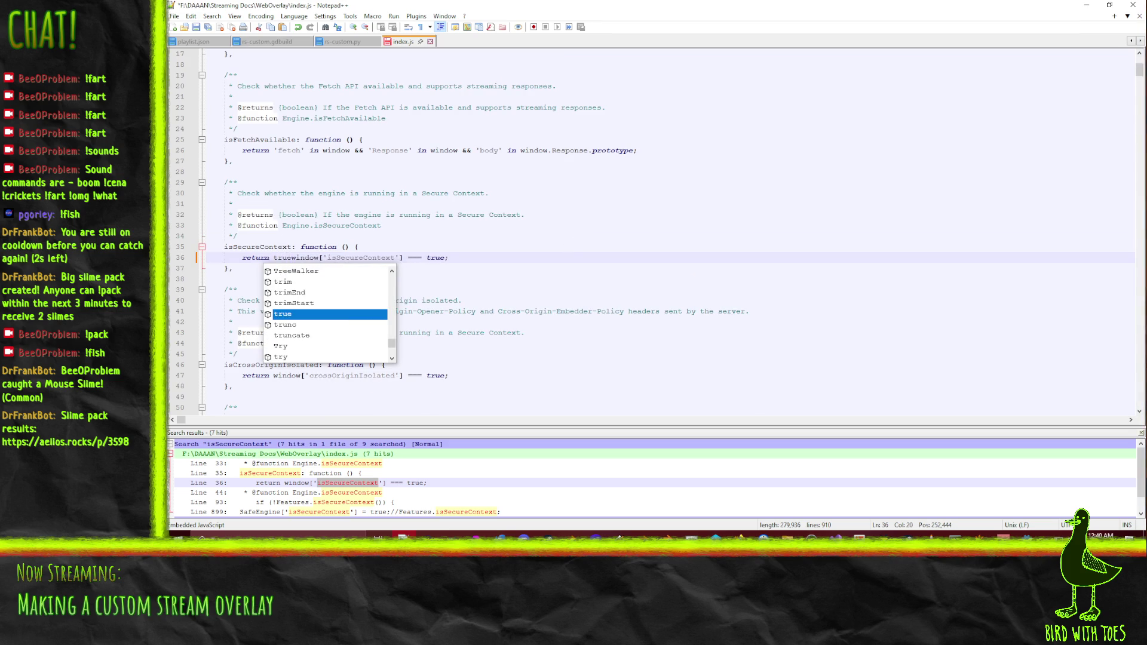
pyautogui.hotkey('ctrl', 's')
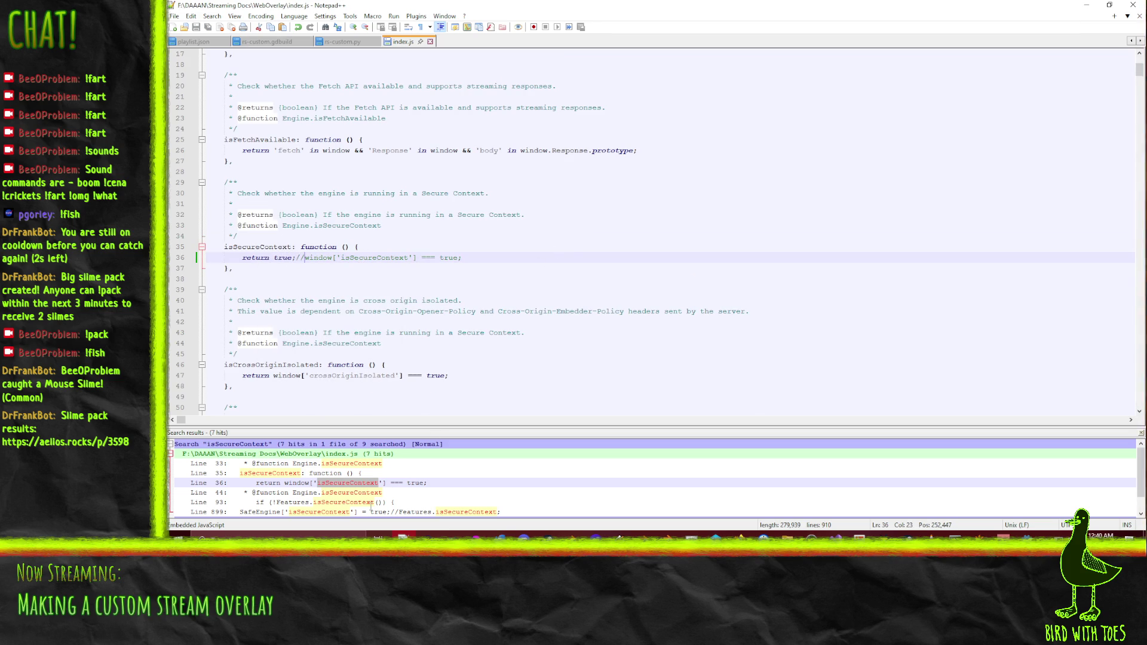
pyautogui.press('Return')
pyautogui.scroll(1, 330, 494)
pyautogui.scroll(-1, 327, 475)
pyautogui.scroll(1, 331, 490)
# Close Notepad++ and reload the WebOverlay export in Firefox to test the edited index.js.
pyautogui.click(1129, 4)
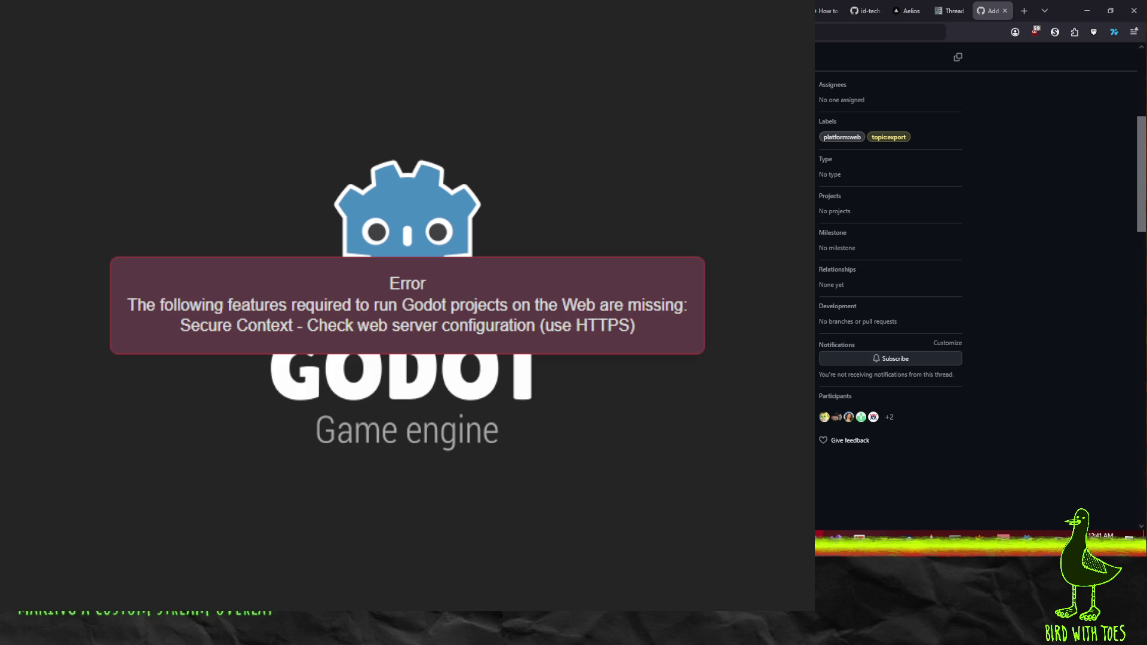
pyautogui.press('F5')
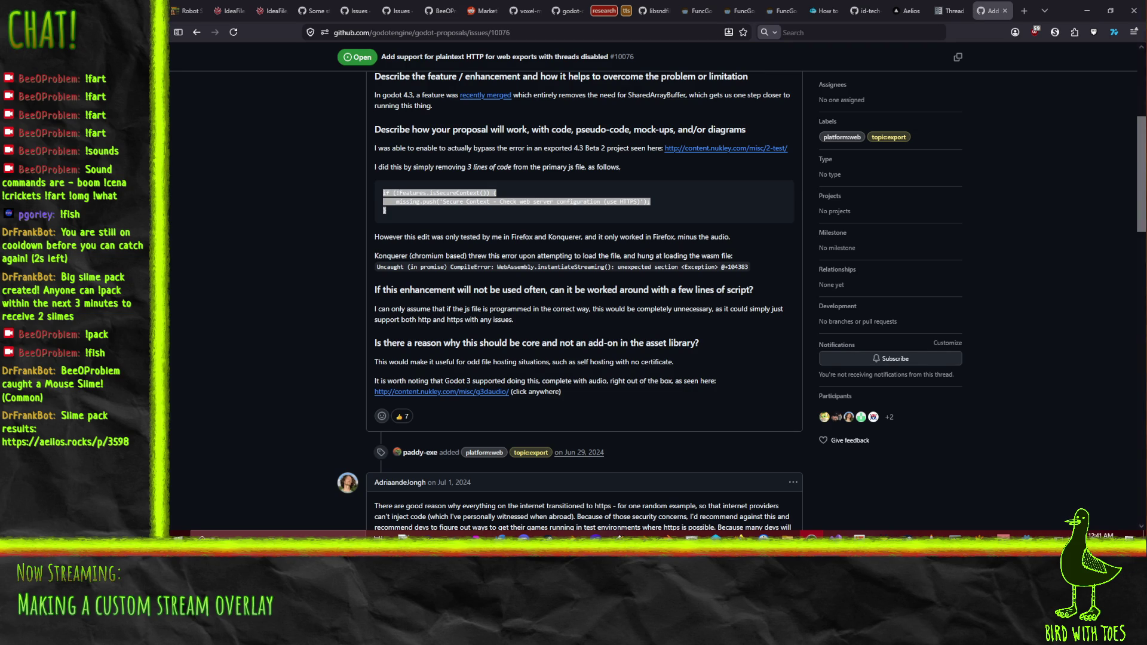
pyautogui.press('super+d')
pyautogui.press('super+d')
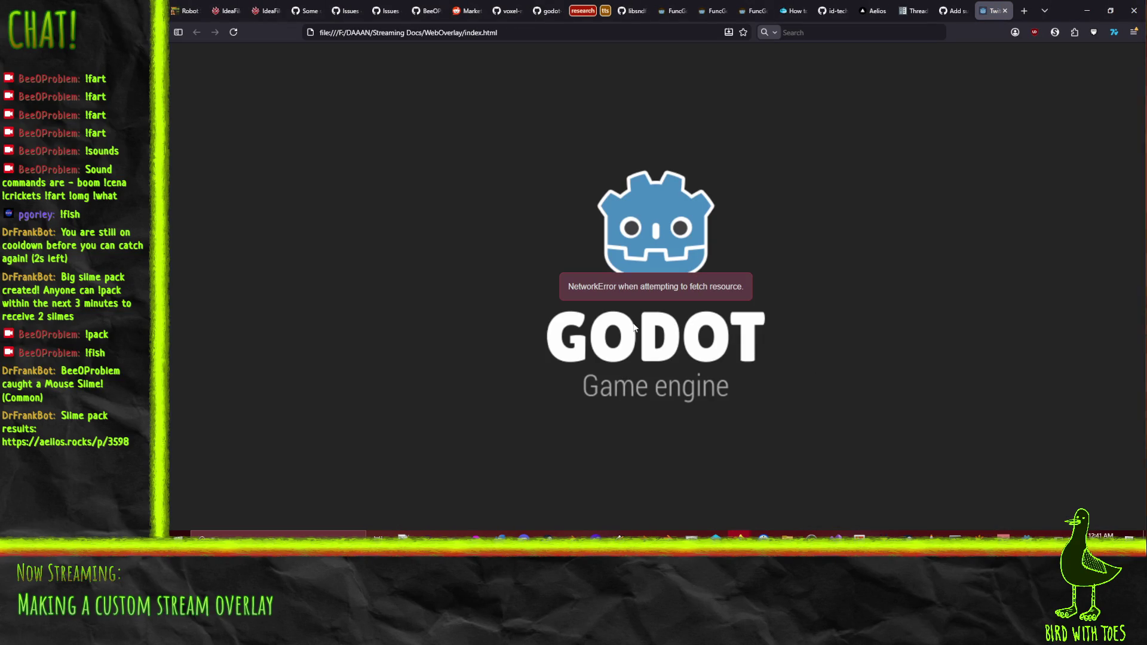
# Inspect the overlay page's network and CORS errors in Developer Tools, then close the Twitch Overlay tab.
pyautogui.press('F12')
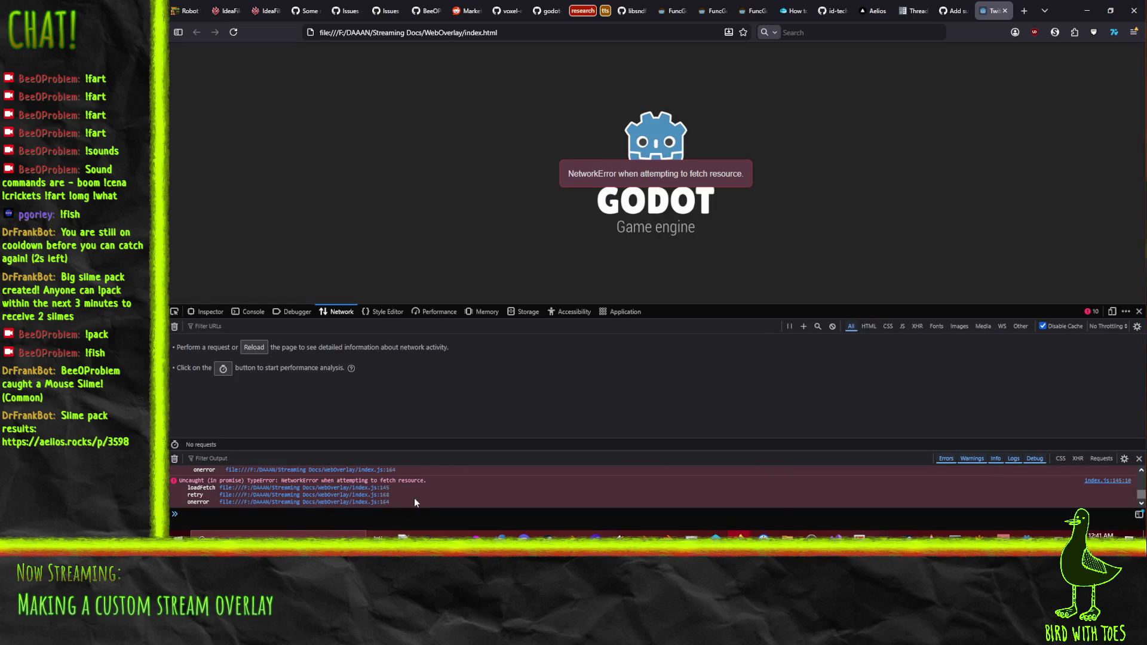
pyautogui.scroll(5, 424, 500)
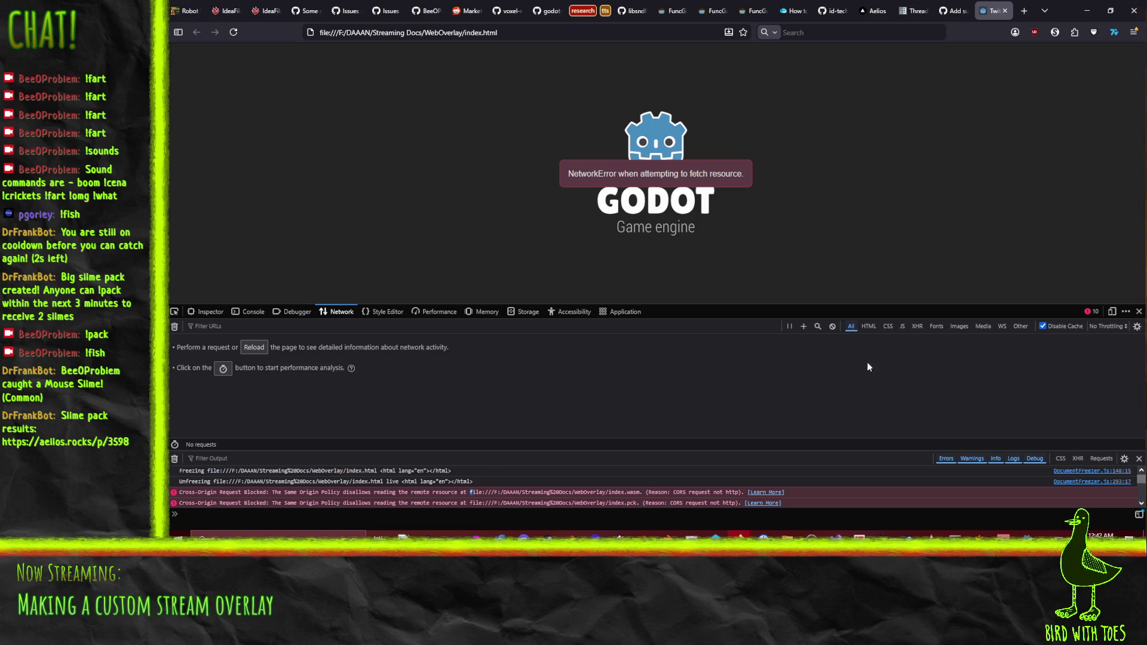
pyautogui.click(1005, 10)
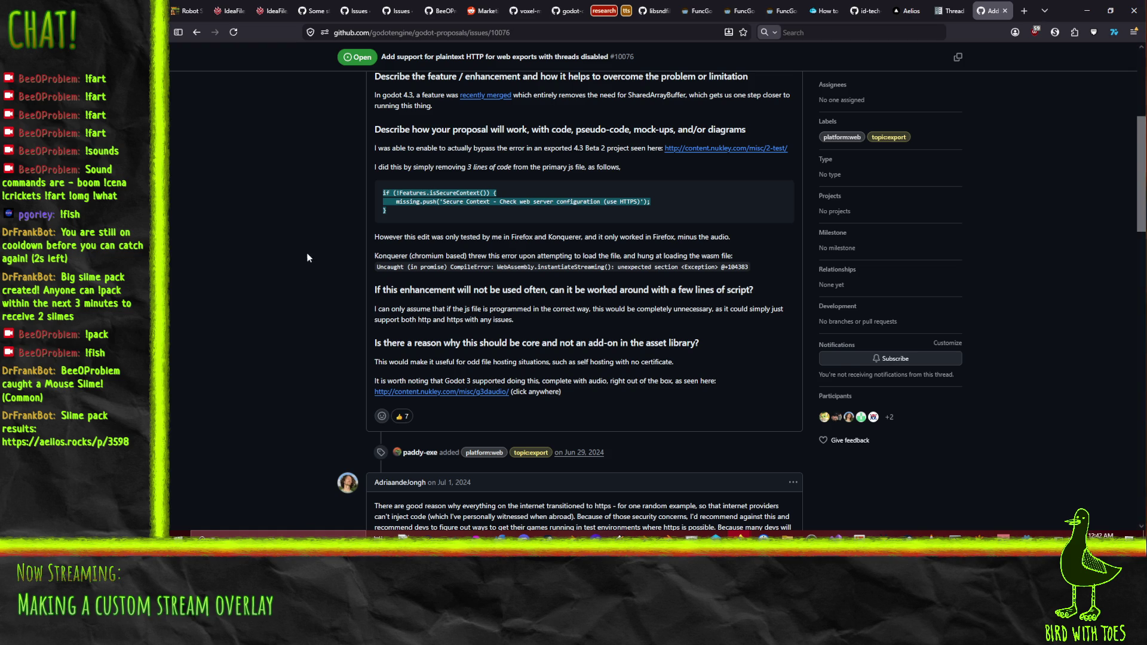
pyautogui.scroll(-5, 298, 269)
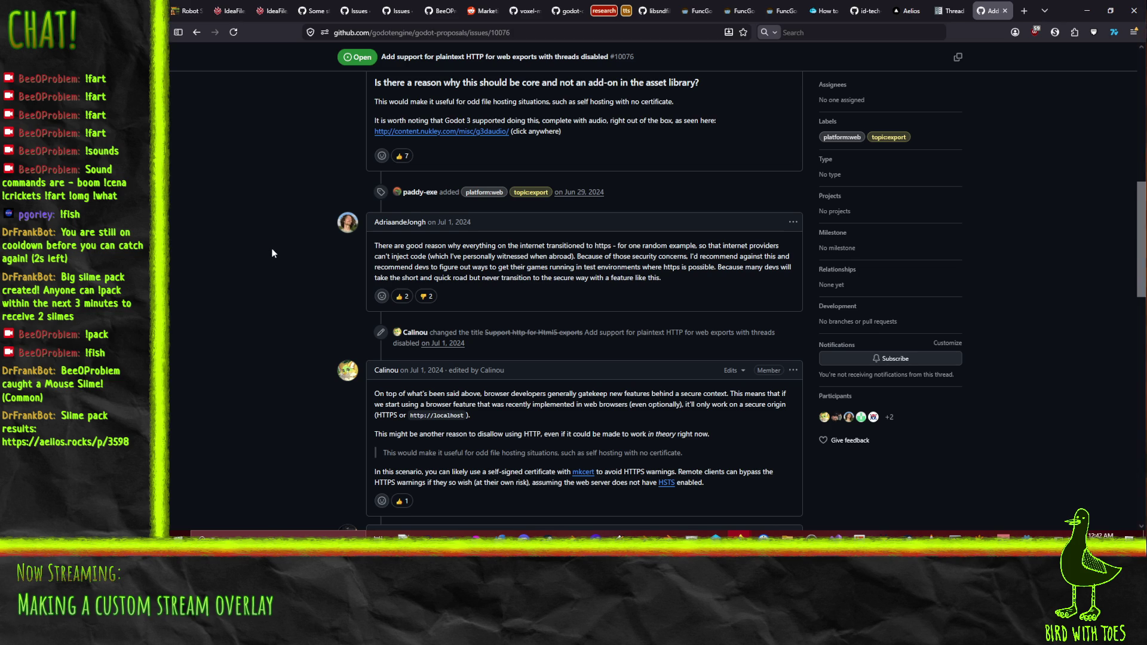
# Scroll to the Caddyfile workaround serving the export over self-signed HTTPS on localhost:8090.
pyautogui.scroll(-5, 272, 254)
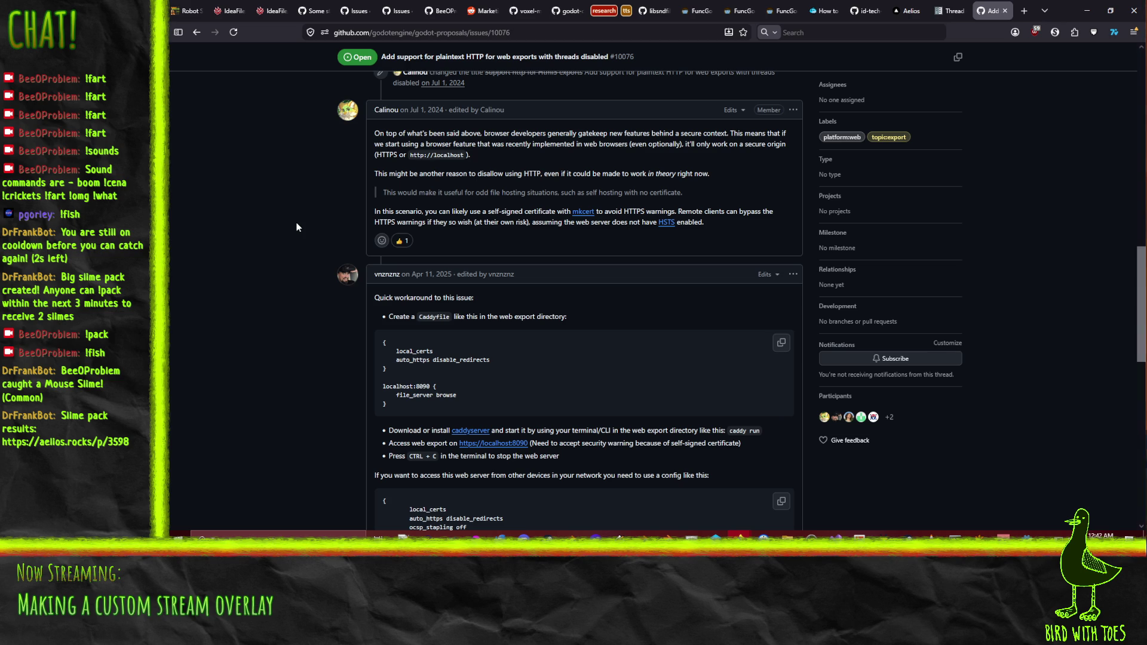
pyautogui.scroll(-3, 297, 227)
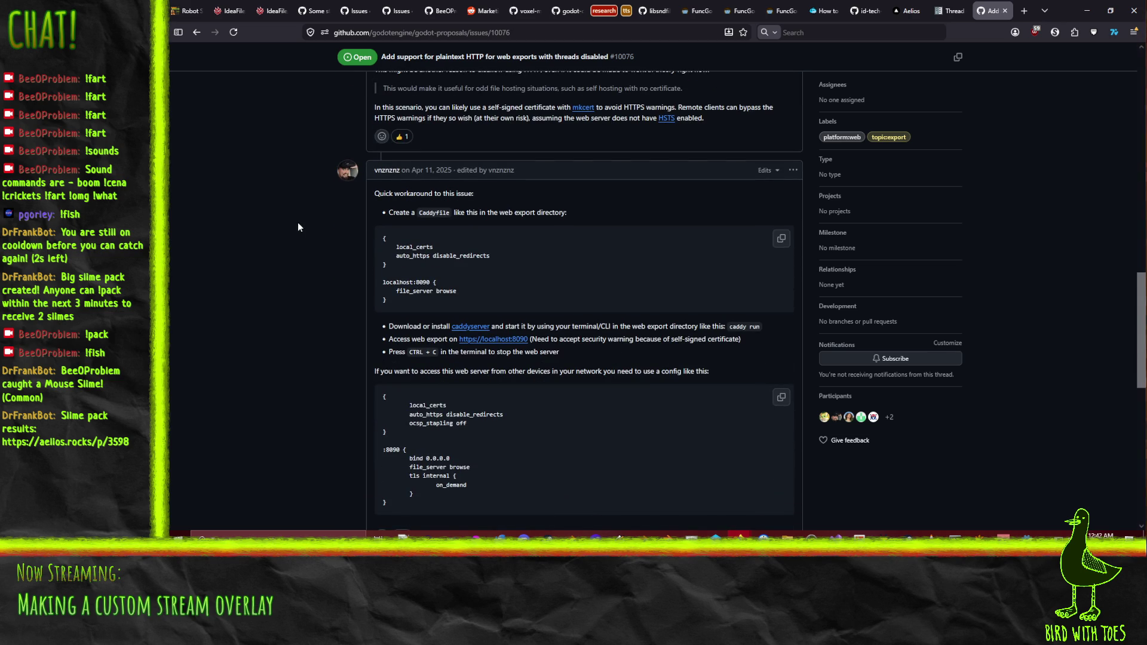
pyautogui.scroll(-3, 299, 224)
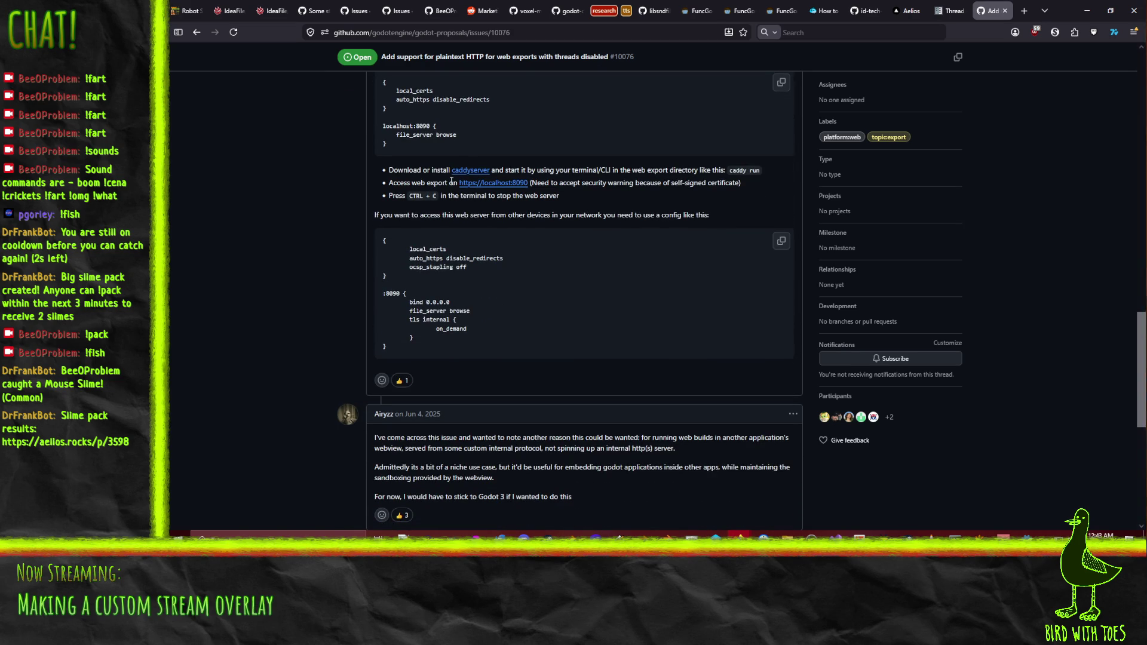
pyautogui.rightClick(470, 171)
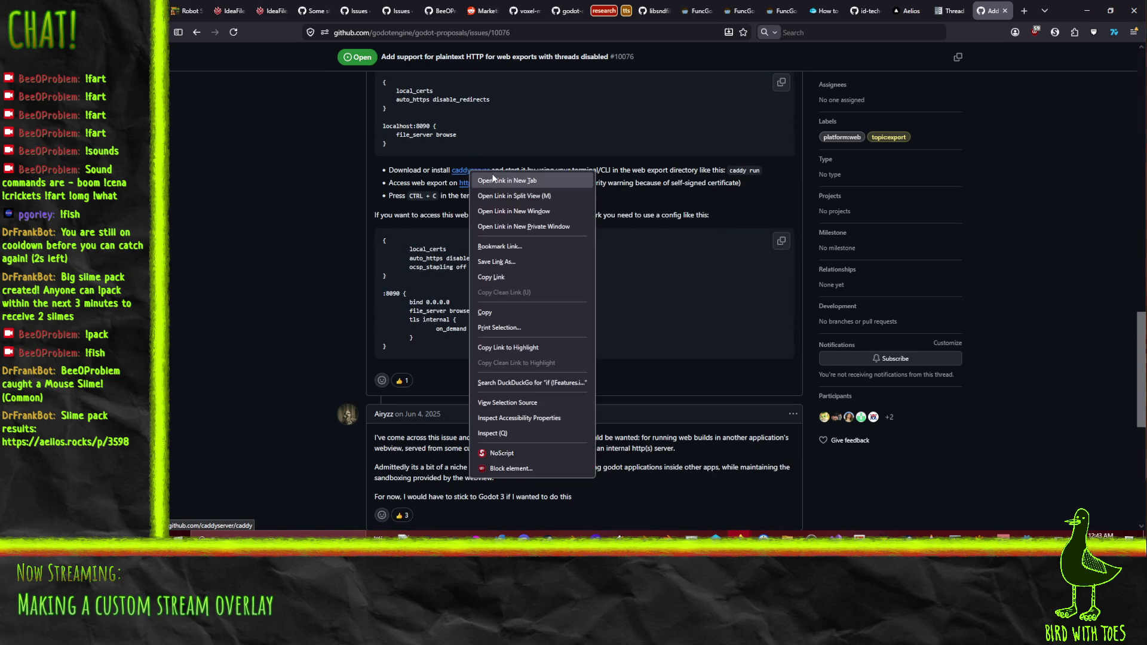
# Open the caddyserver/caddy repository in a new tab and skim its README.
pyautogui.click(496, 179)
pyautogui.click(992, 11)
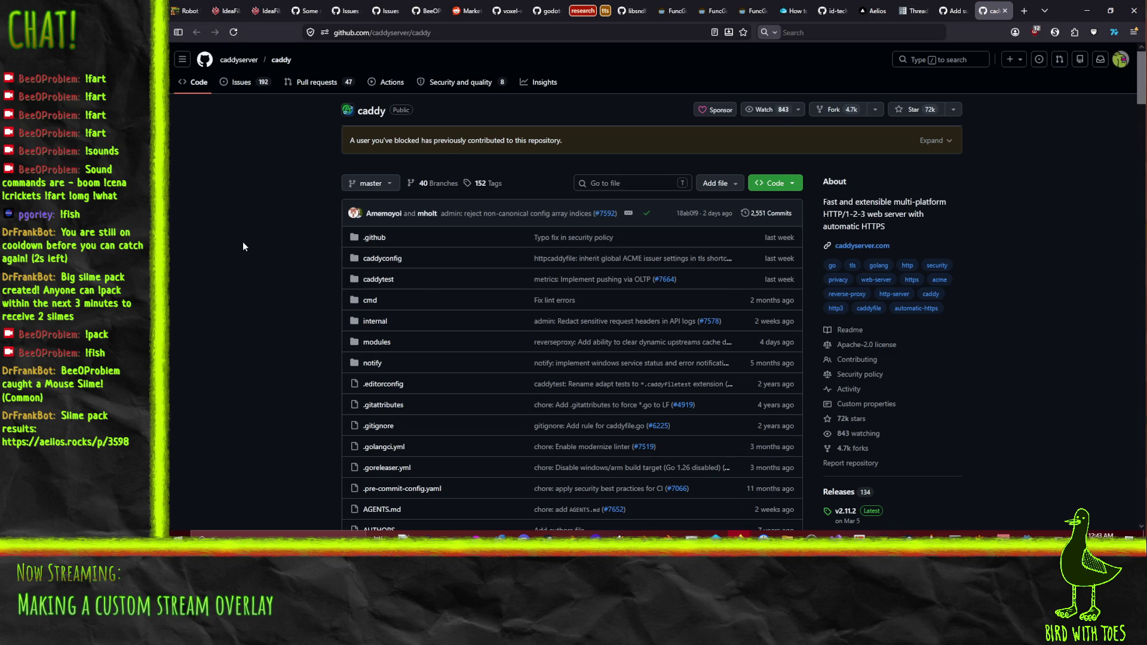
pyautogui.scroll(-10, 242, 245)
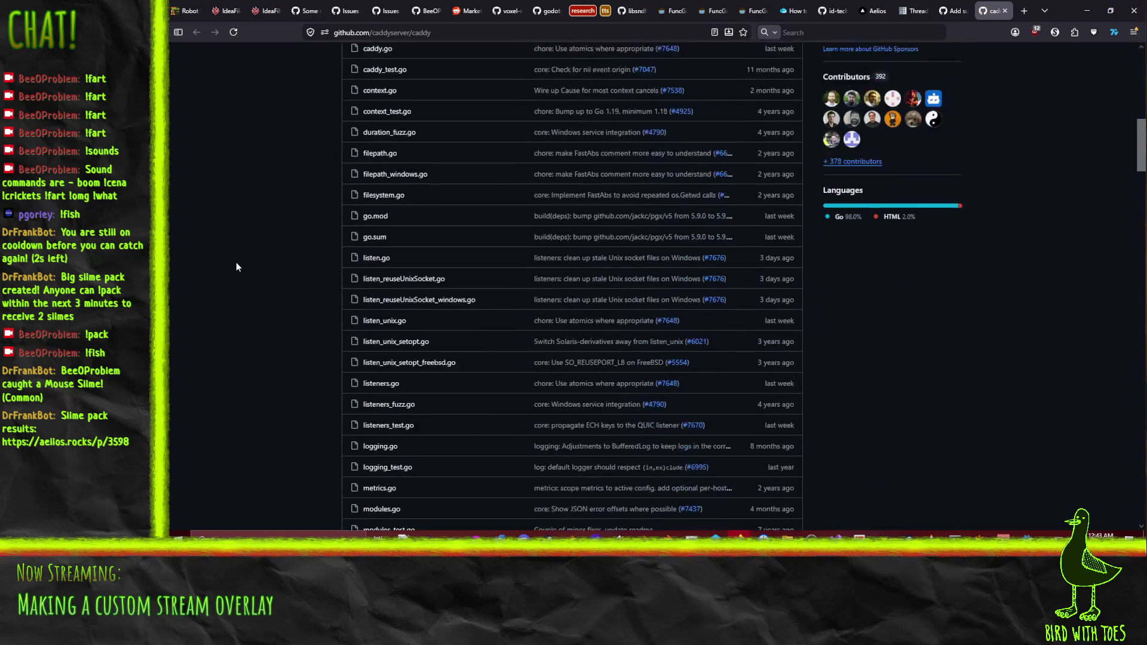
pyautogui.scroll(-10, 238, 249)
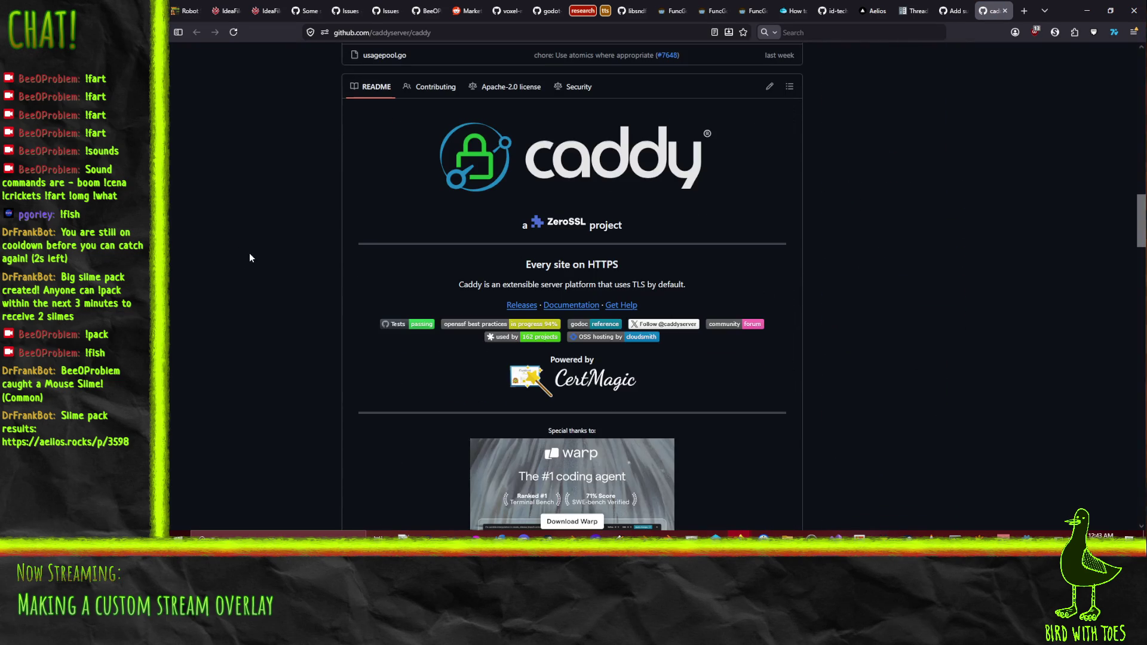
pyautogui.scroll(-3, 251, 257)
pyautogui.scroll(2, 251, 258)
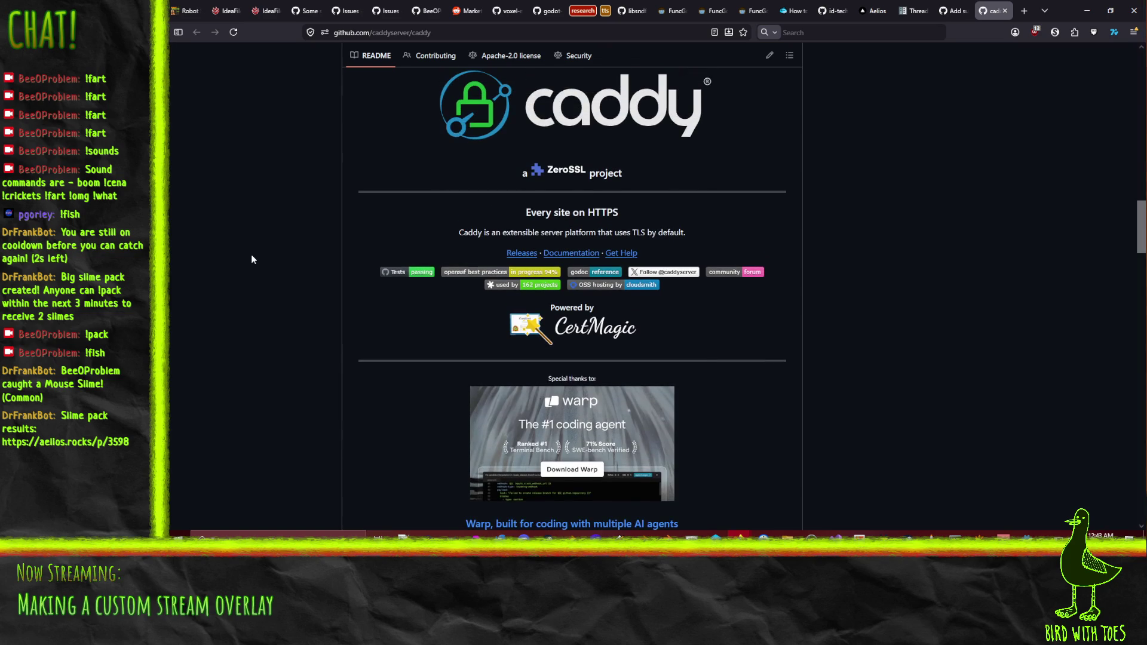
# Read further down the Caddy README, then close the repository tab.
pyautogui.scroll(-10, 252, 256)
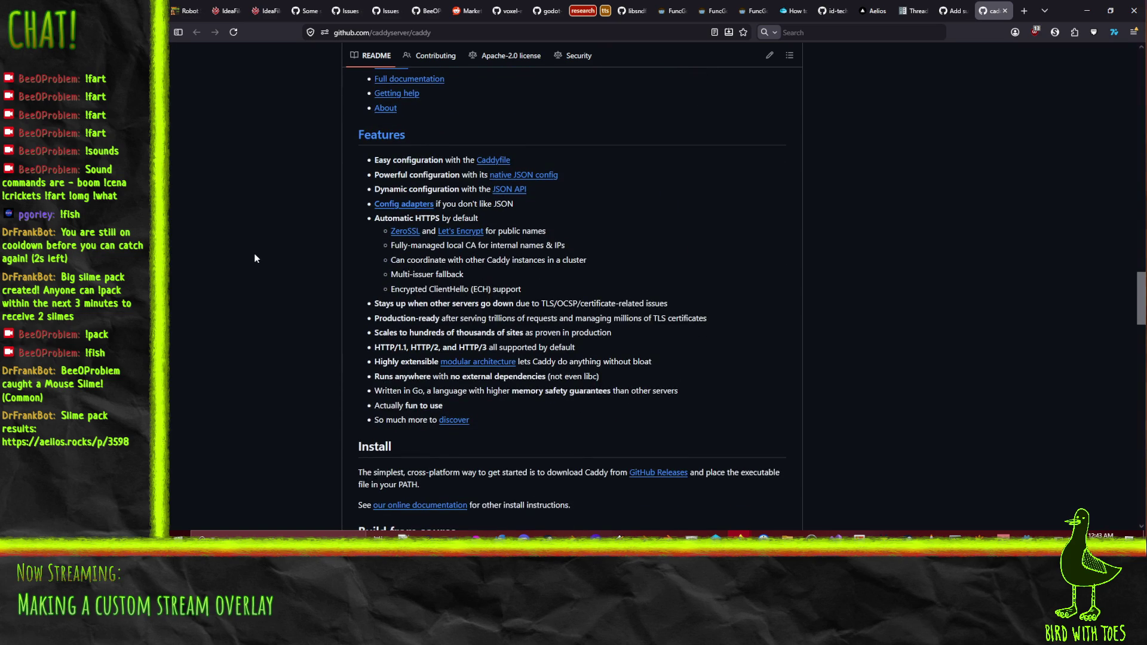
pyautogui.scroll(-5, 253, 260)
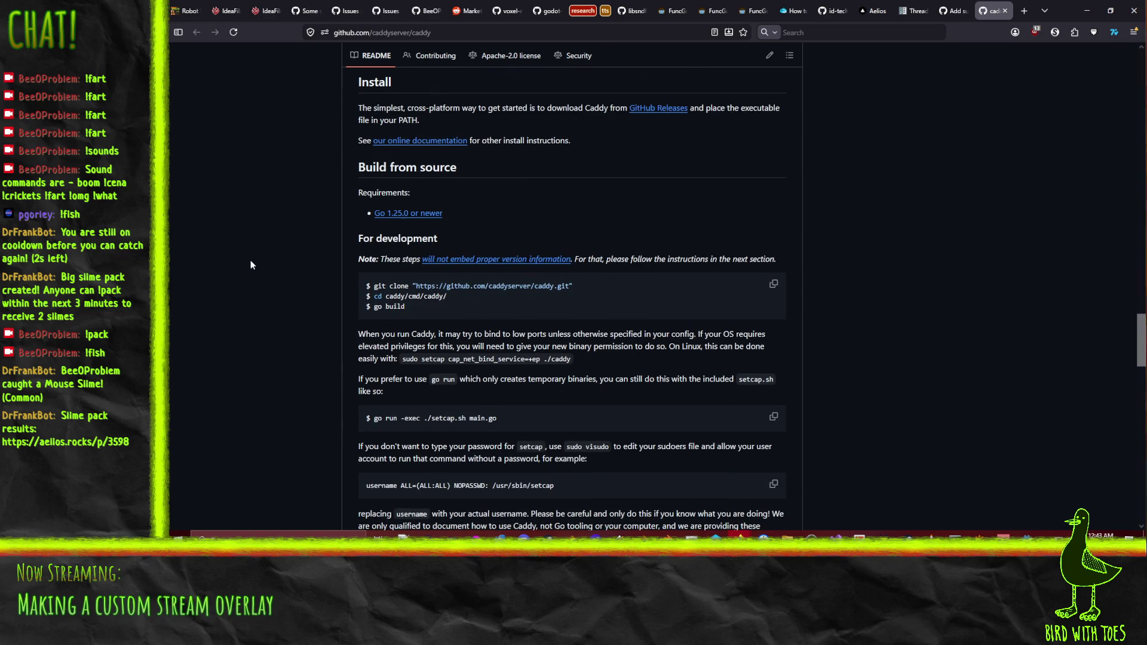
pyautogui.scroll(-2, 248, 263)
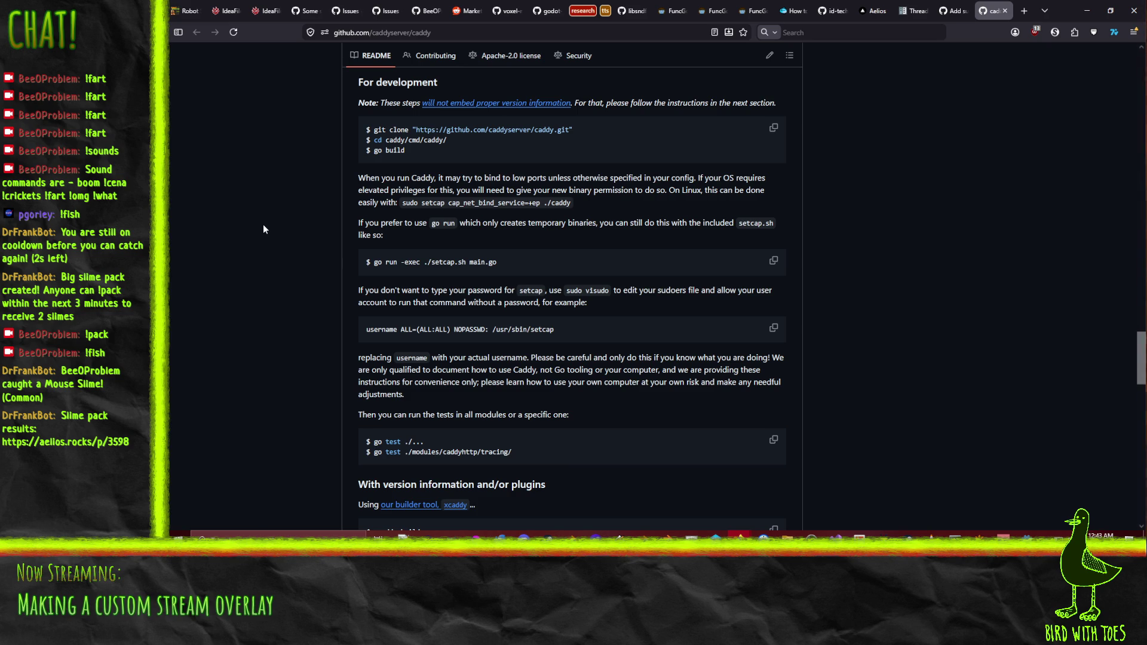
pyautogui.scroll(-5, 263, 224)
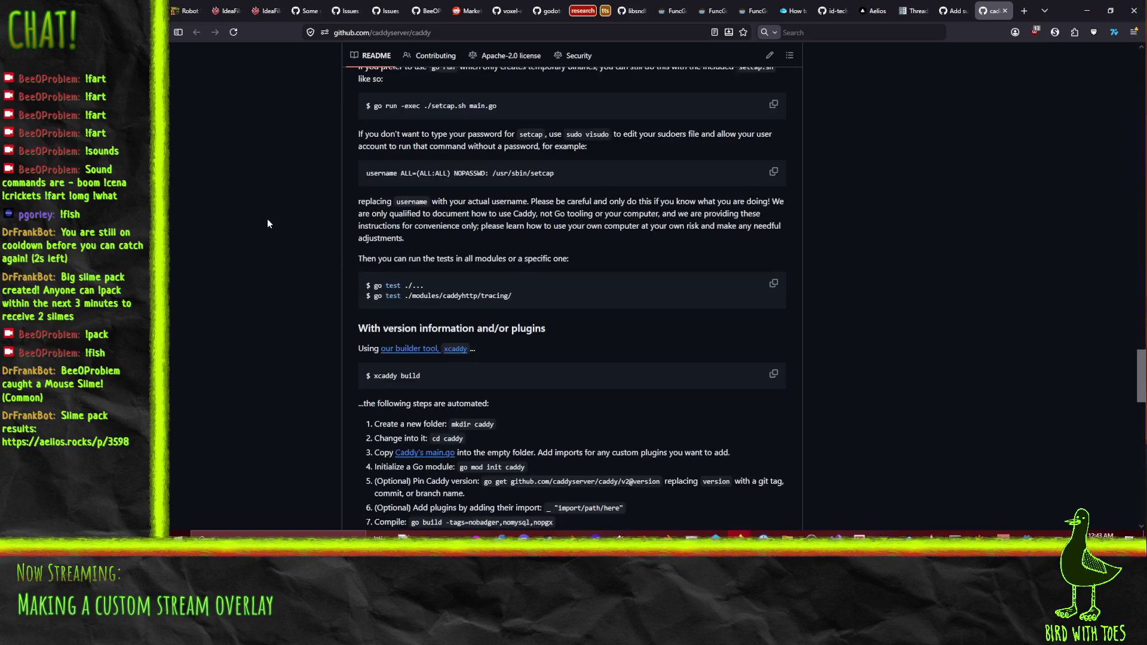
pyautogui.scroll(-2, 249, 263)
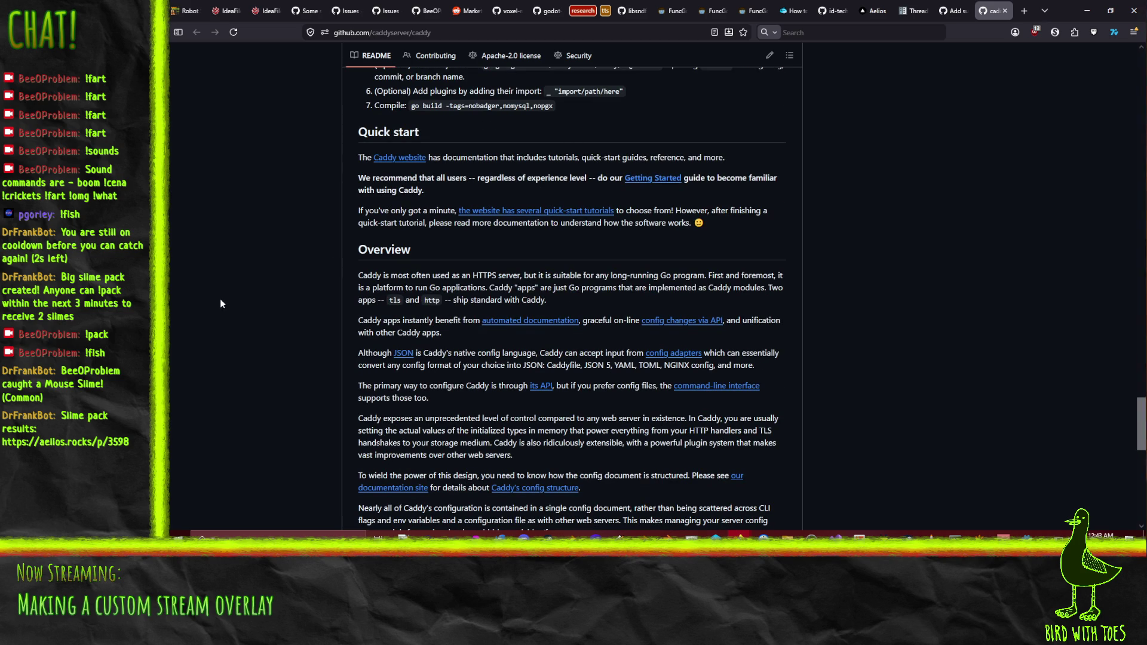
pyautogui.scroll(-2, 226, 287)
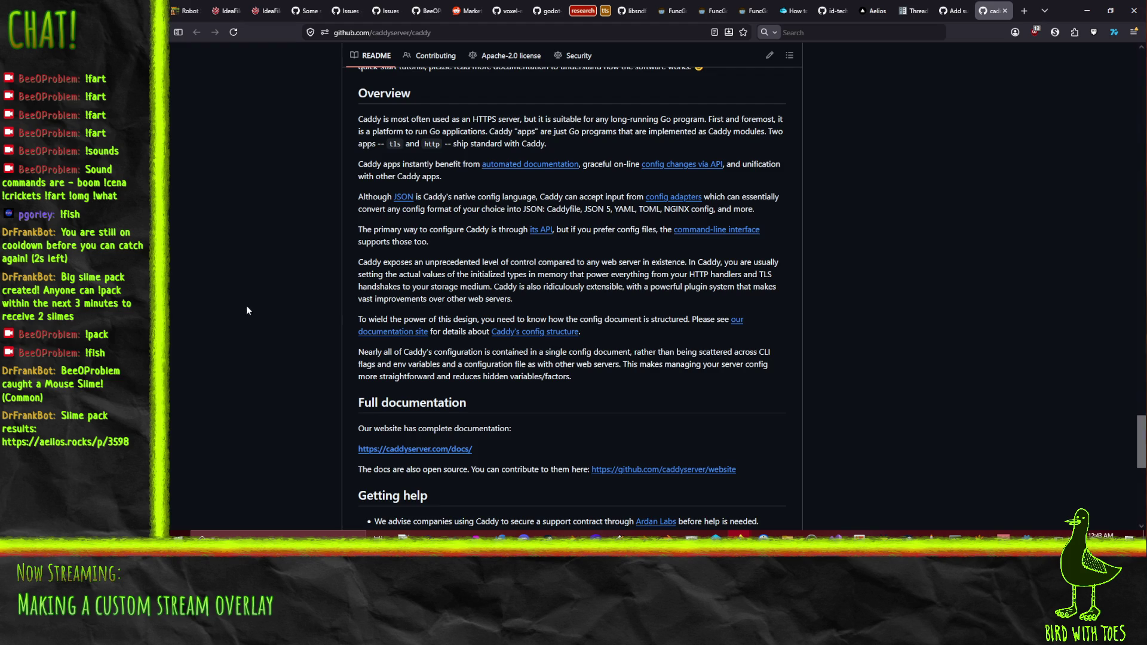
pyautogui.scroll(-6, 245, 307)
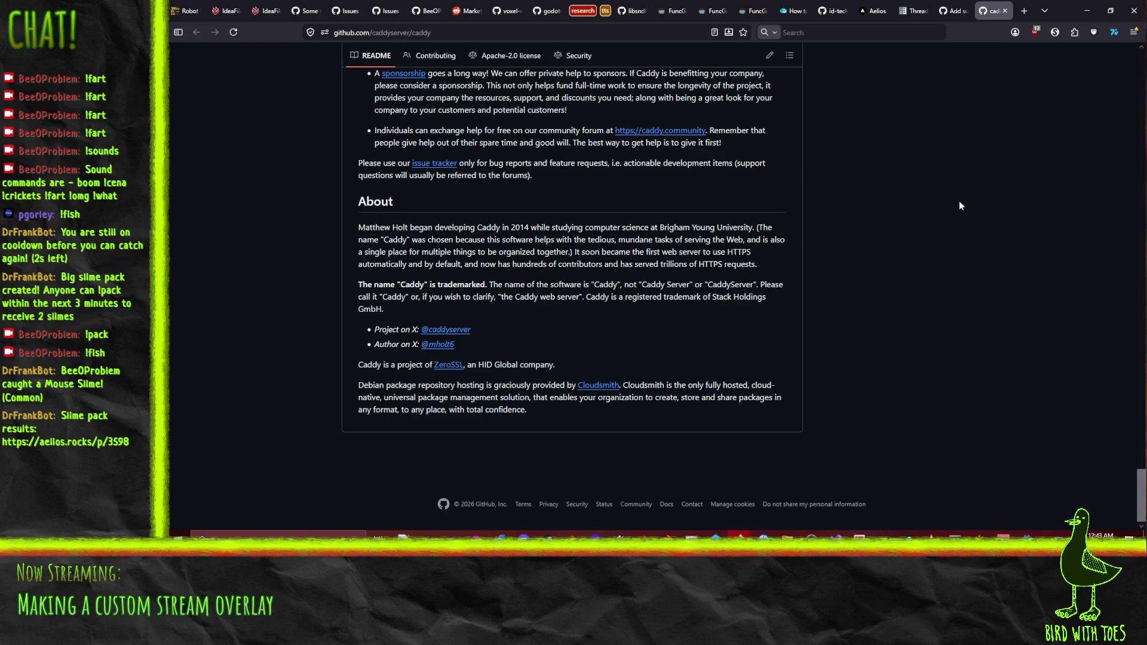
pyautogui.click(1004, 11)
# Close the GitHub proposal and Aelios slime pack tabs and return to chat_command_reader.gd in Godot.
pyautogui.scroll(-6, 305, 314)
pyautogui.scroll(3, 287, 317)
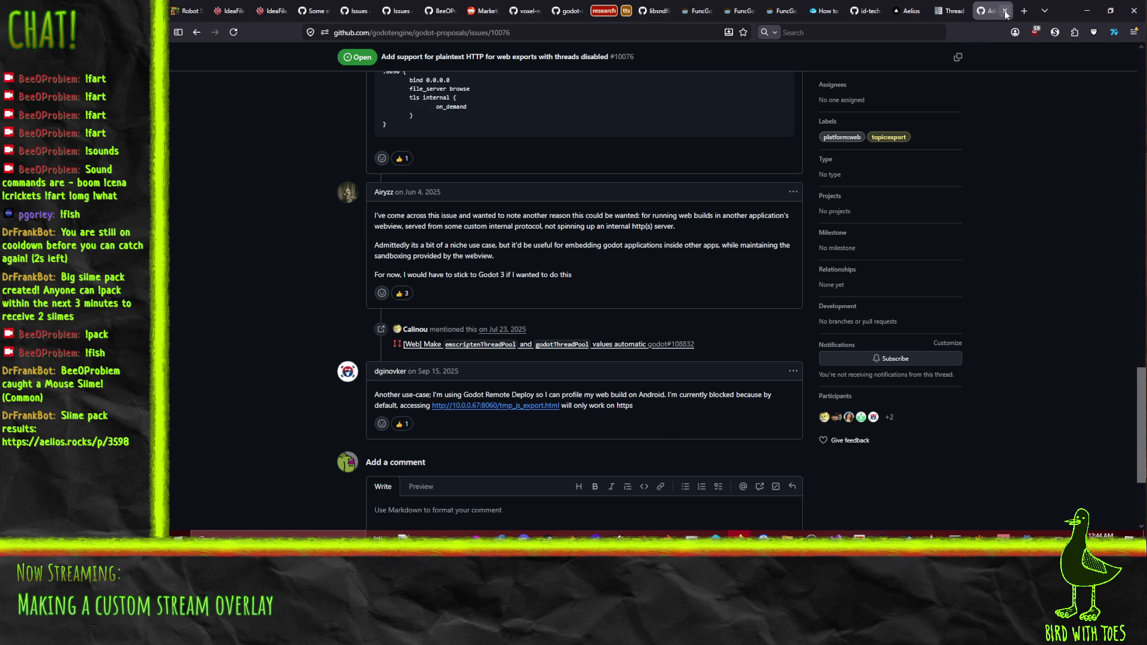
pyautogui.hotkey('ctrl', 'w')
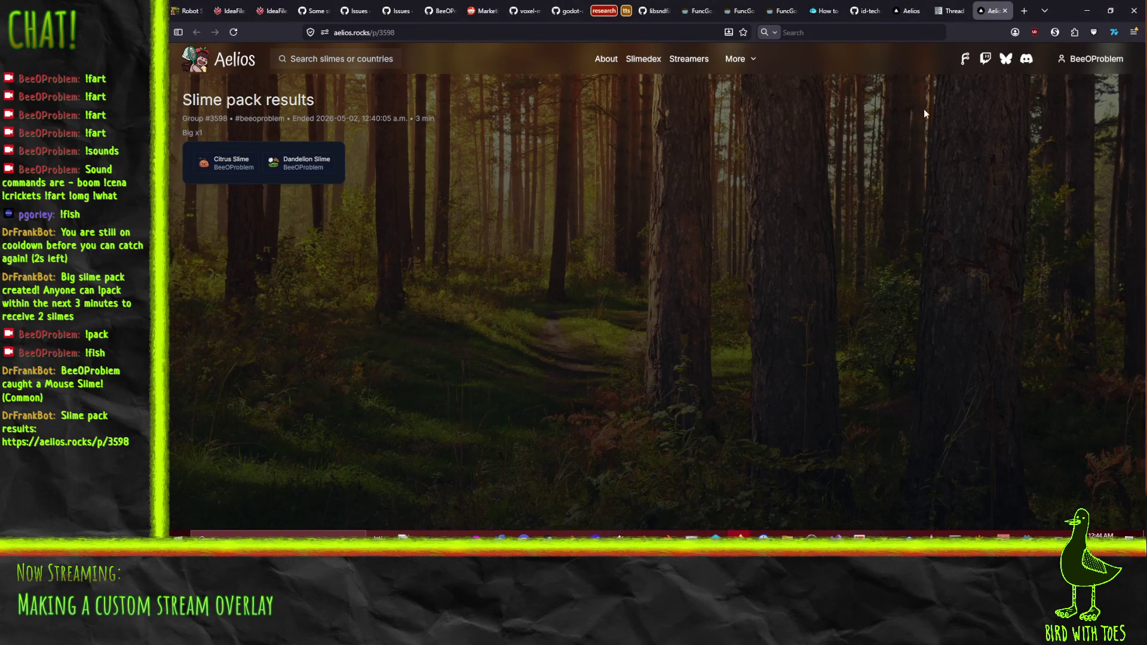
pyautogui.click(1005, 12)
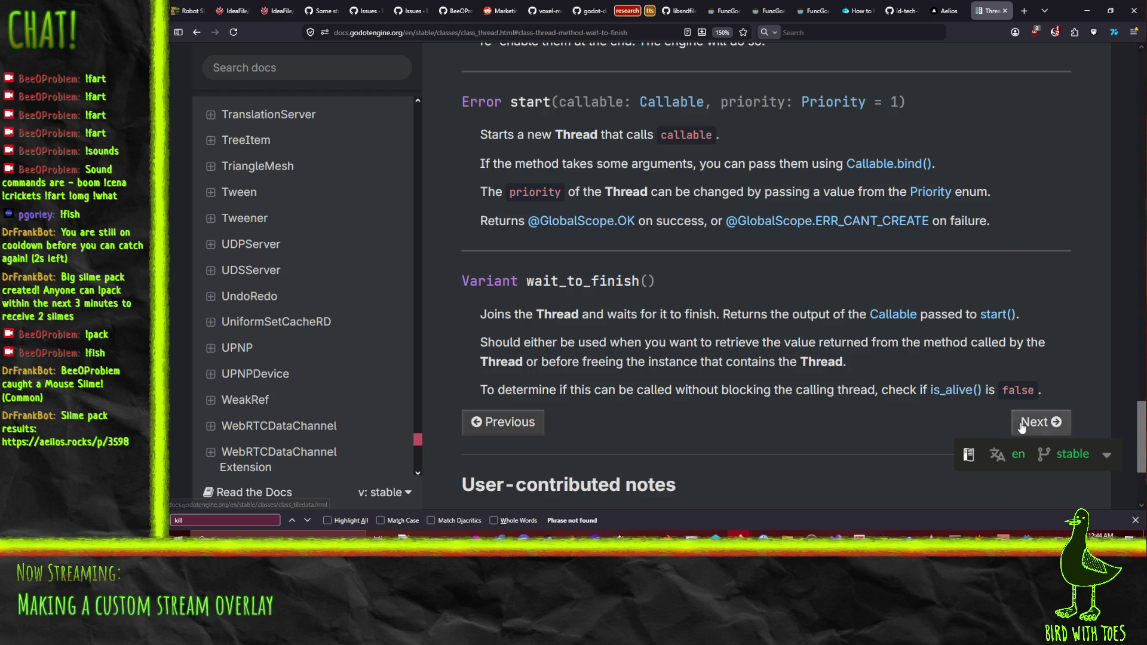
pyautogui.click(1028, 535)
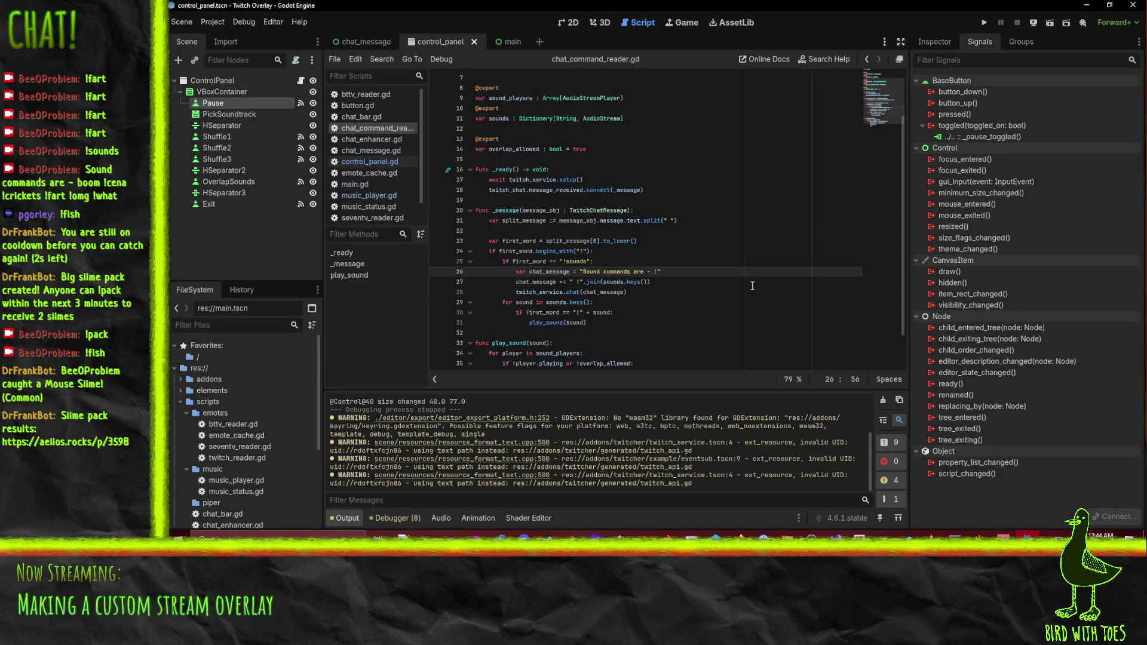
# Leave the control_panel.gd script, switch to the 2D workspace and bring up the chat_message scene.
pyautogui.click(934, 41)
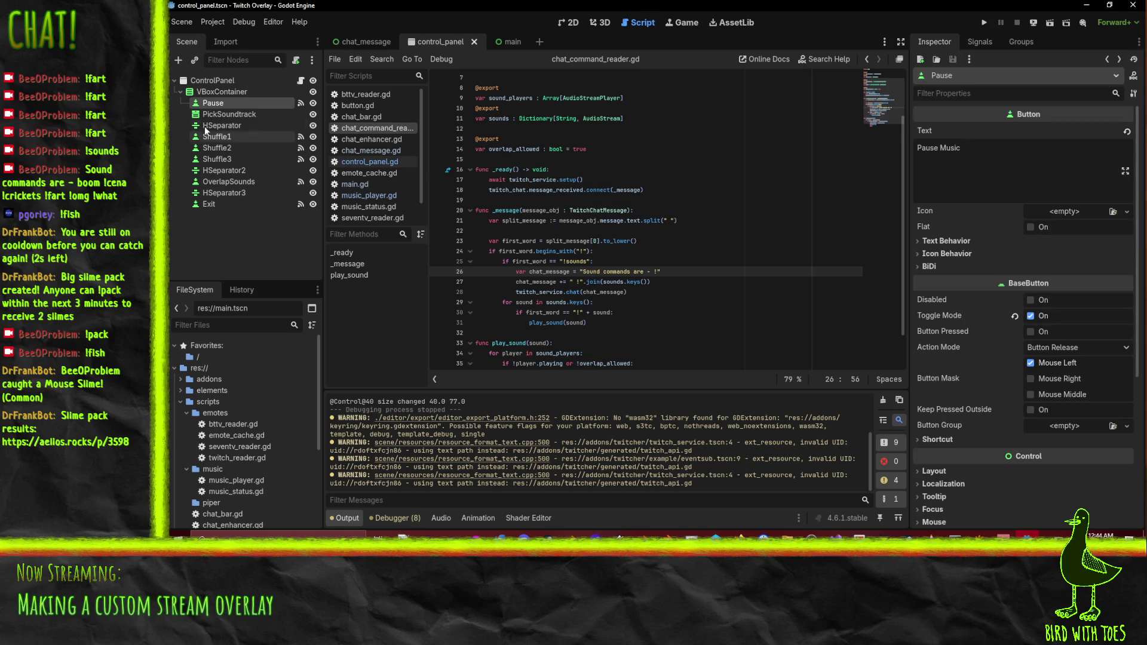
pyautogui.click(346, 162)
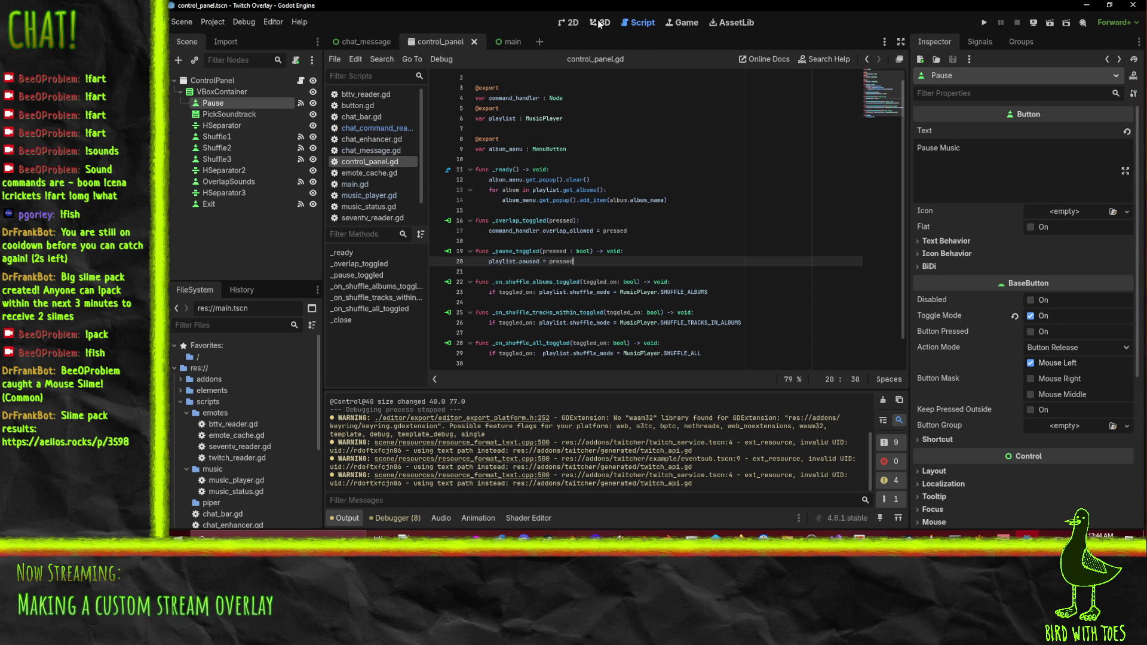
pyautogui.hotkey('ctrl', 'F1')
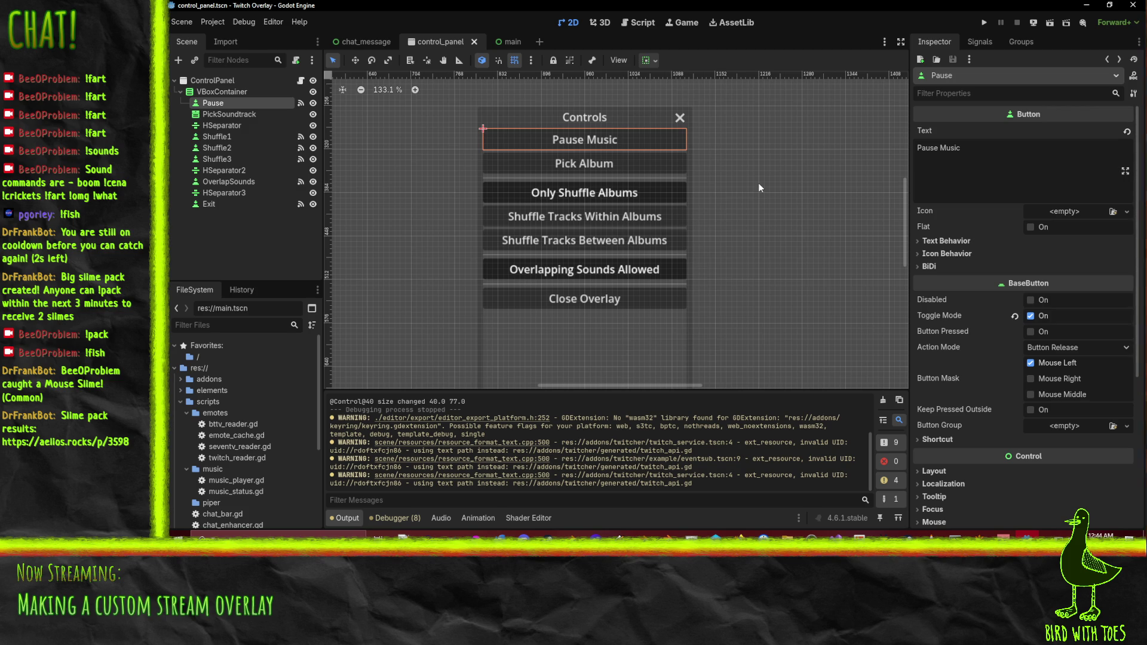
pyautogui.click(365, 42)
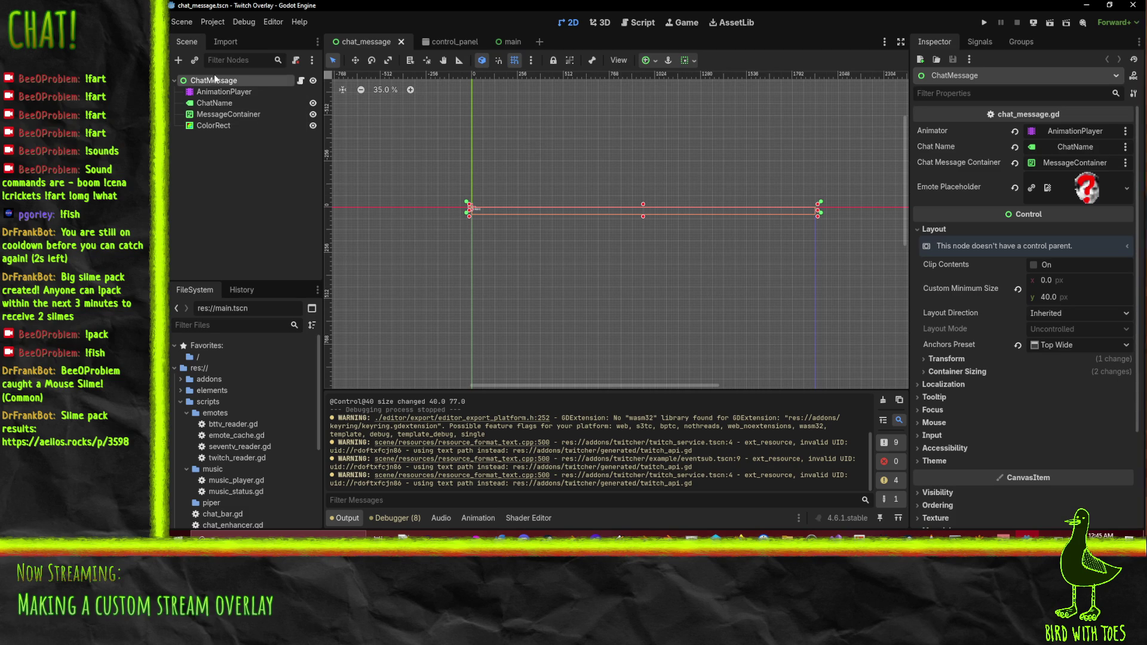
# Delete the ColorRect node from the ChatMessage scene tree and confirm the removal.
pyautogui.click(224, 102)
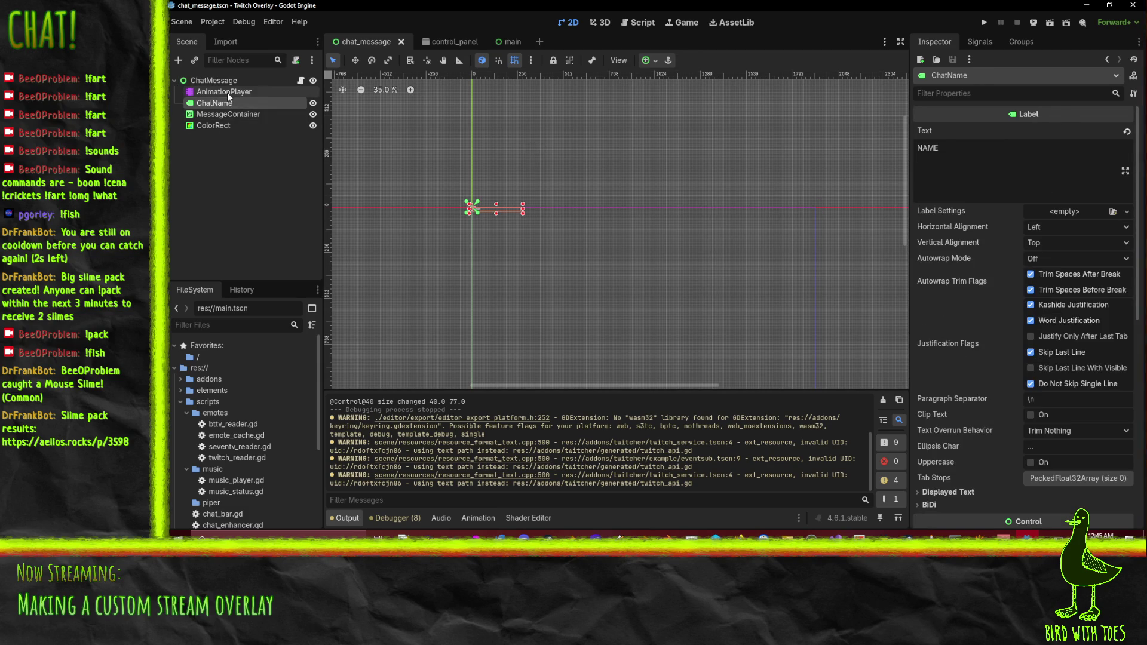
pyautogui.click(227, 92)
pyautogui.click(225, 114)
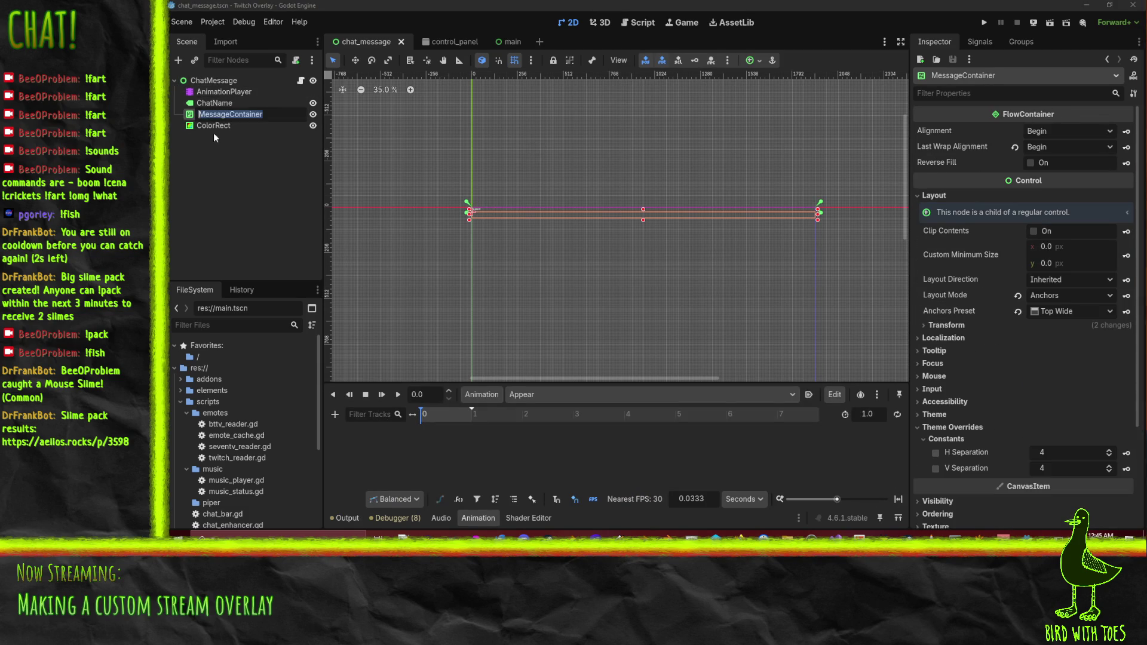
pyautogui.click(220, 127)
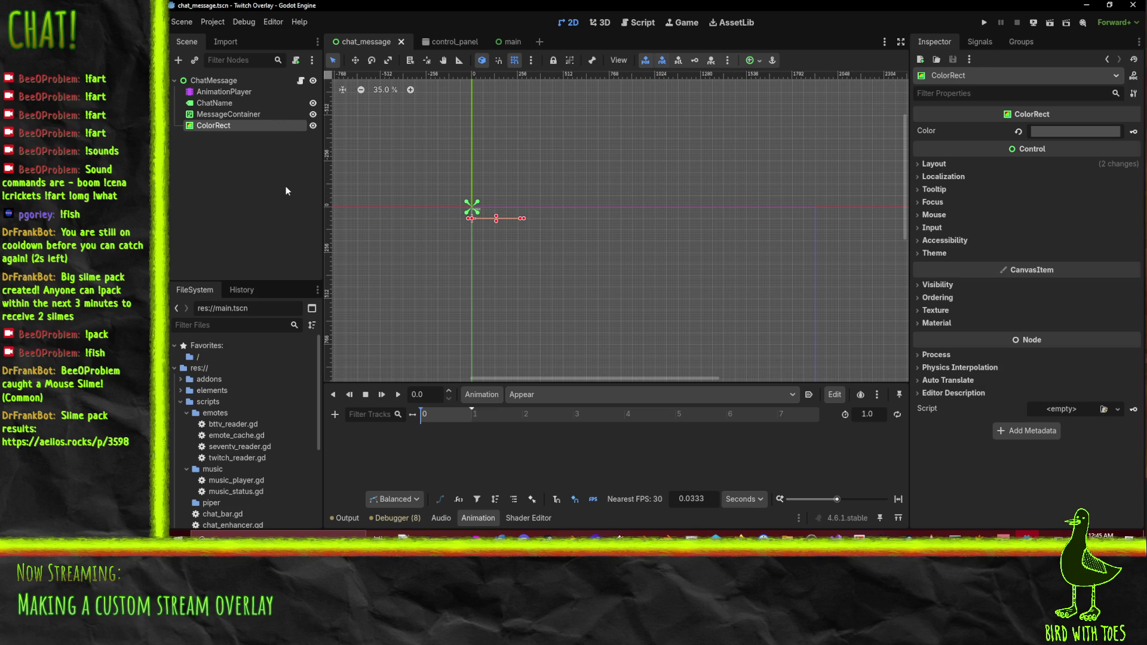
pyautogui.click(287, 114)
pyautogui.click(287, 125)
pyautogui.press('Delete')
pyautogui.press('Return')
pyautogui.click(216, 22)
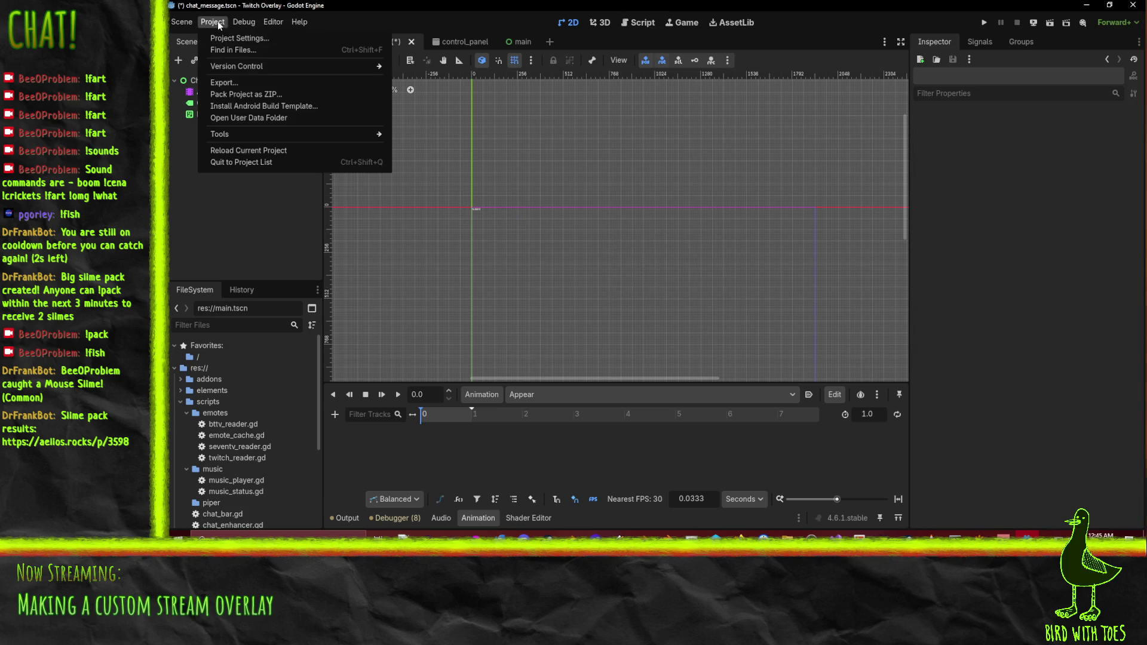
# Revert the Display > Window Transparent project setting to off, then save and run the project.
pyautogui.click(233, 40)
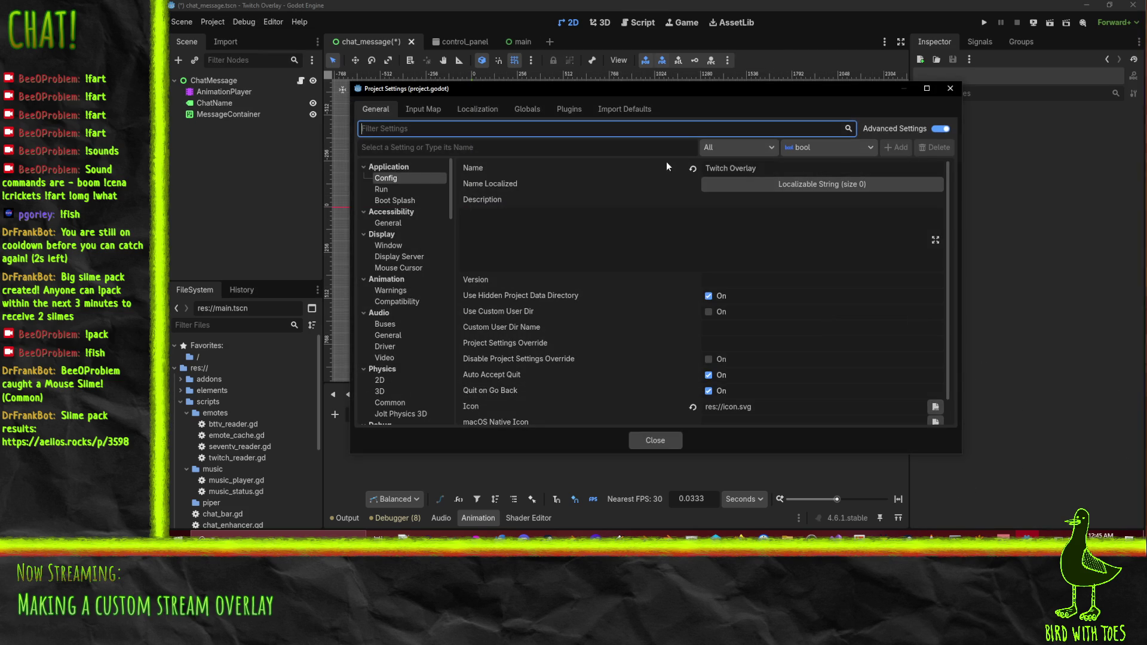
pyautogui.scroll(-1, 513, 278)
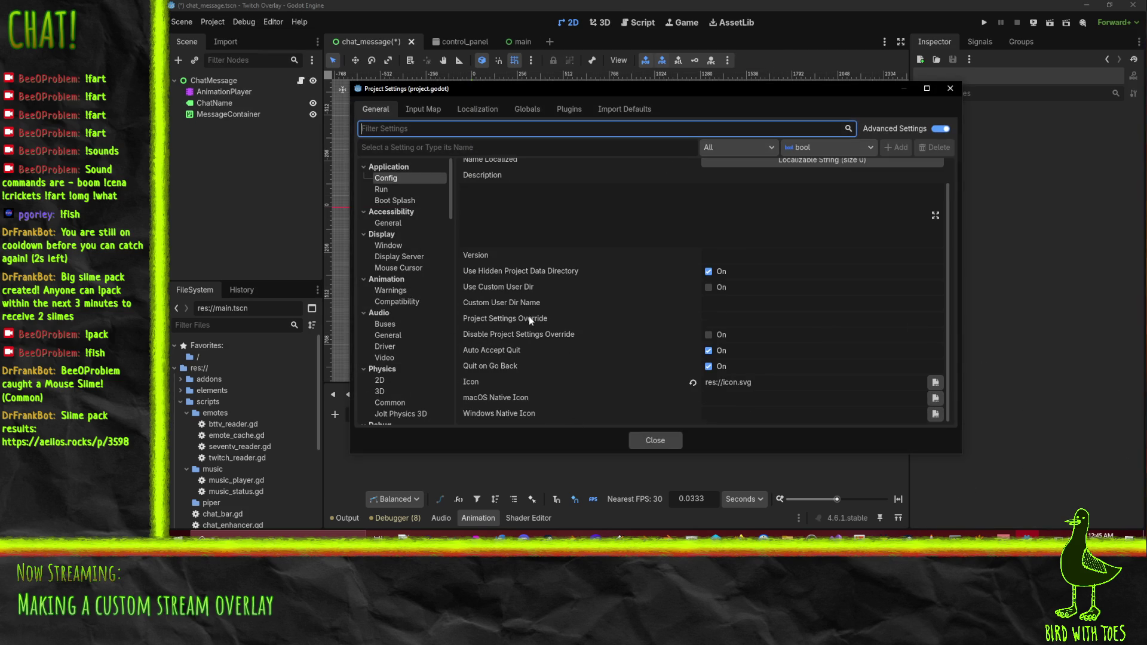
pyautogui.scroll(1, 447, 164)
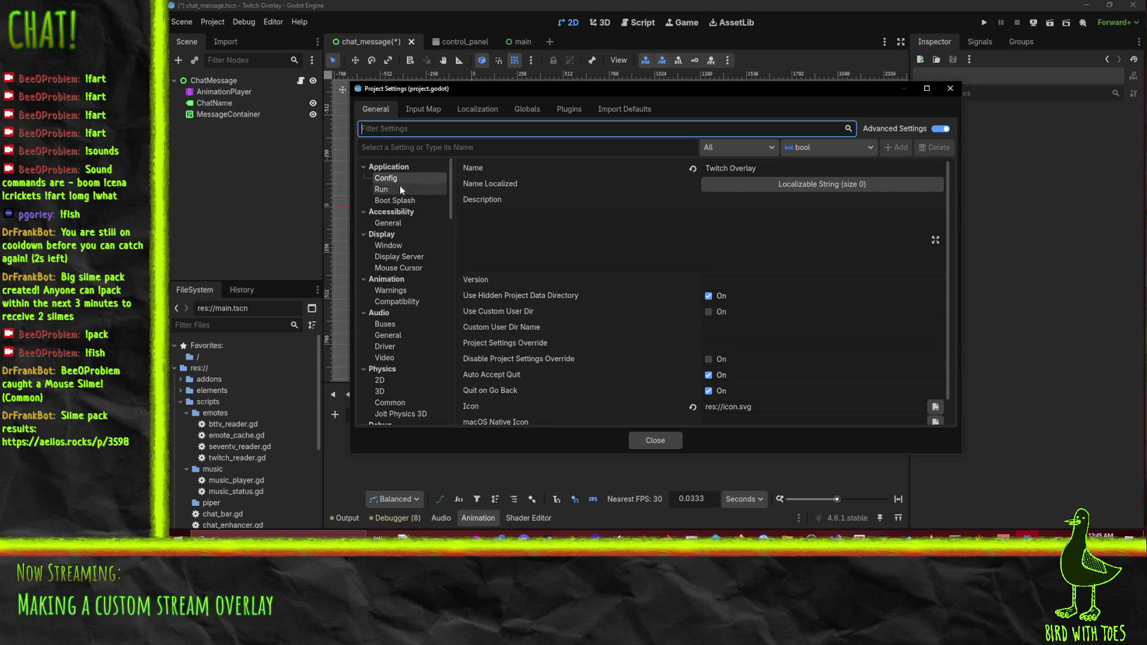
pyautogui.click(388, 245)
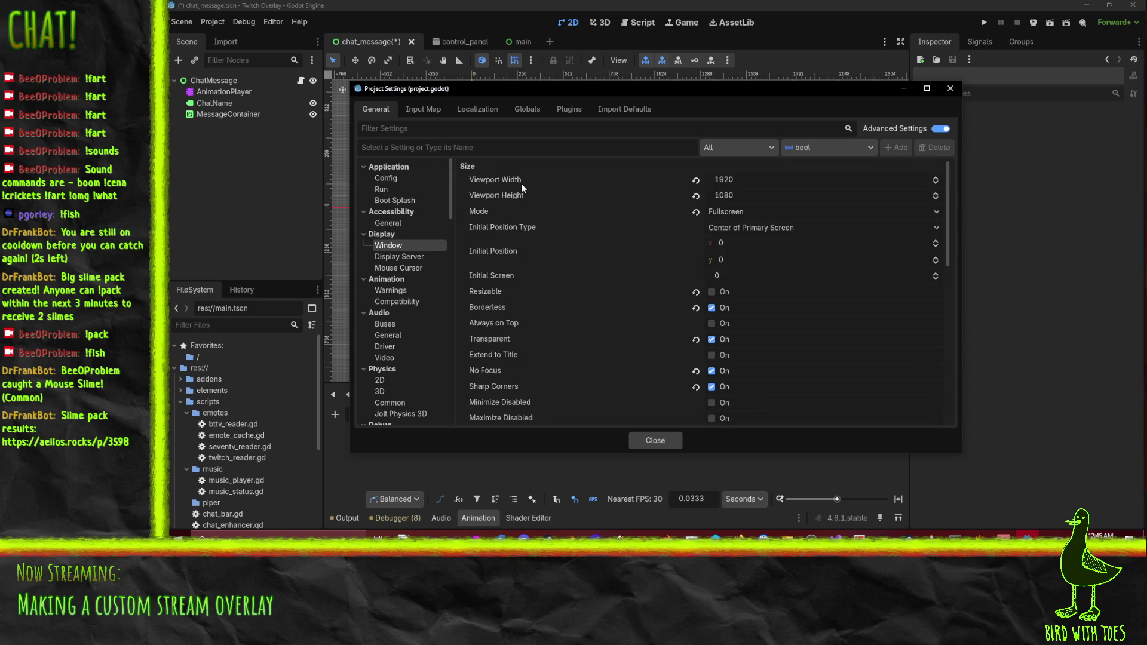
pyautogui.click(695, 339)
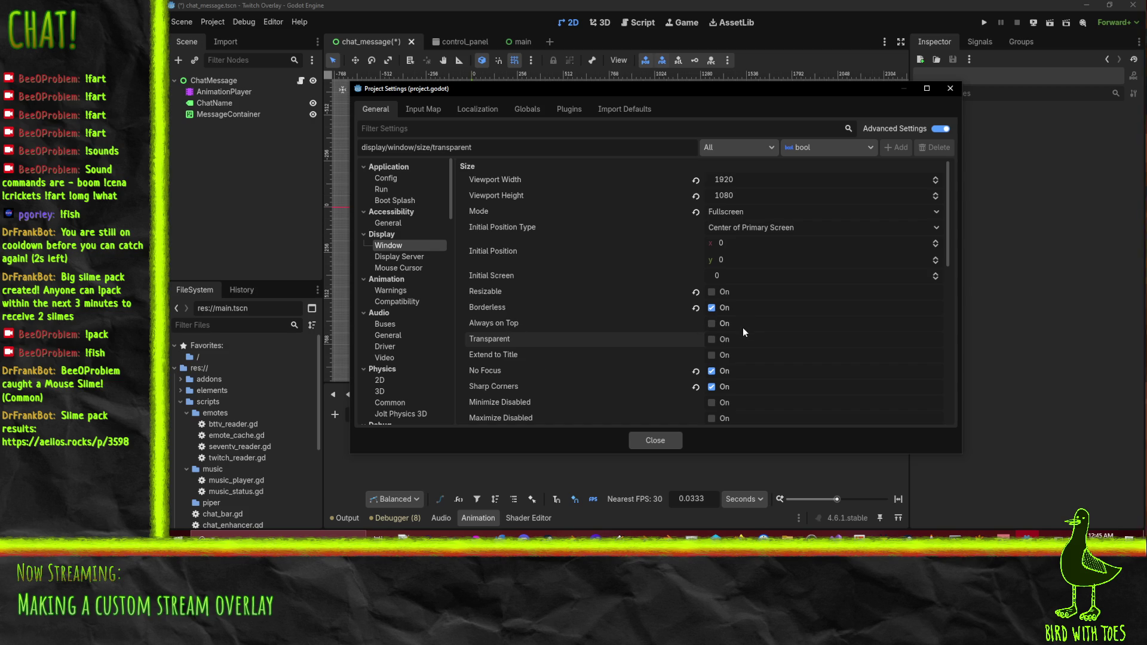
pyautogui.click(653, 441)
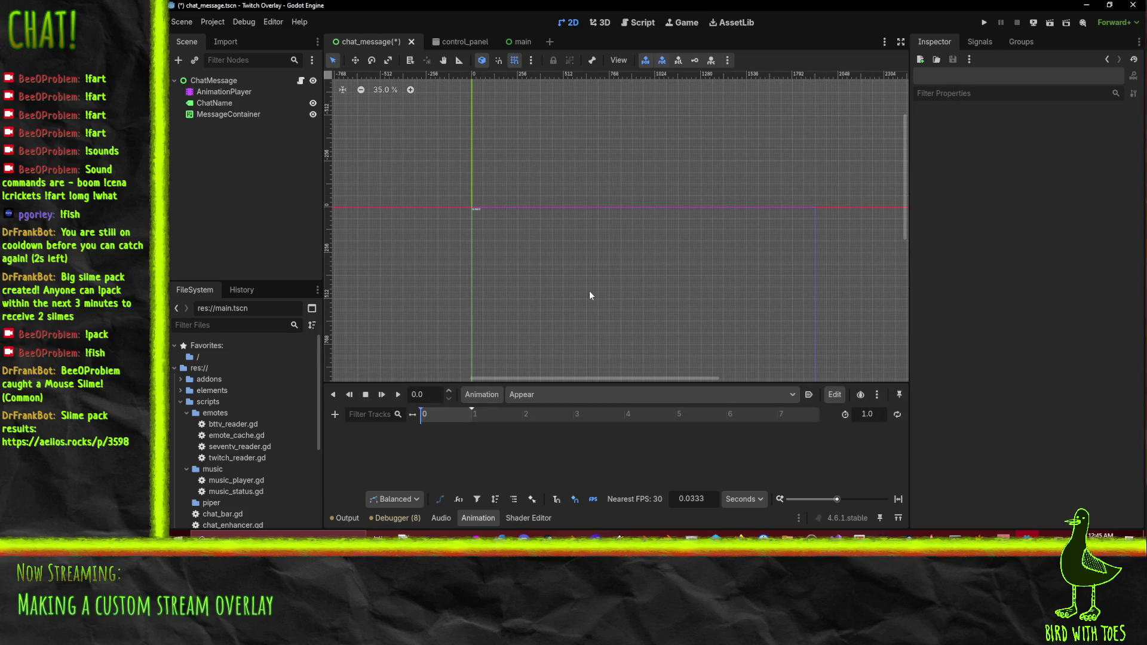
pyautogui.click(1033, 22)
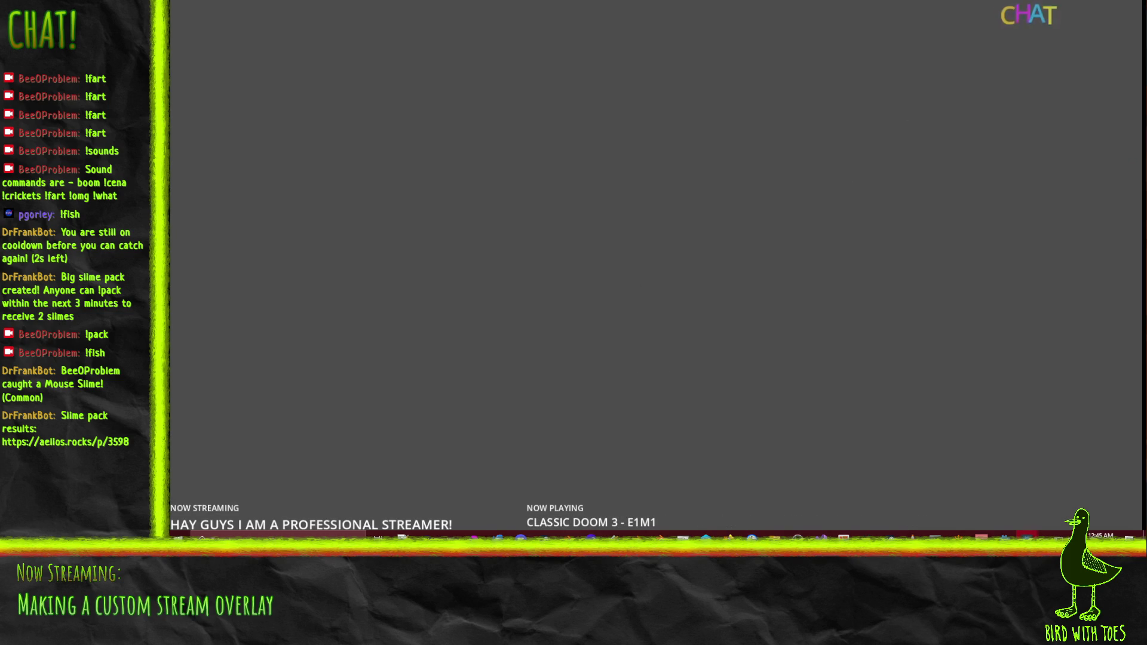
# Close the running overlay window with Alt+F4.
pyautogui.hotkey('alt', 'F4')
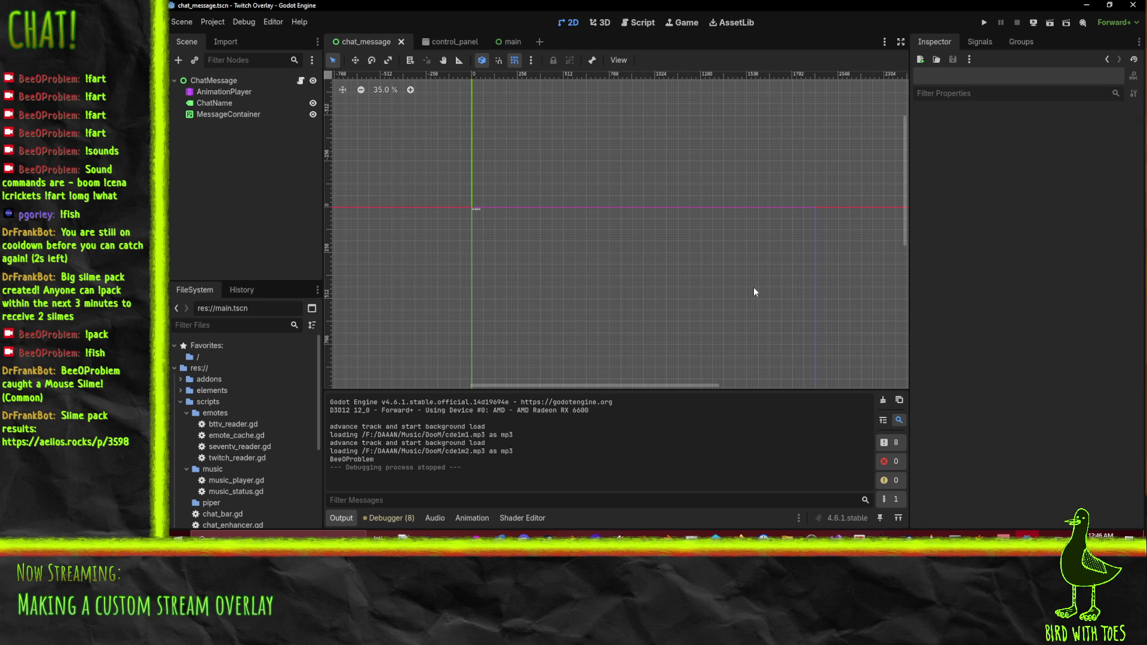
# Select the AnimationPlayer and change the Appear animation length from 1.0 to 0.3 seconds.
pyautogui.scroll(1, 745, 233)
pyautogui.scroll(-2, 729, 227)
pyautogui.scroll(3, 568, 215)
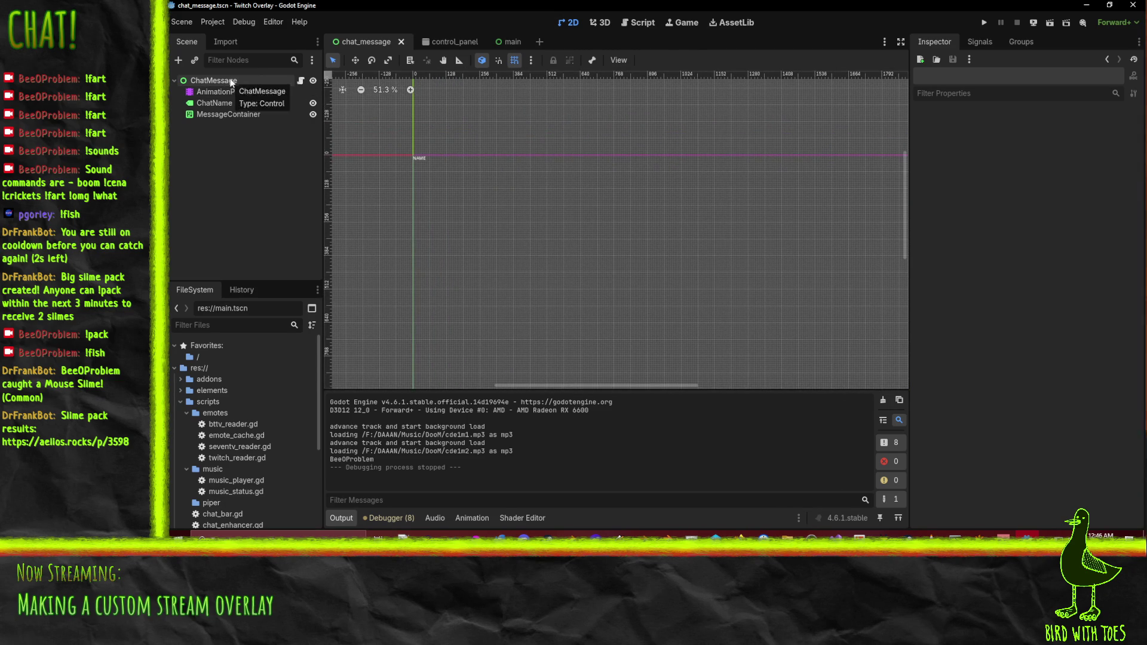
pyautogui.click(231, 82)
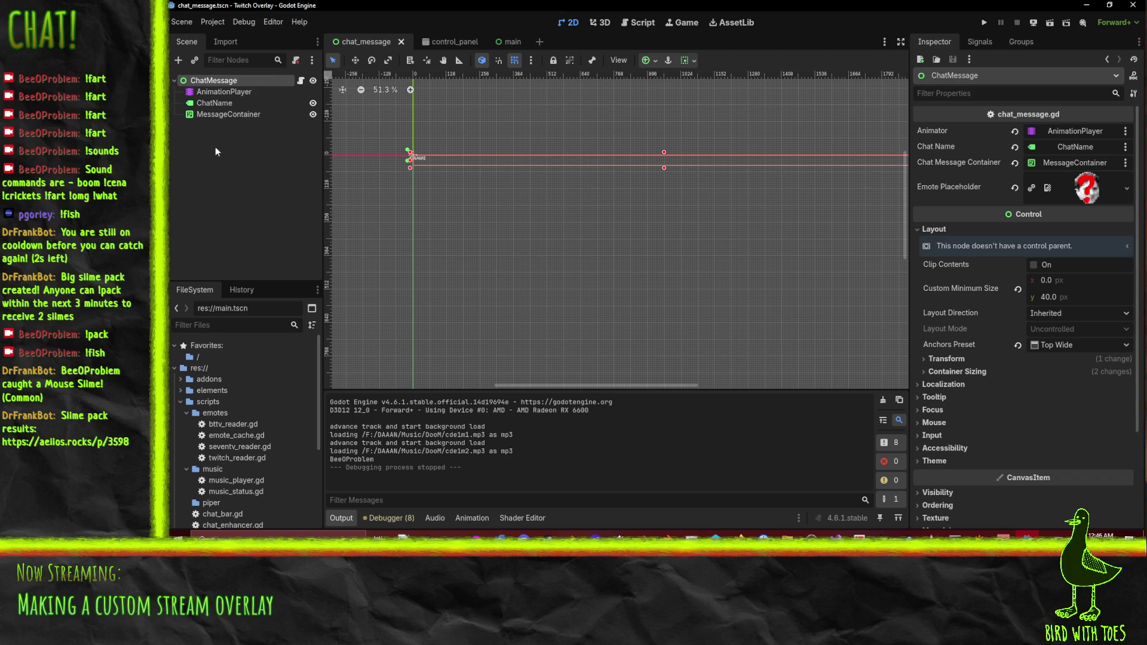
pyautogui.click(210, 102)
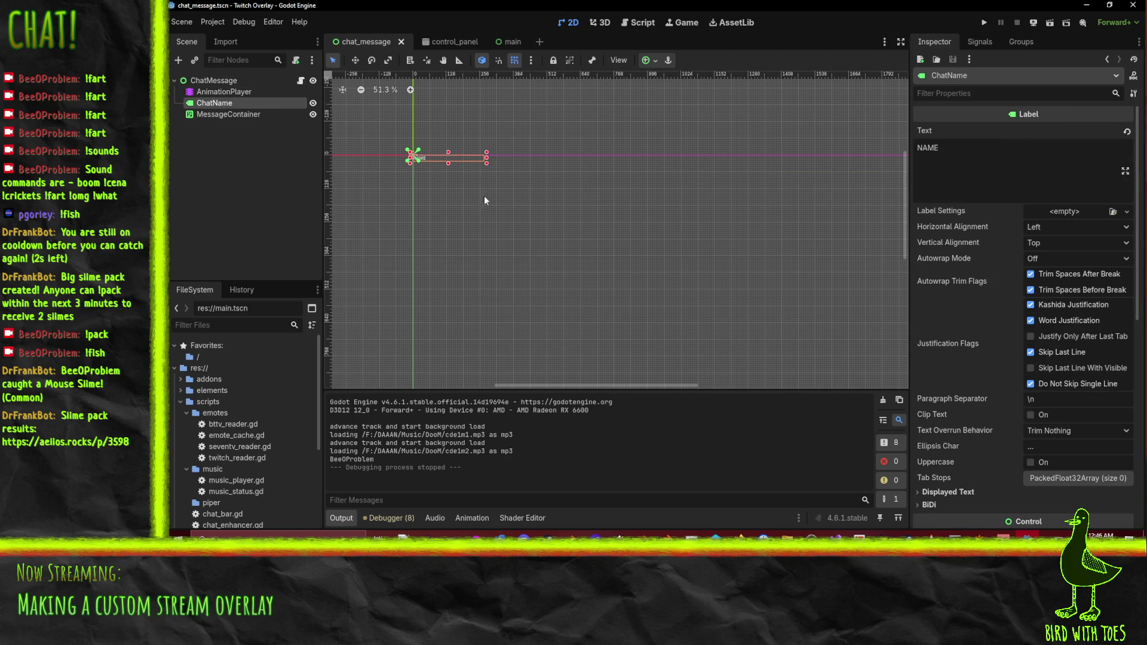
pyautogui.scroll(2, 537, 211)
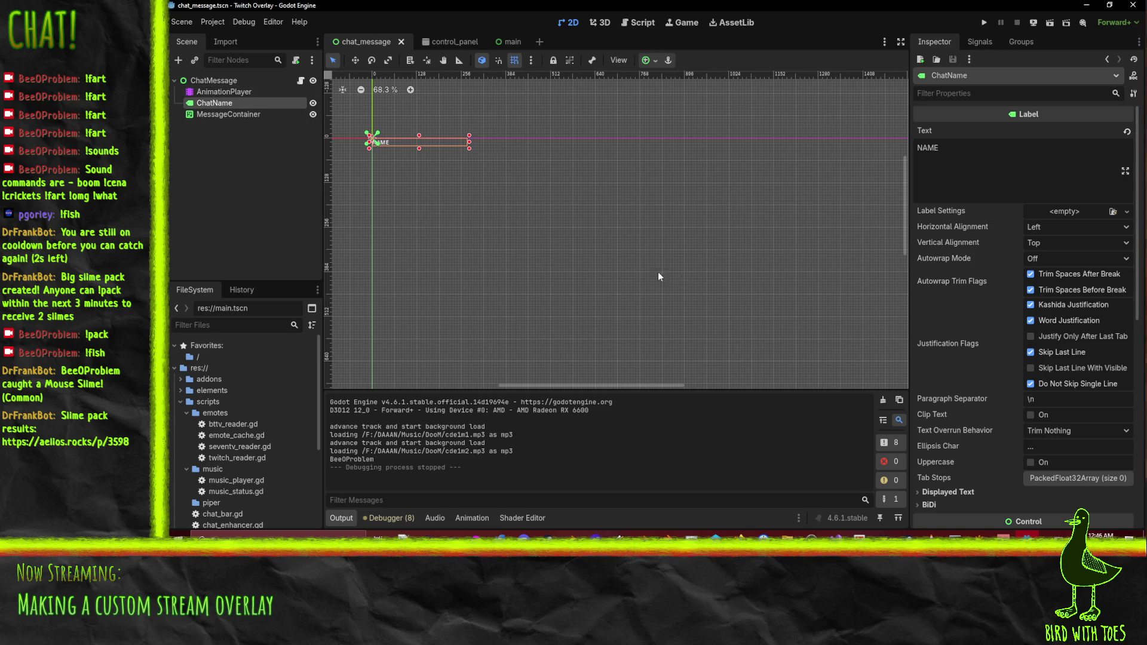
pyautogui.click(235, 114)
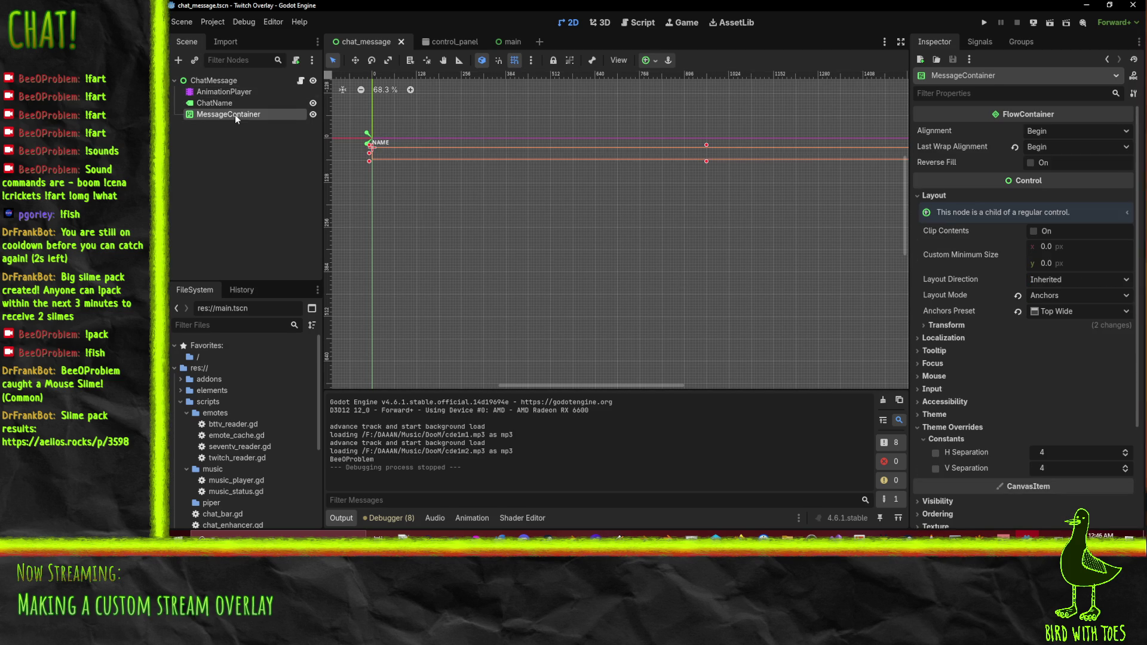
pyautogui.click(203, 103)
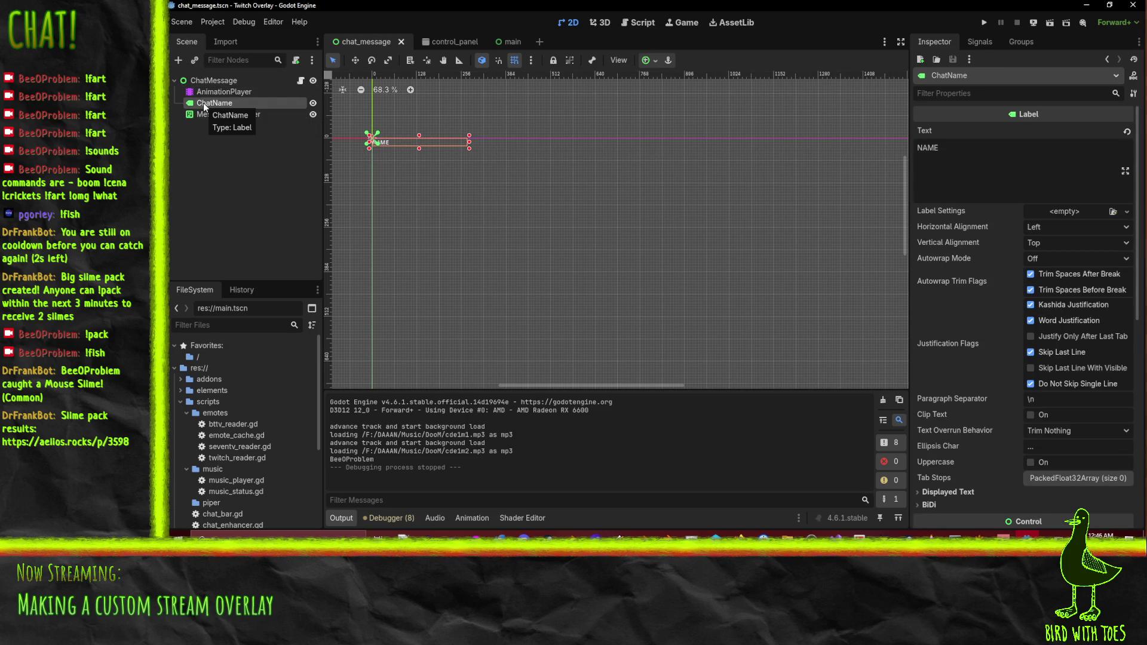
pyautogui.scroll(-5, 984, 292)
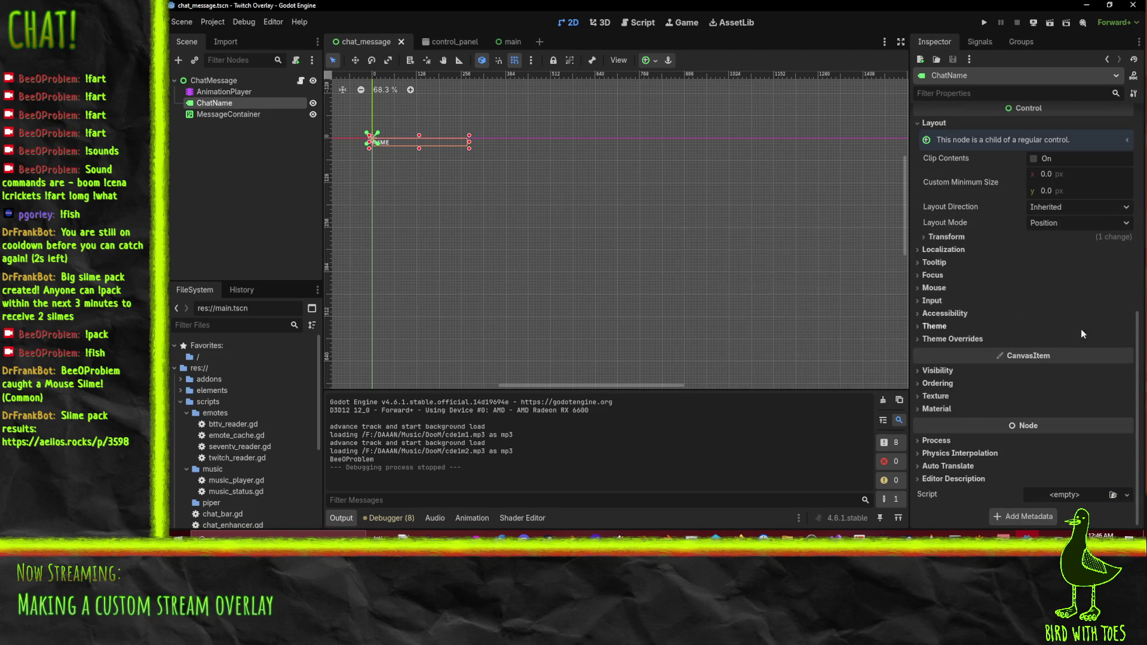
pyautogui.scroll(5, 1068, 325)
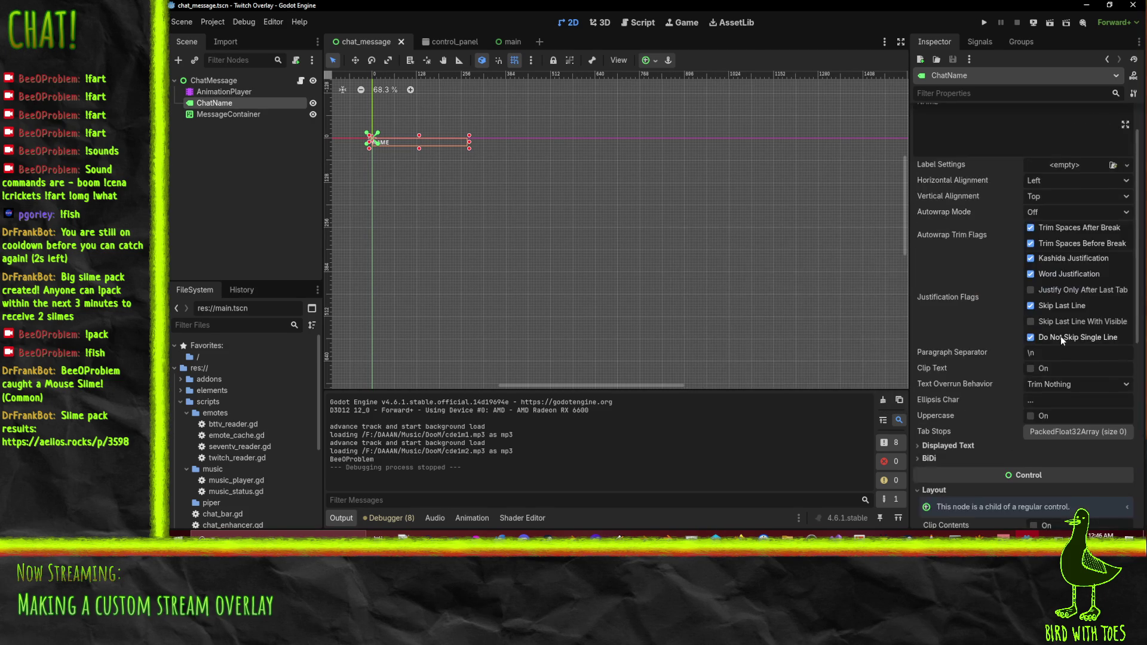
pyautogui.click(221, 92)
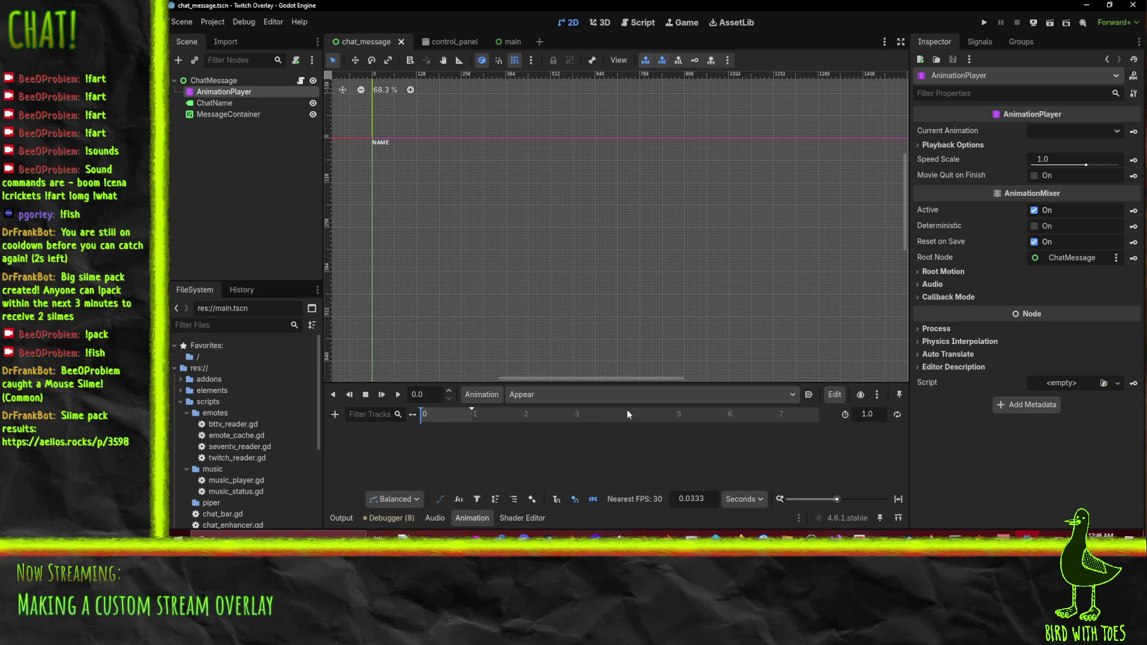
pyautogui.write('.')
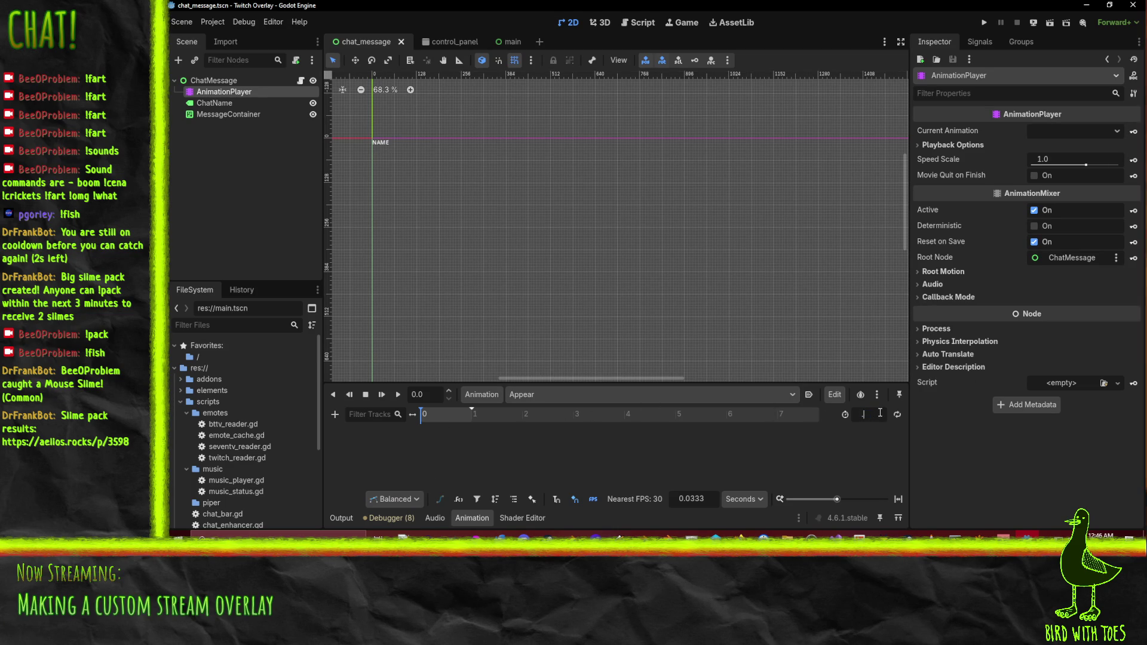
pyautogui.write('3')
pyautogui.press('Return')
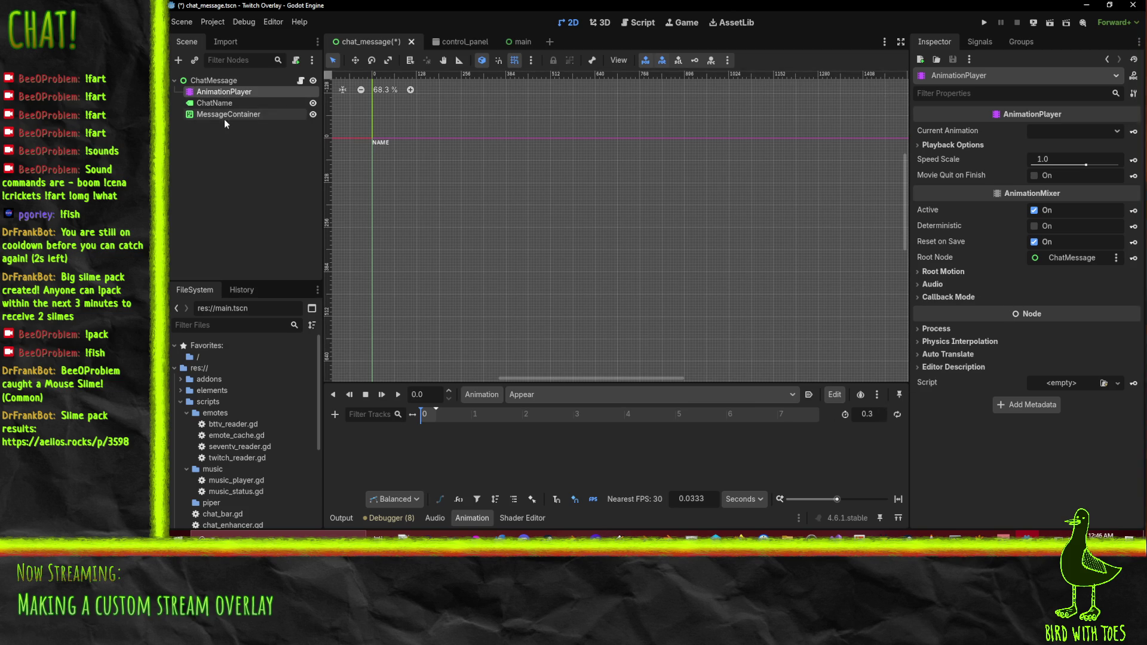
# Add a ChatName scale track, keying vertical scale 0.1 at time 0, and play Appear.
pyautogui.click(210, 102)
pyautogui.scroll(-5, 955, 332)
pyautogui.scroll(-6, 955, 331)
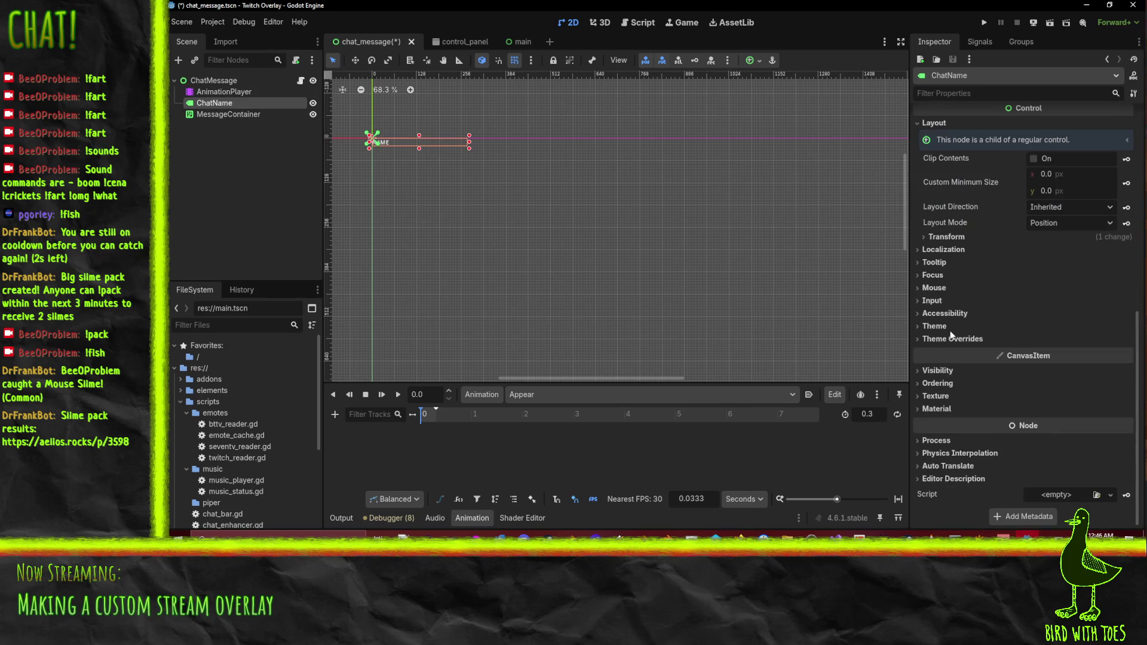
pyautogui.moveTo(428, 417); pyautogui.dragTo(500, 417)
pyautogui.click(943, 237)
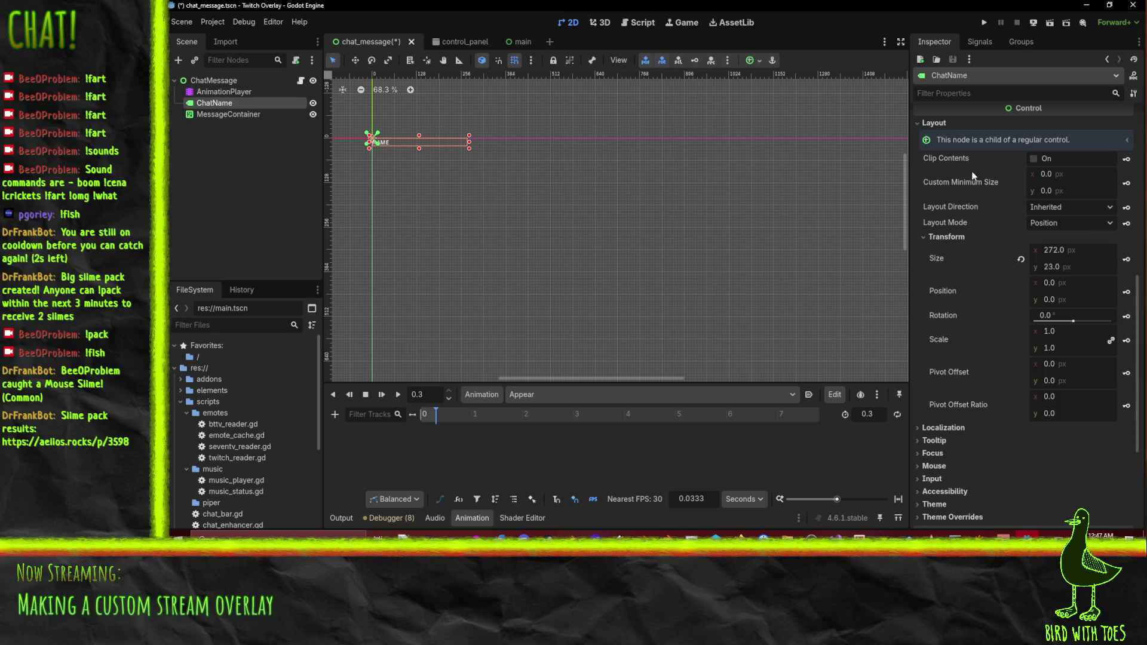
pyautogui.click(1125, 343)
pyautogui.click(618, 303)
pyautogui.moveTo(436, 416); pyautogui.dragTo(423, 417)
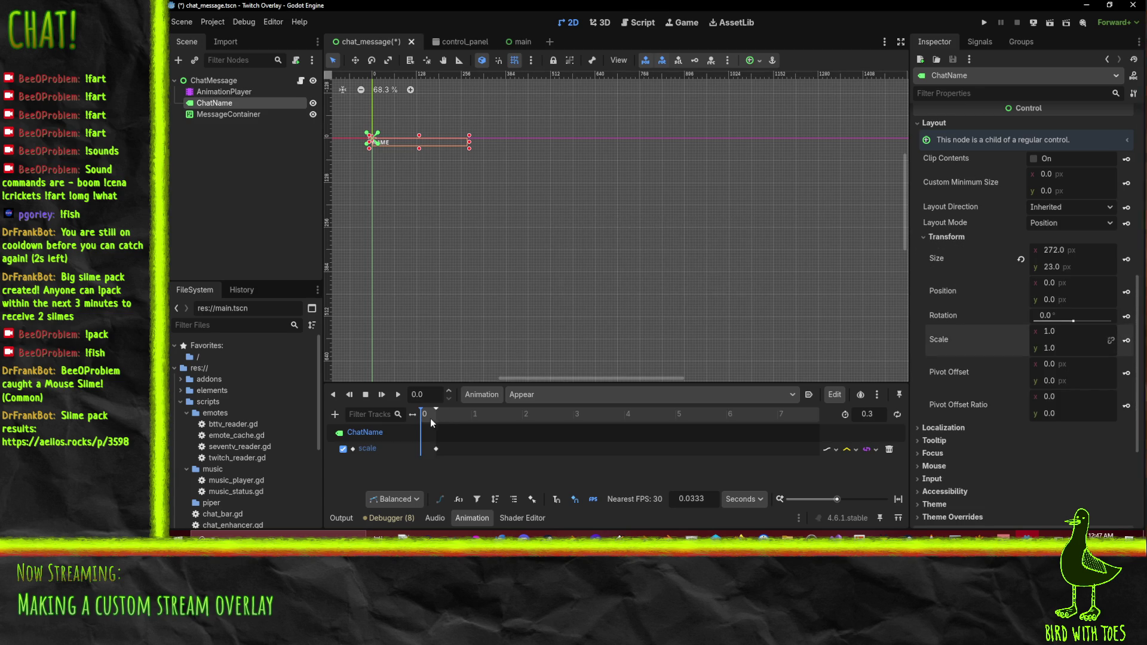
pyautogui.click(1069, 347)
pyautogui.write('0.1')
pyautogui.press('Return')
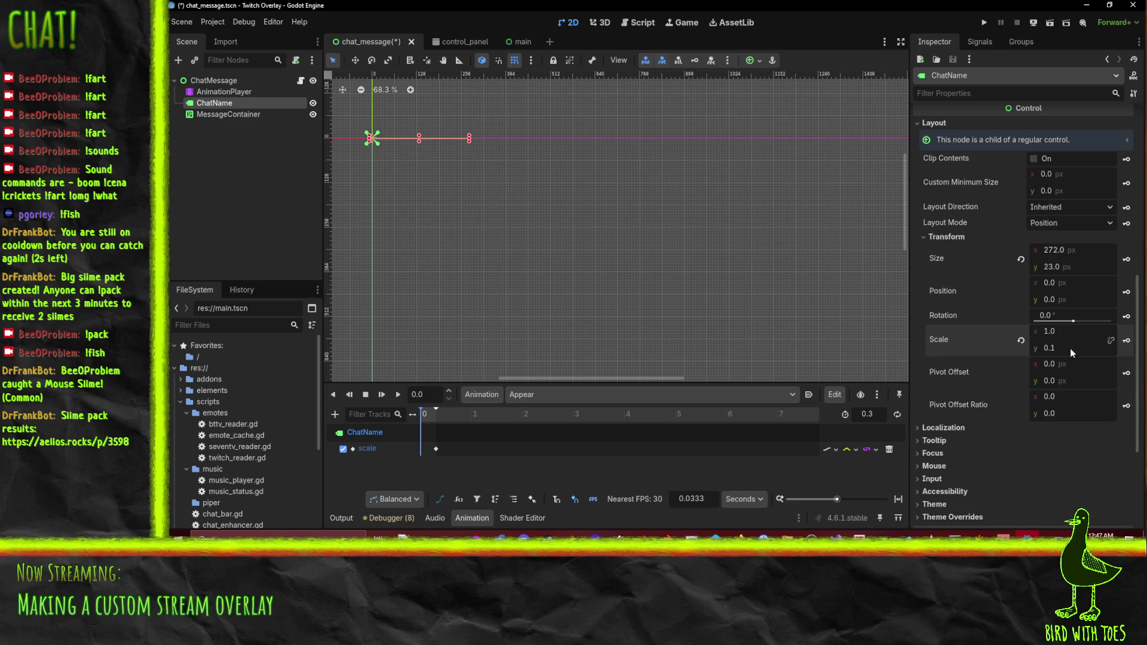
pyautogui.click(1127, 342)
pyautogui.click(399, 395)
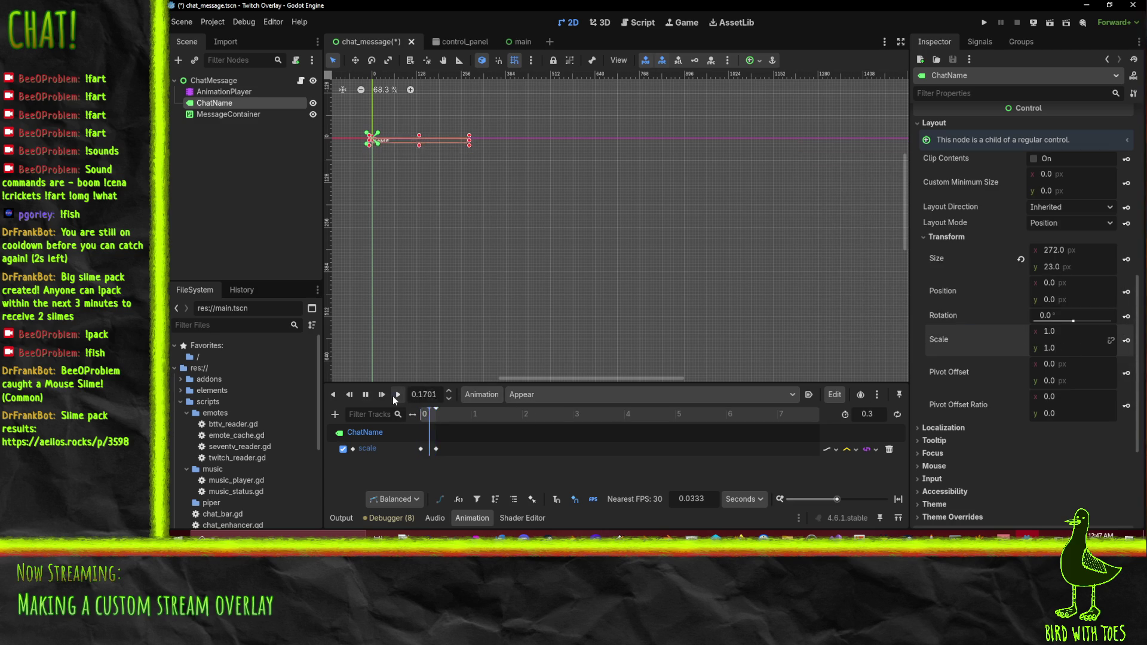
# Set the timeline snap to 0.1 s, move the full-scale key to 0.2 s, and replay.
pyautogui.moveTo(436, 449); pyautogui.dragTo(432, 452)
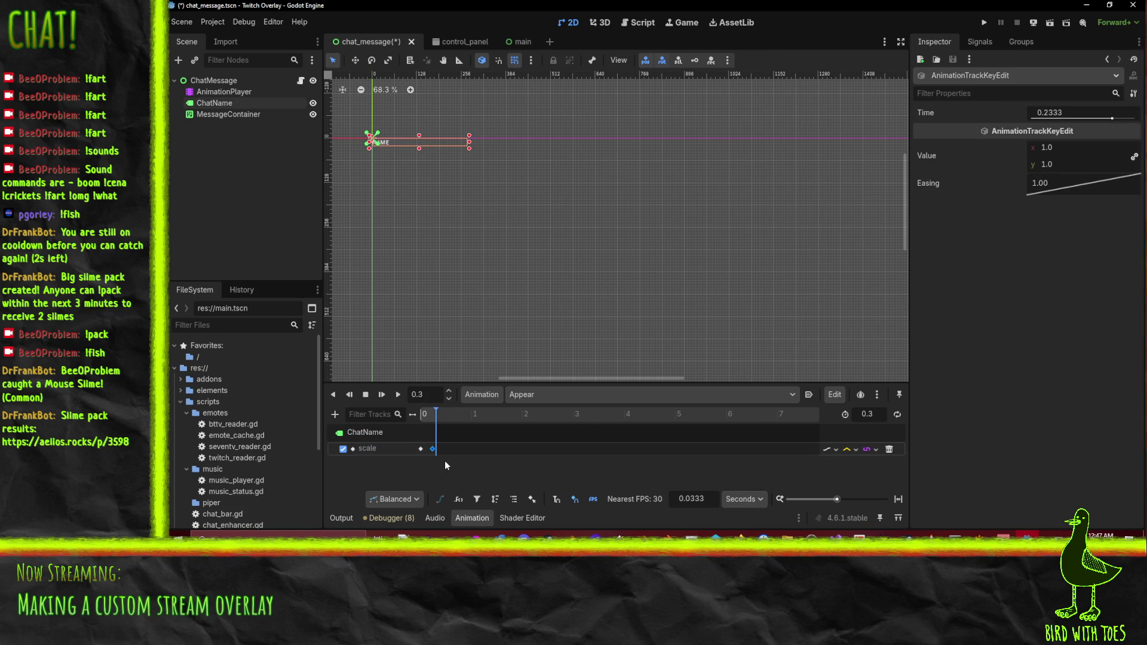
pyautogui.click(681, 501)
pyautogui.press('Left')
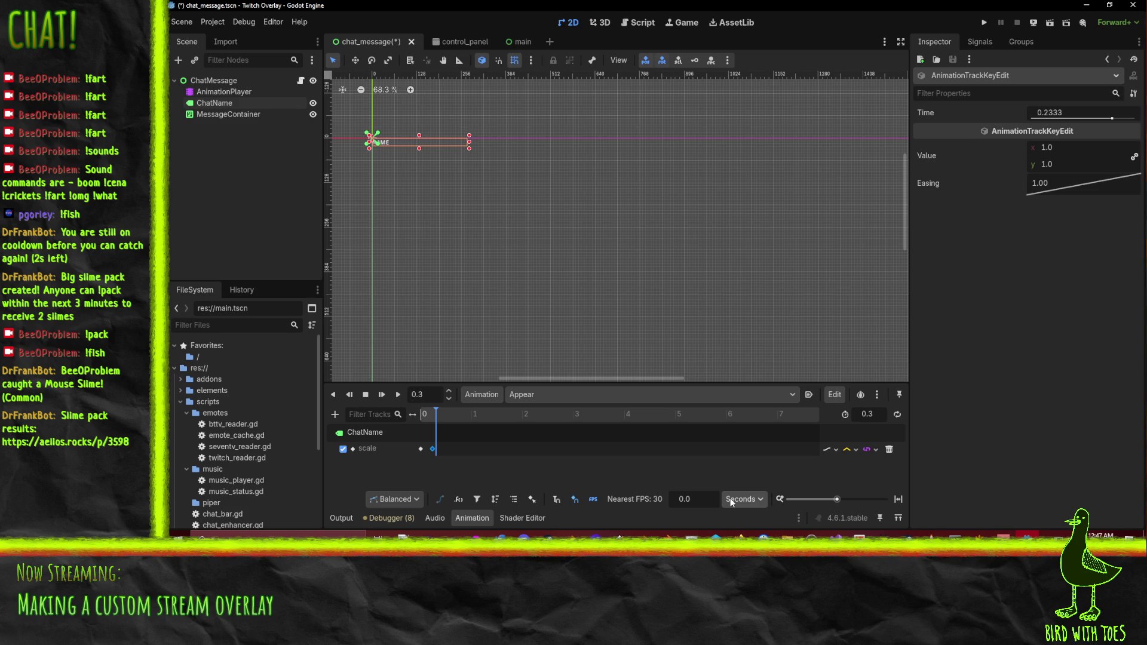
pyautogui.moveTo(433, 449); pyautogui.dragTo(432, 450)
pyautogui.moveTo(436, 411)
pyautogui.mouseDown()
pyautogui.moveTo(408, 411)
pyautogui.moveTo(437, 419)
pyautogui.mouseUp()
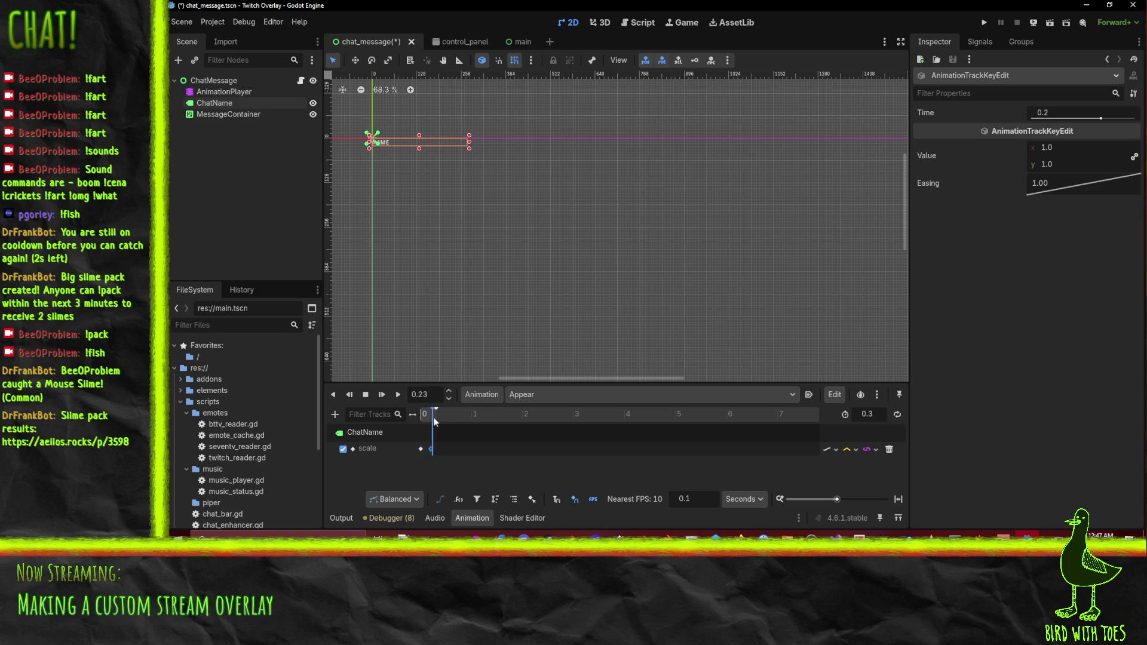
pyautogui.click(398, 394)
pyautogui.click(203, 103)
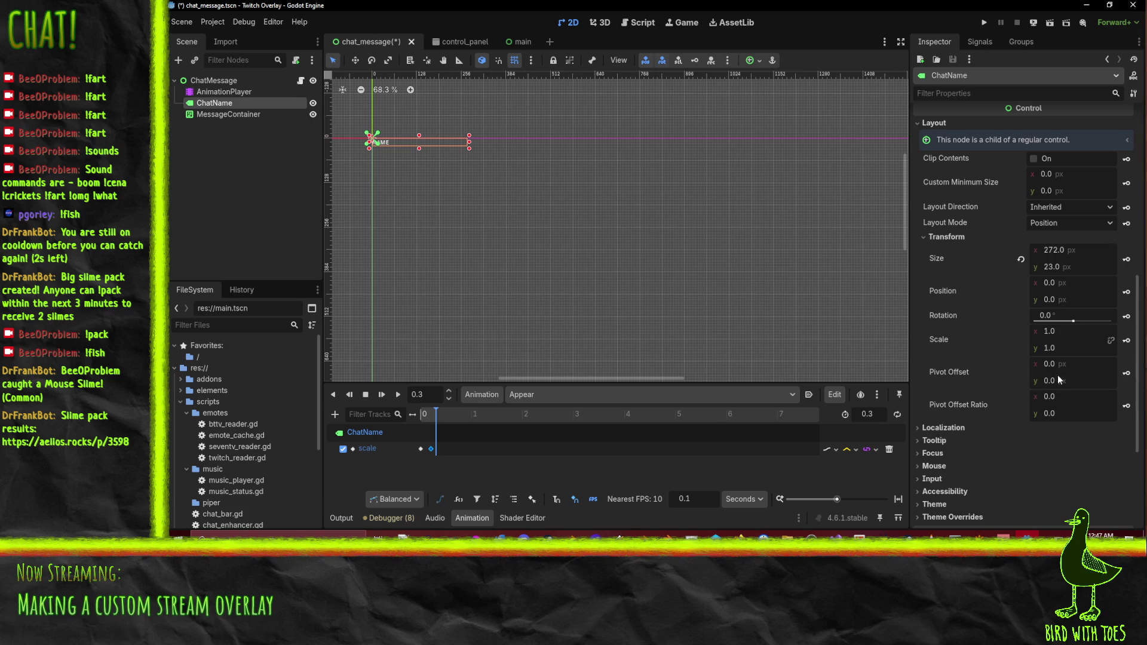
# Give the ChatName label height 35, vertical pivot offset 17, and centred vertical text alignment.
pyautogui.click(1077, 380)
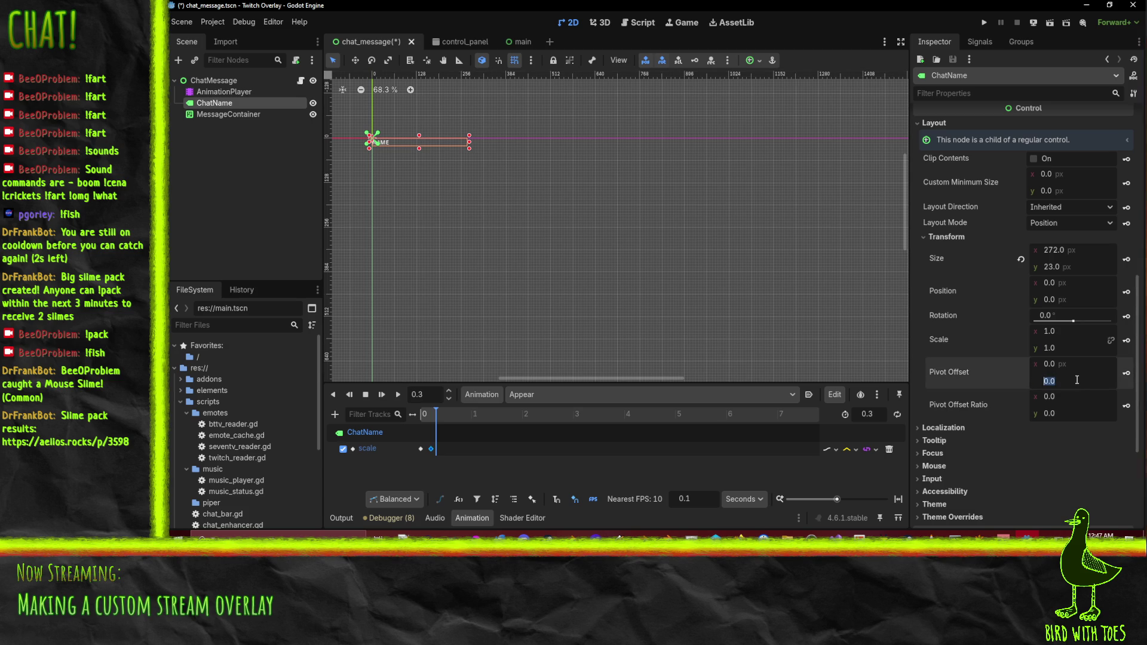
pyautogui.click(1056, 267)
pyautogui.write('35')
pyautogui.press('Return')
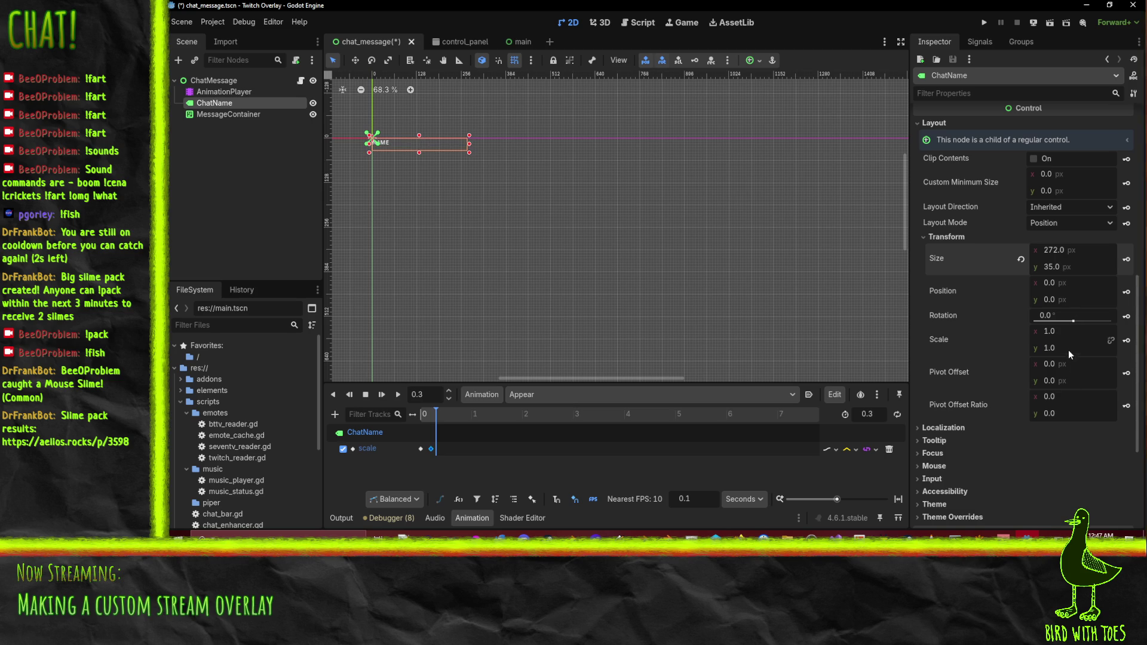
pyautogui.click(1069, 382)
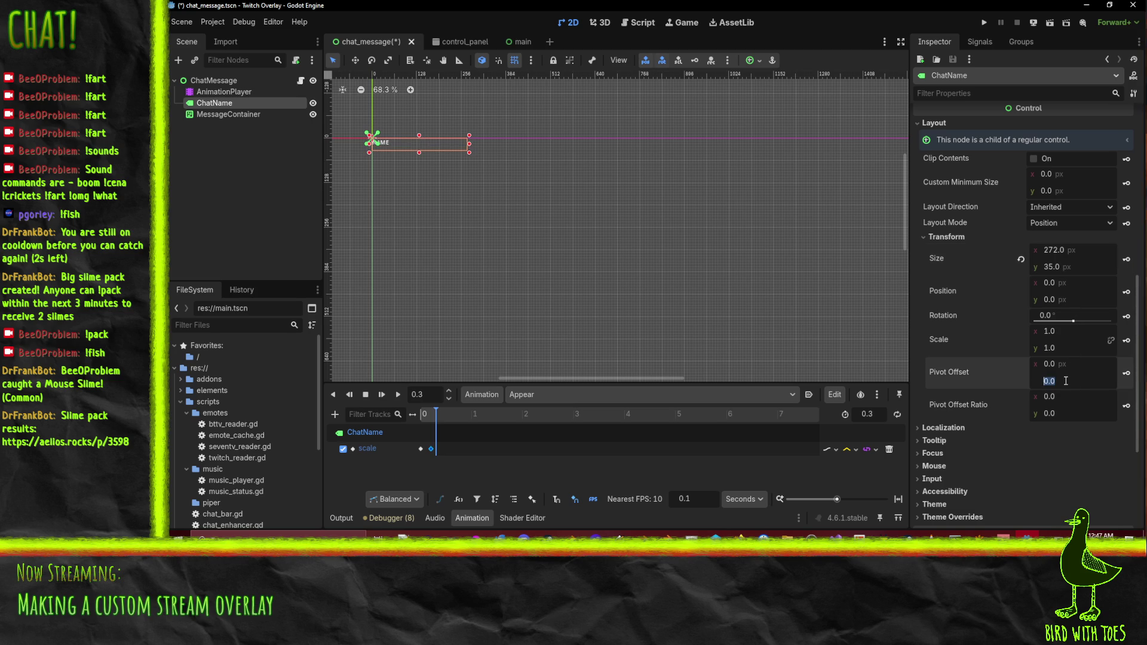
pyautogui.write('1')
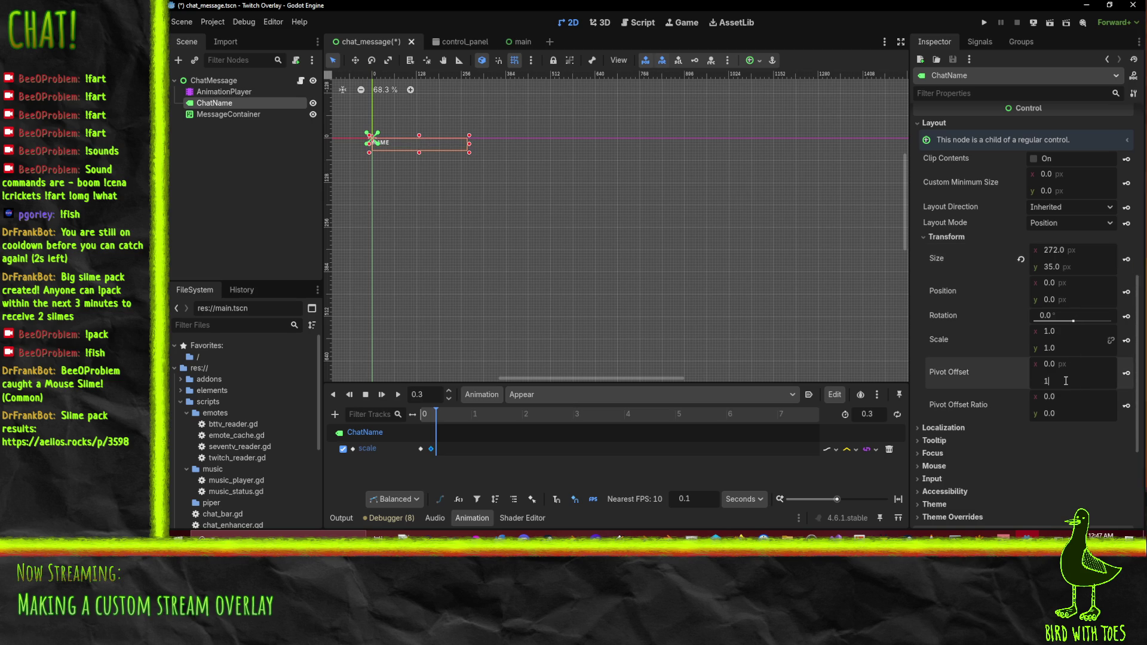
pyautogui.write('7')
pyautogui.press('Return')
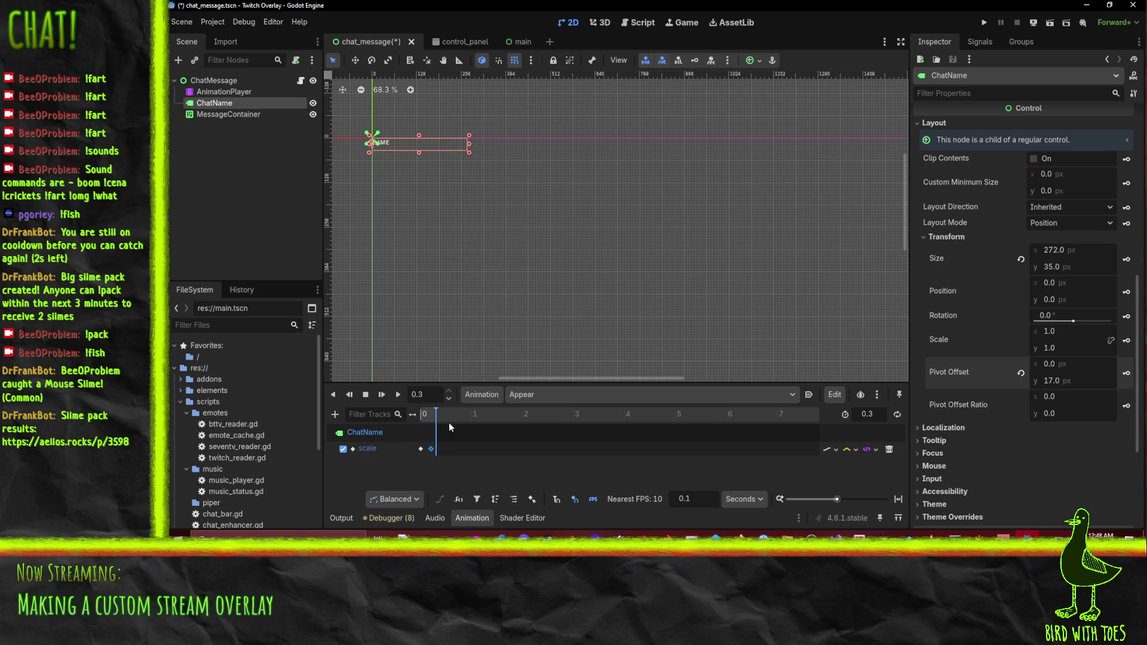
pyautogui.scroll(6, 965, 285)
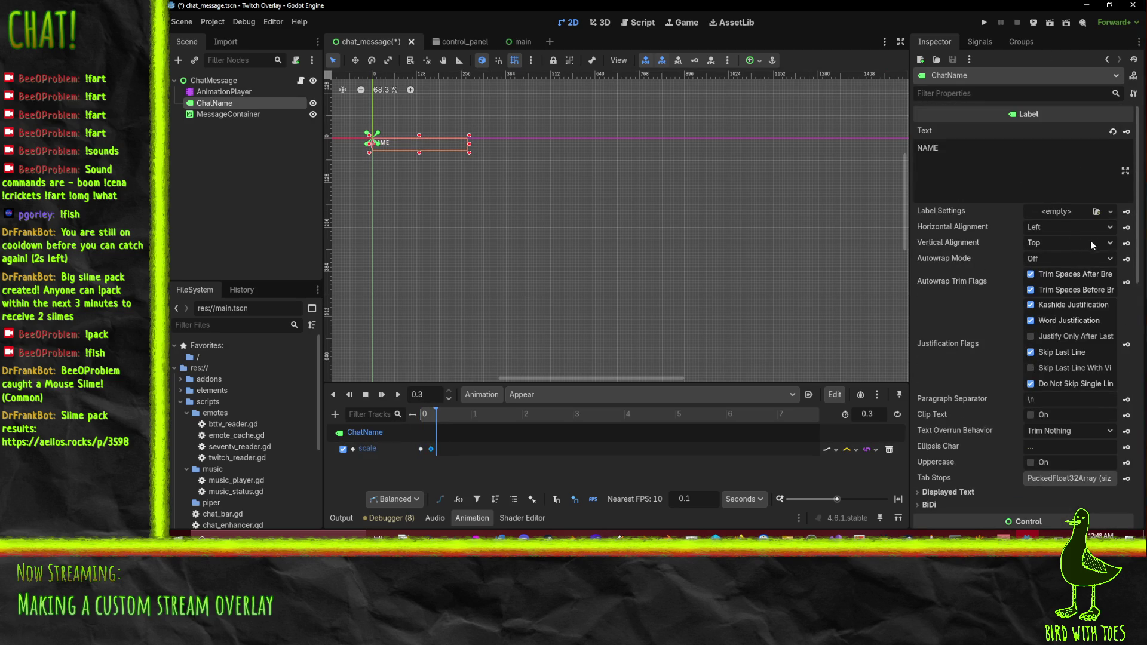
pyautogui.click(1088, 240)
pyautogui.click(1071, 273)
# Add a Theme Overrides font size of 21 px to the ChatName label.
pyautogui.scroll(-6, 1080, 296)
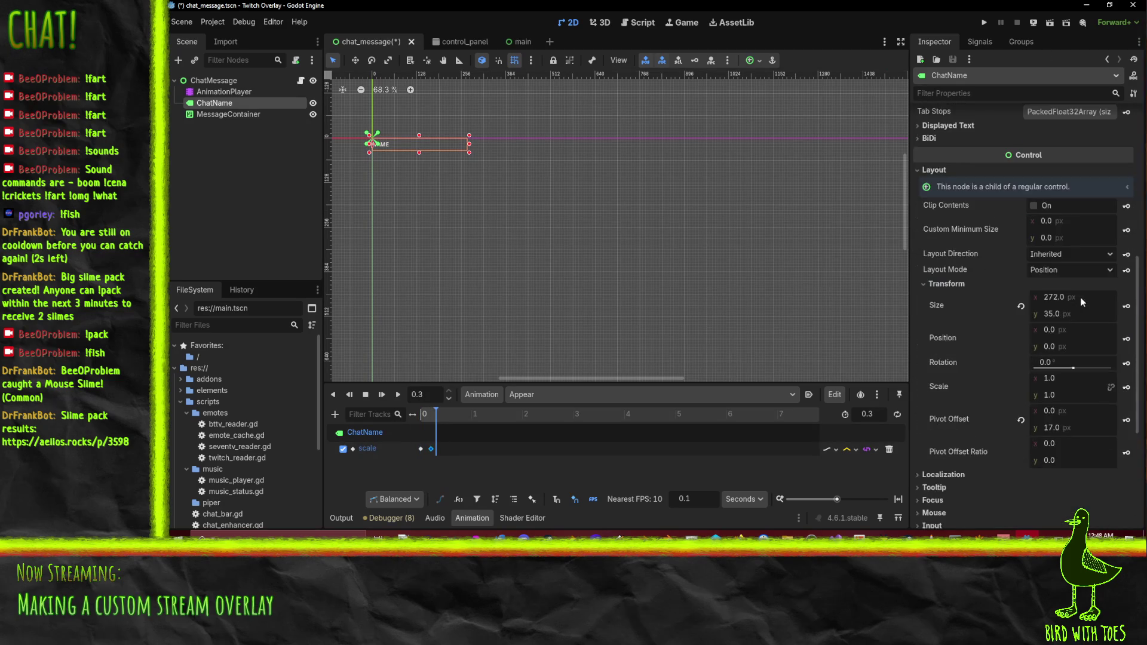
pyautogui.scroll(-3, 1080, 299)
pyautogui.click(956, 392)
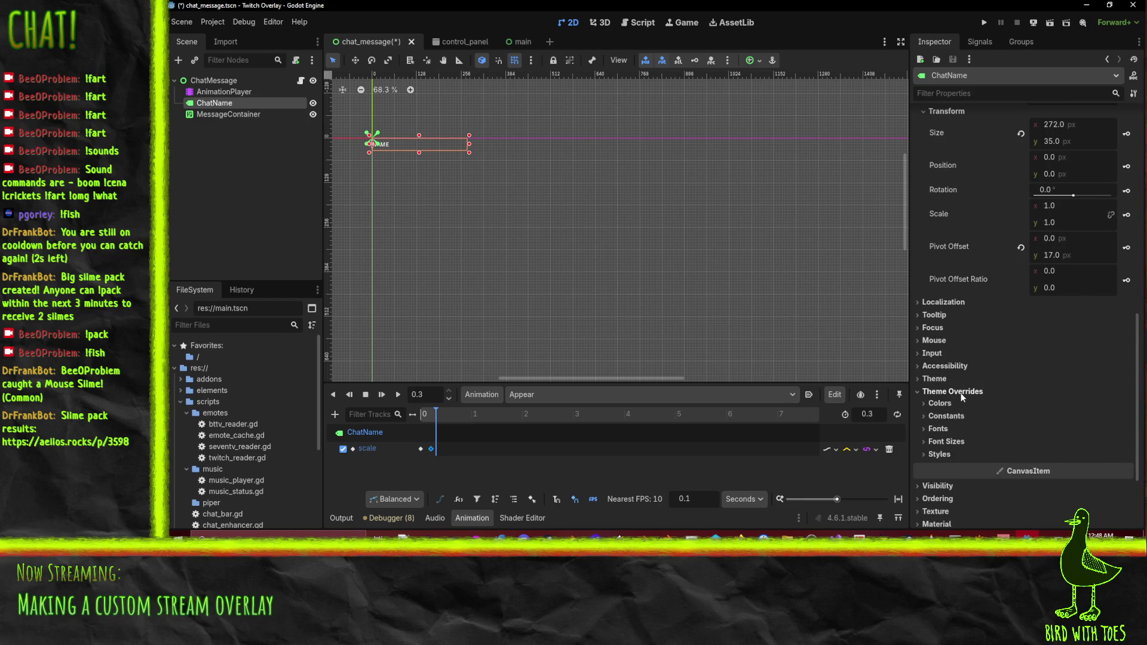
pyautogui.click(951, 428)
pyautogui.scroll(-2, 959, 421)
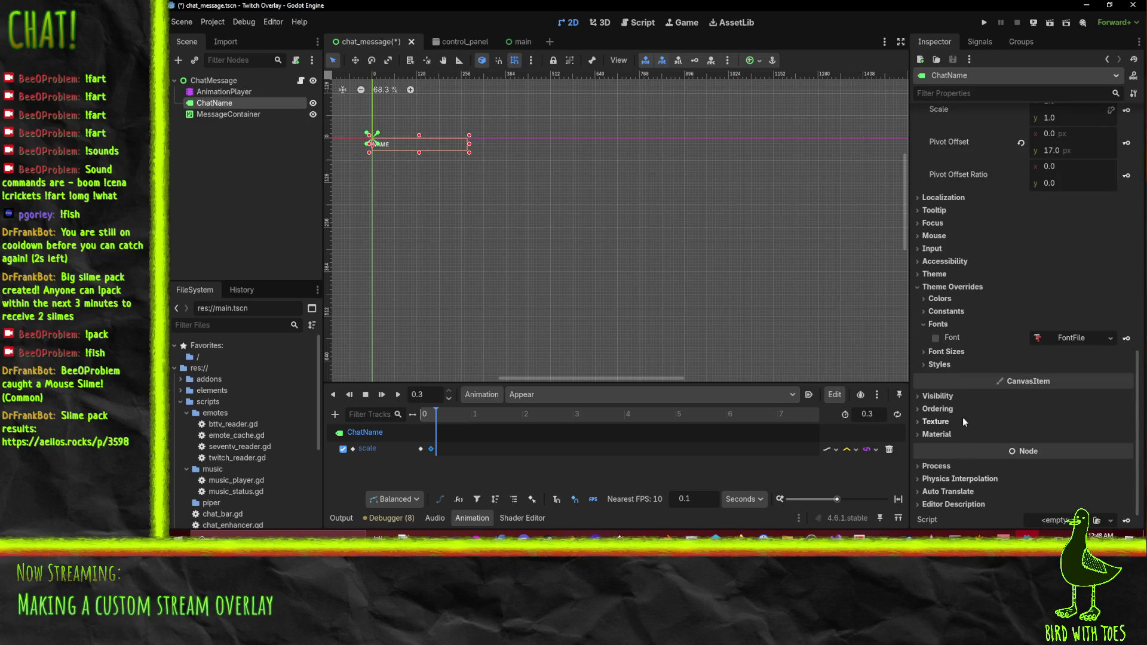
pyautogui.click(945, 366)
pyautogui.click(945, 365)
pyautogui.click(945, 352)
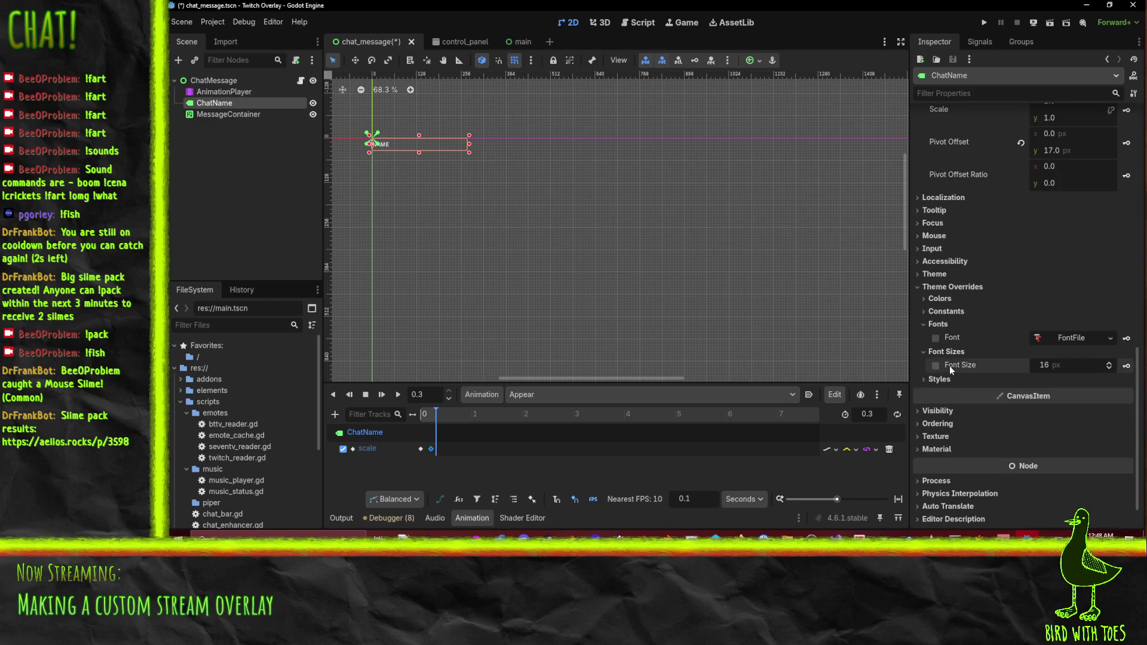
pyautogui.click(1053, 362)
pyautogui.write('20')
pyautogui.press('Return')
pyautogui.click(1049, 366)
pyautogui.write('21')
pyautogui.press('Return')
# Replay the Appear animation to preview the resized NAME label.
pyautogui.click(382, 394)
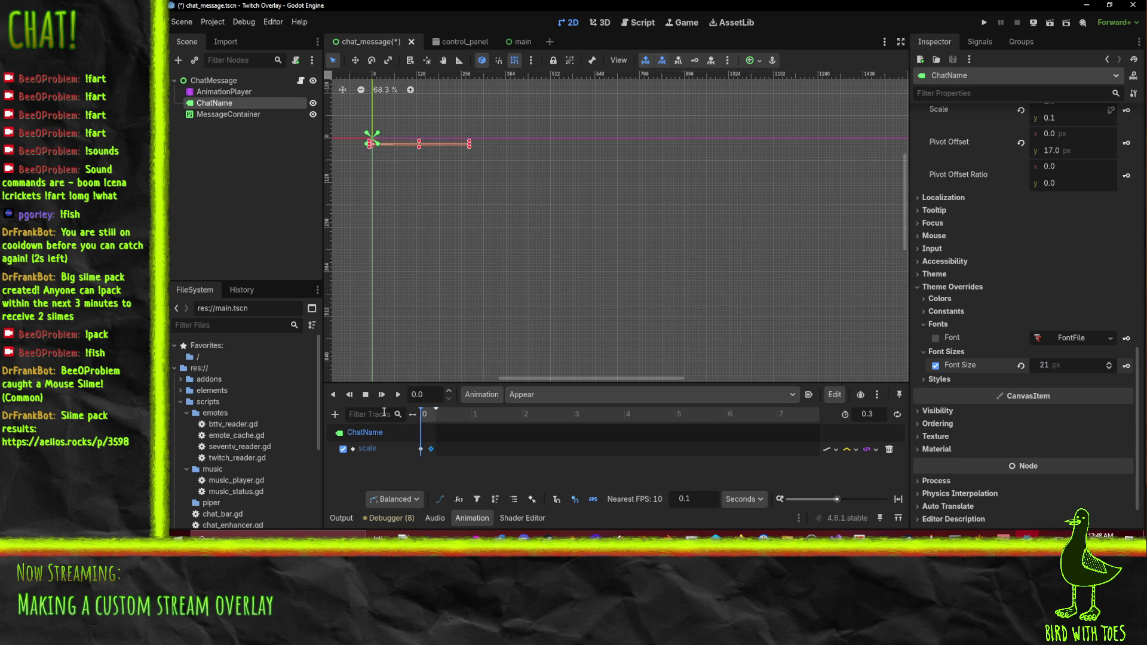
pyautogui.click(397, 394)
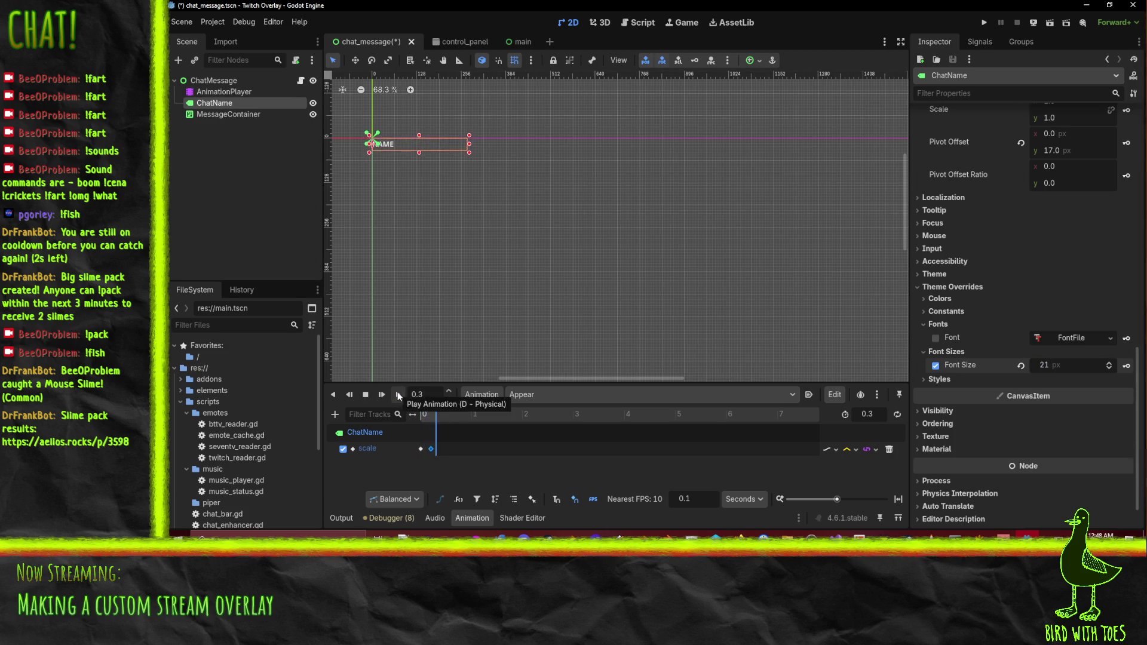
pyautogui.click(224, 114)
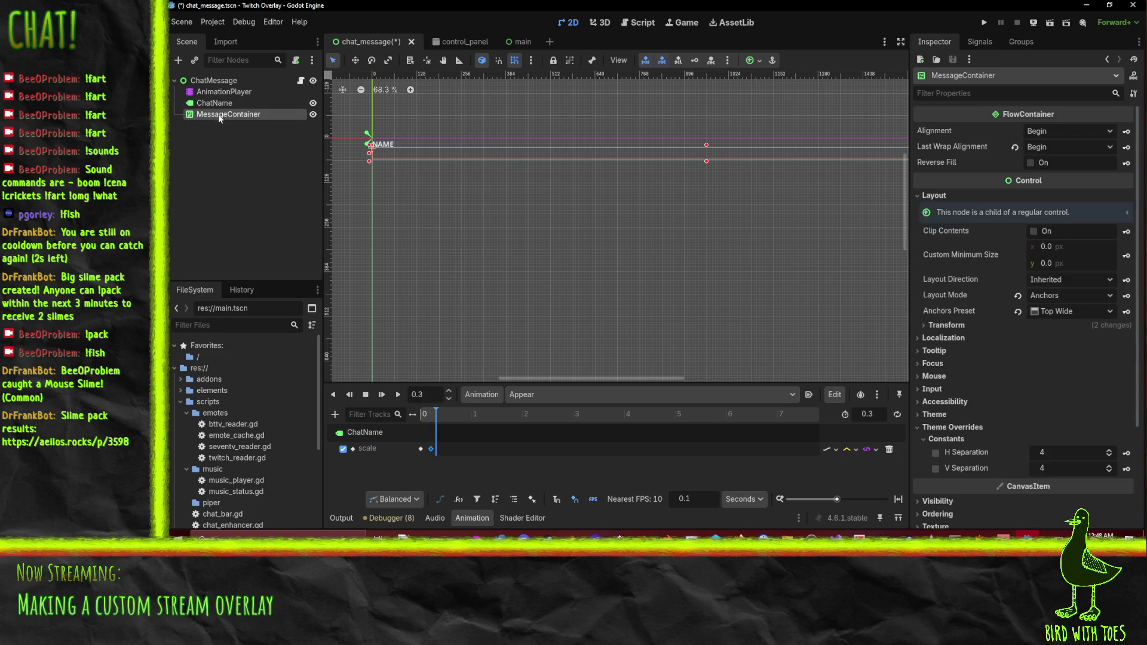
# Expand MessageContainer's Transform to review its 1920×33 size and 0,27 position.
pyautogui.scroll(-3, 988, 375)
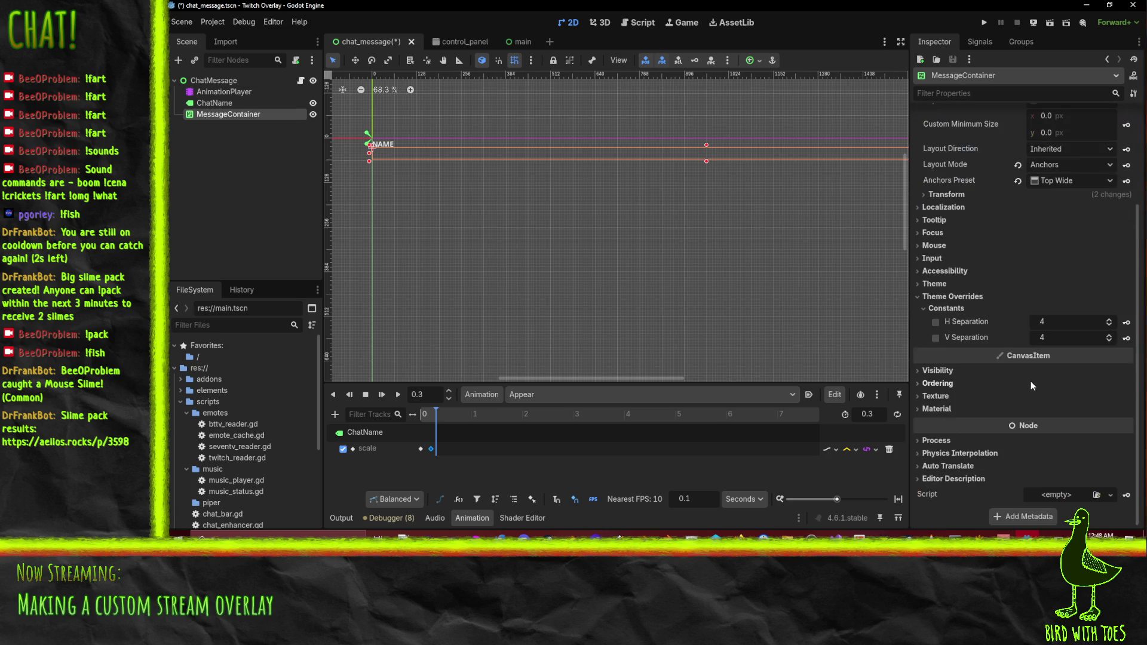
pyautogui.scroll(3, 975, 299)
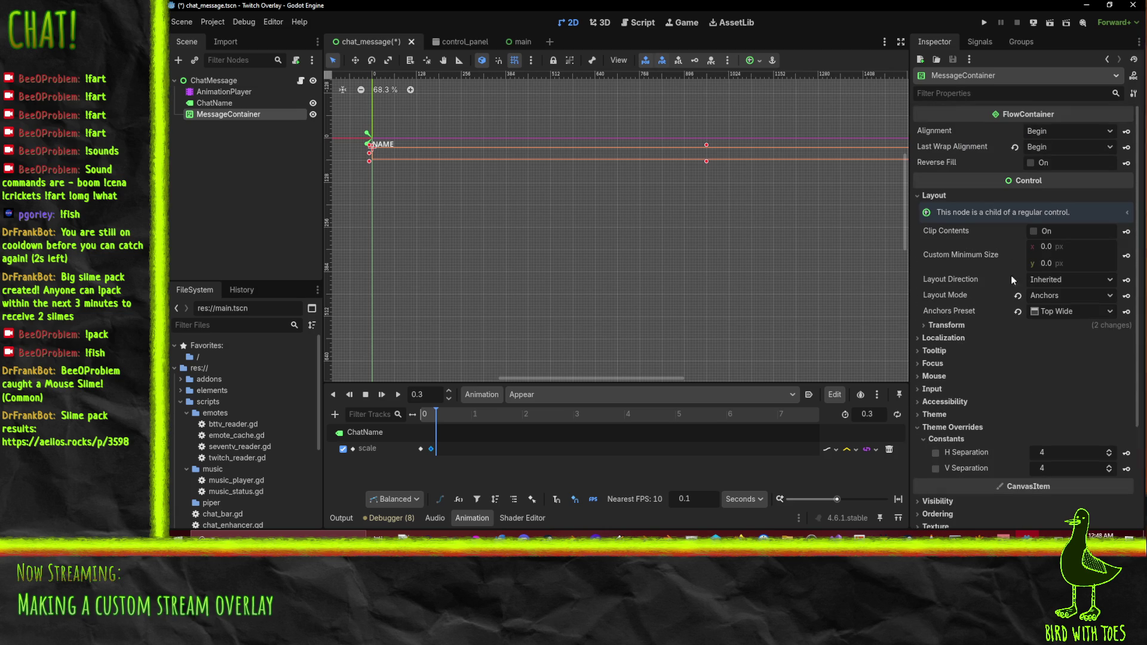
pyautogui.click(945, 325)
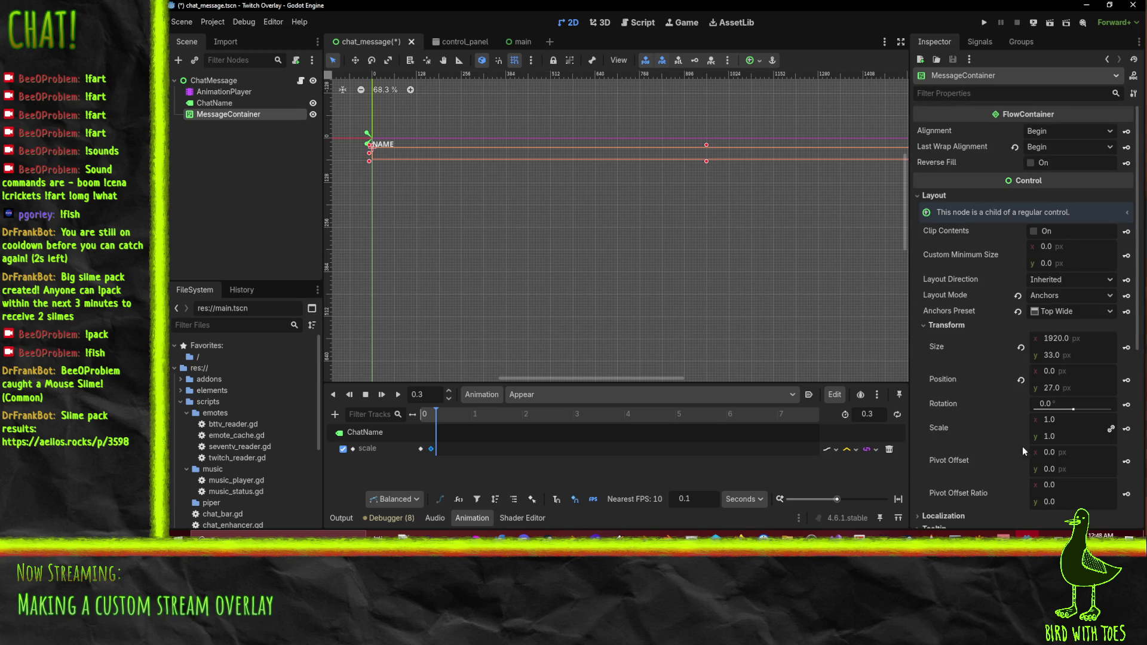
pyautogui.scroll(-3, 979, 442)
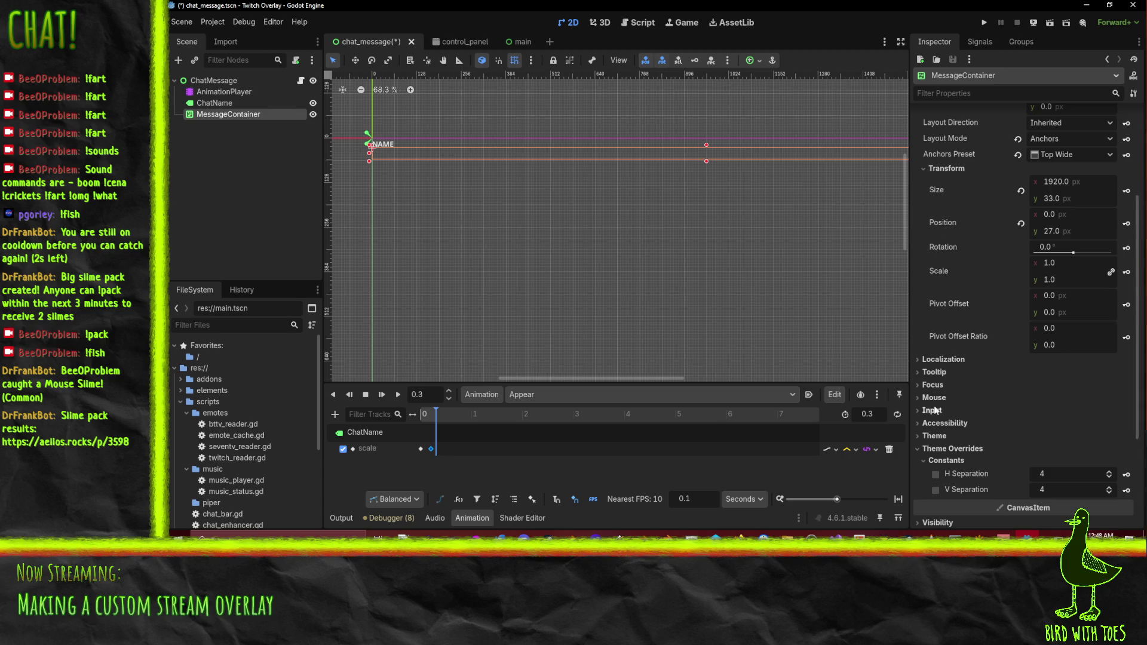
pyautogui.scroll(-2, 941, 428)
pyautogui.scroll(-1, 942, 429)
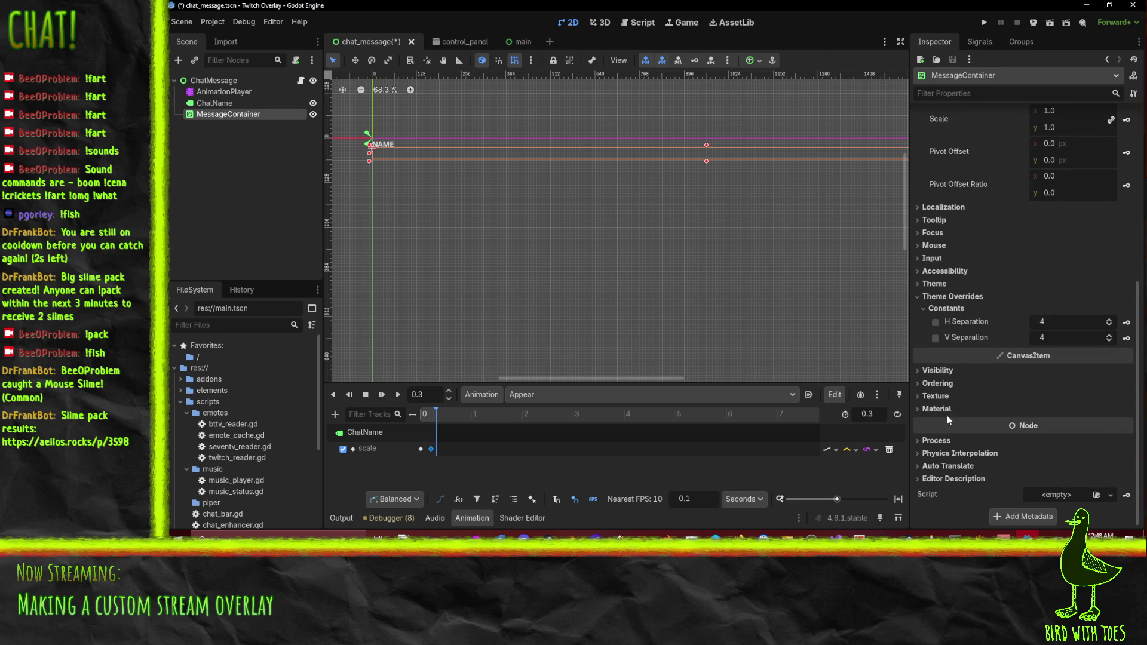
pyautogui.scroll(6, 951, 242)
pyautogui.scroll(-1, 967, 221)
pyautogui.scroll(-5, 967, 221)
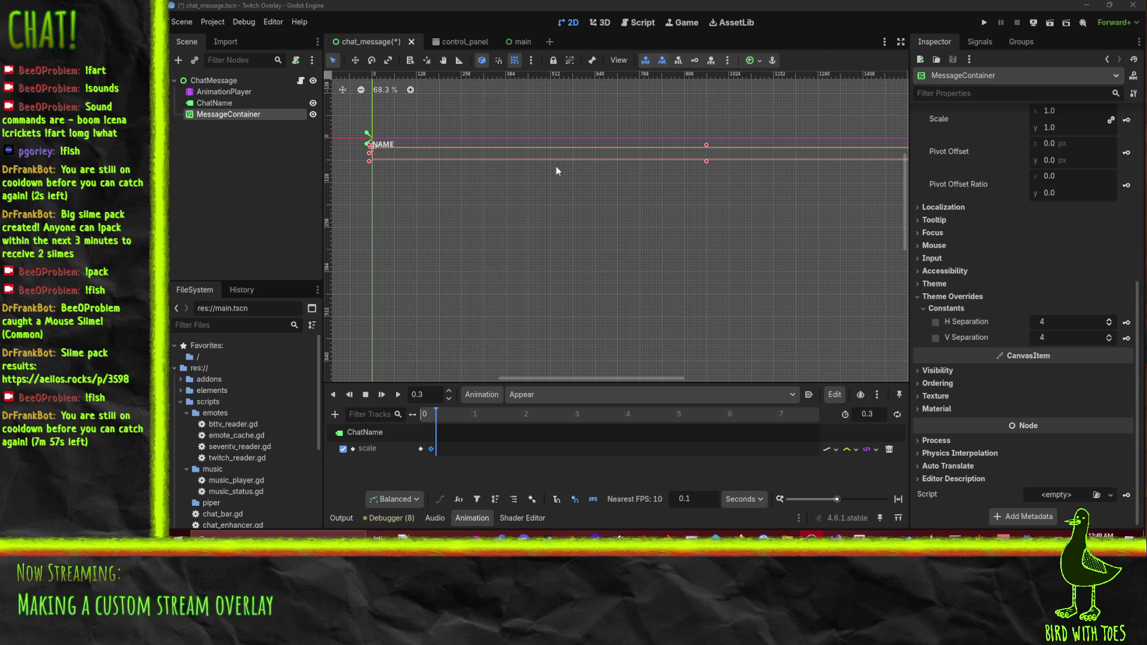
pyautogui.moveTo(987, 176)
pyautogui.scroll(5, 1023, 266)
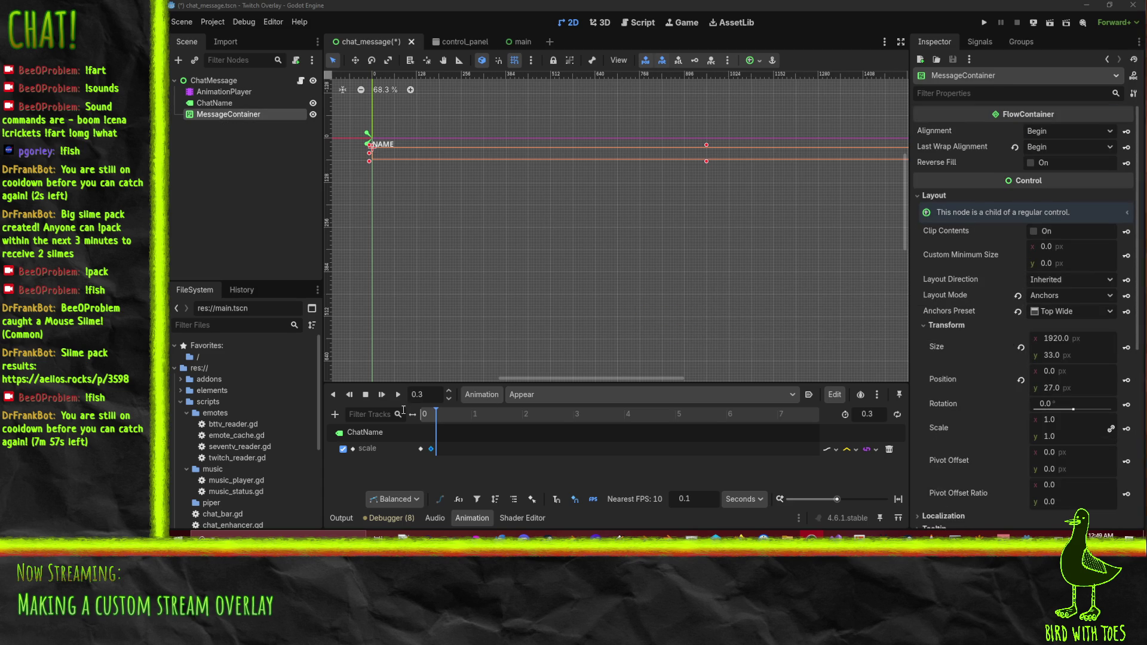
pyautogui.moveTo(435, 412)
pyautogui.mouseDown()
pyautogui.moveTo(414, 416)
pyautogui.moveTo(426, 414)
pyautogui.mouseUp()
# Key MessageContainer's position at 0 and 0.3 s, starting 500 px to the right, and preview.
pyautogui.scroll(1, 434, 397)
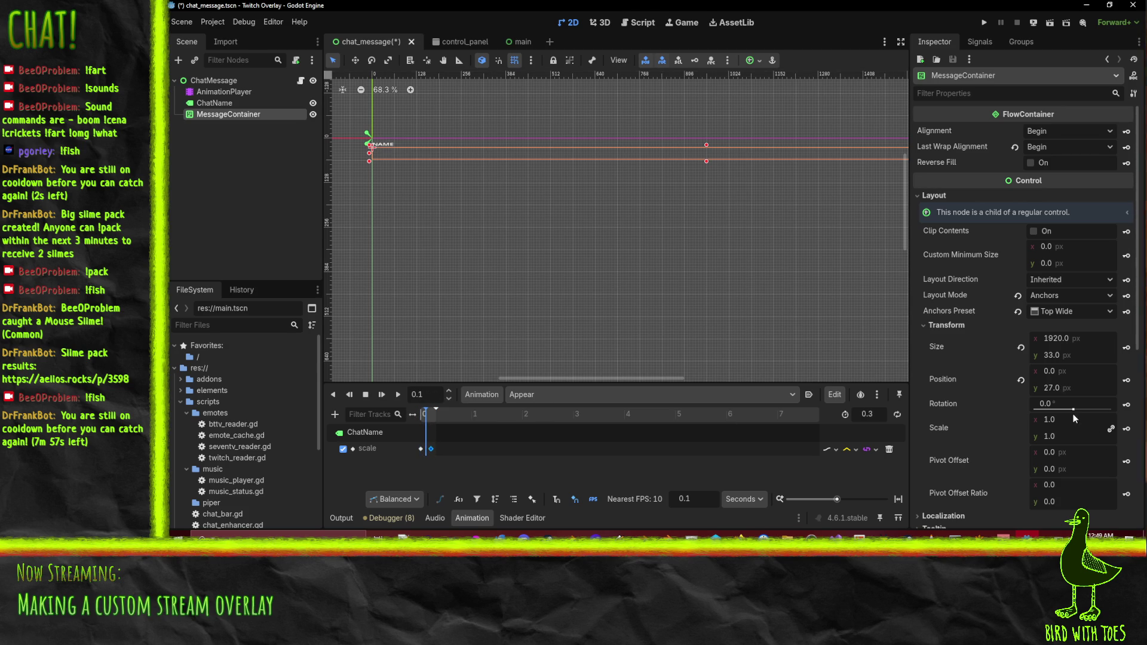
pyautogui.scroll(-5, 1069, 414)
pyautogui.scroll(2, 1054, 278)
pyautogui.scroll(2, 1053, 277)
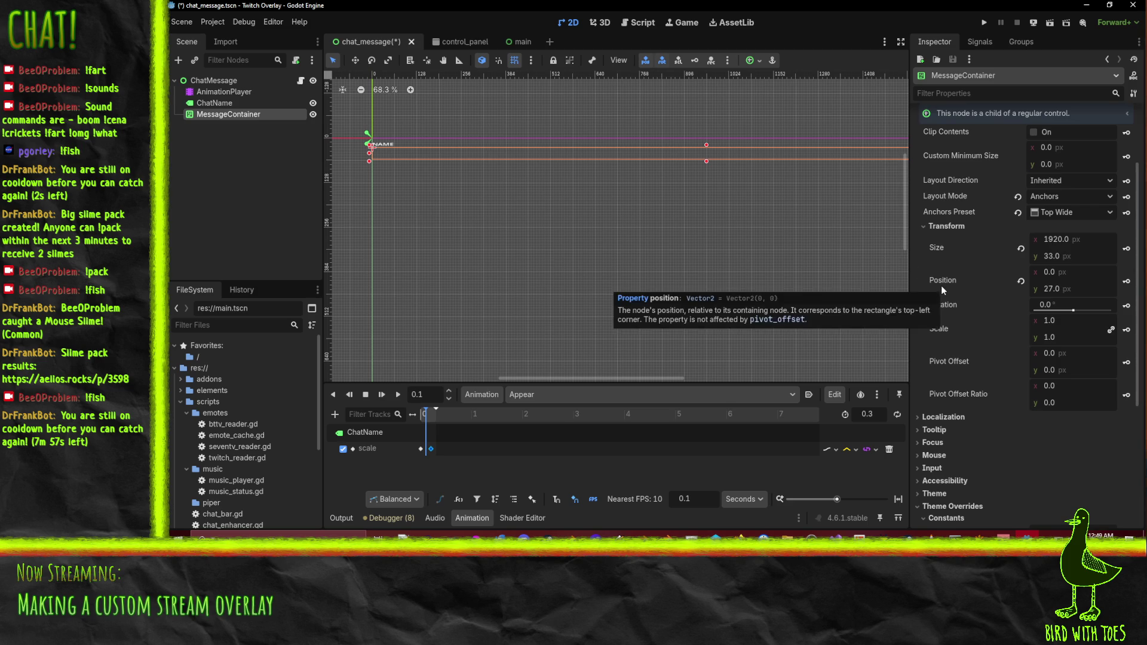
pyautogui.click(1127, 282)
pyautogui.click(613, 305)
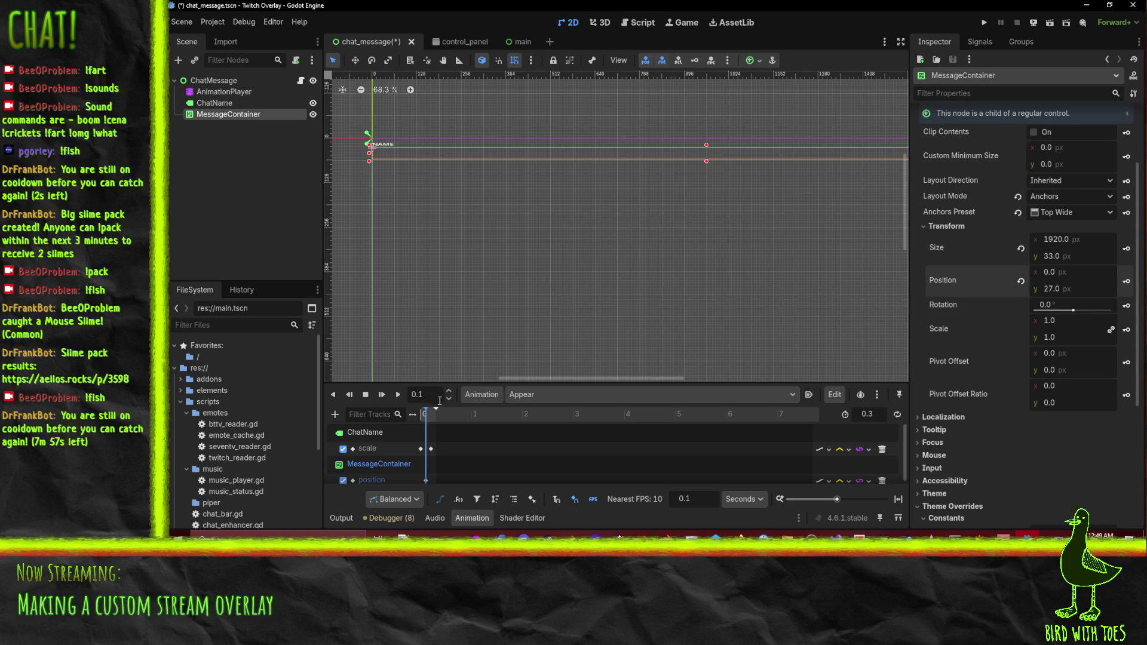
pyautogui.click(436, 413)
pyautogui.click(1126, 281)
pyautogui.click(426, 415)
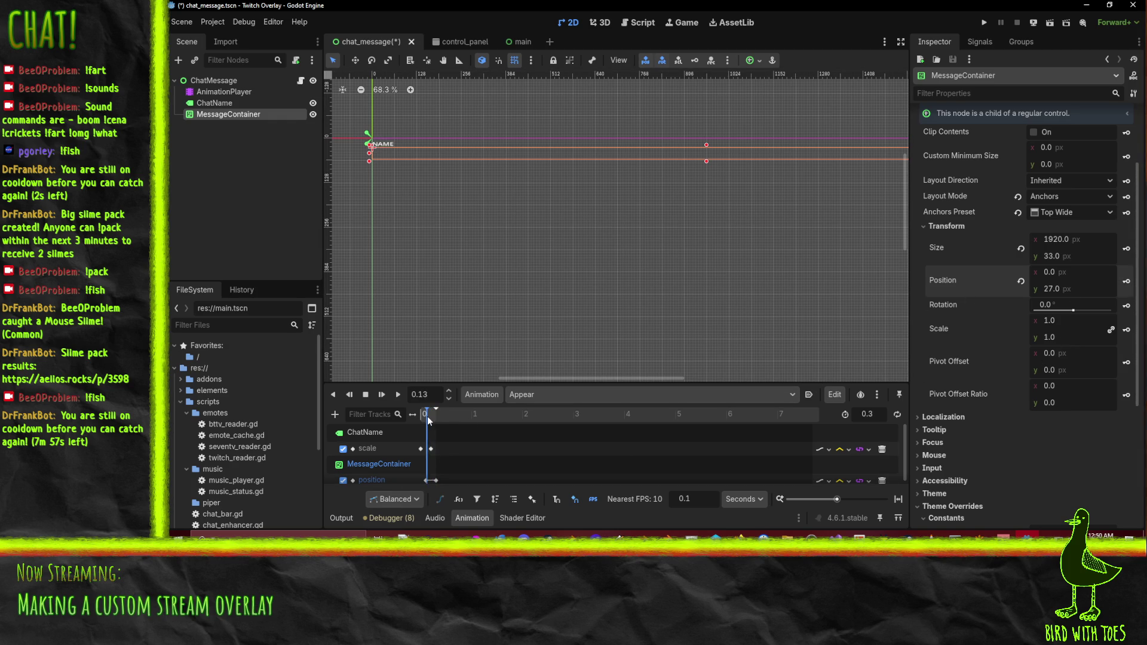
pyautogui.click(426, 480)
pyautogui.click(1047, 148)
pyautogui.scroll(-4, 679, 271)
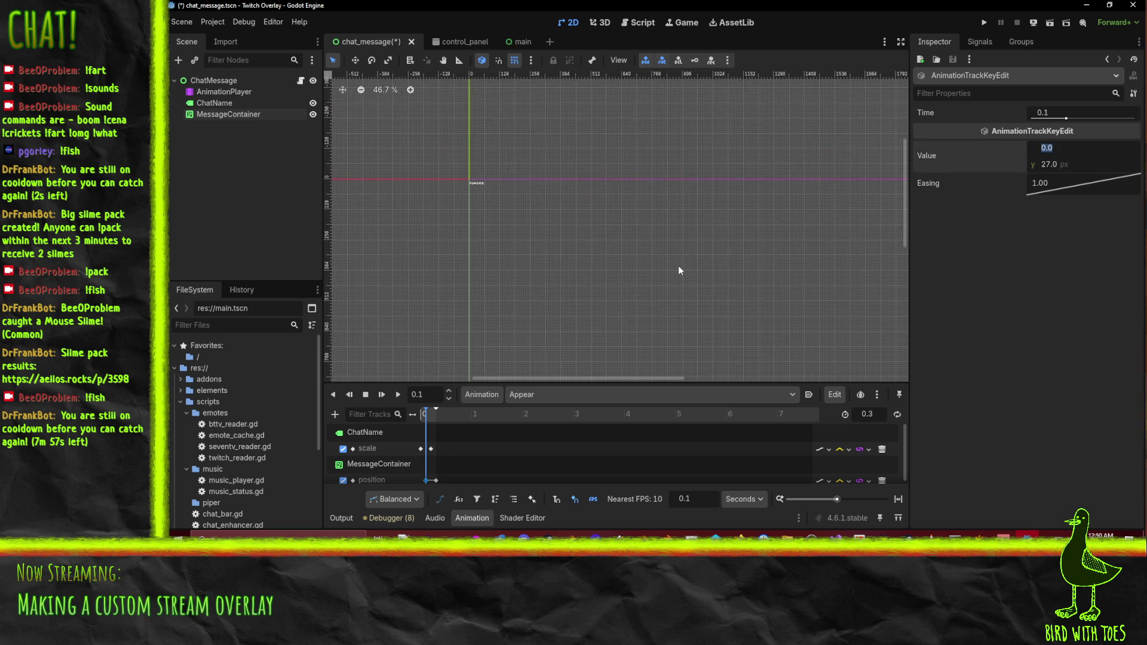
pyautogui.write('500')
pyautogui.press('Return')
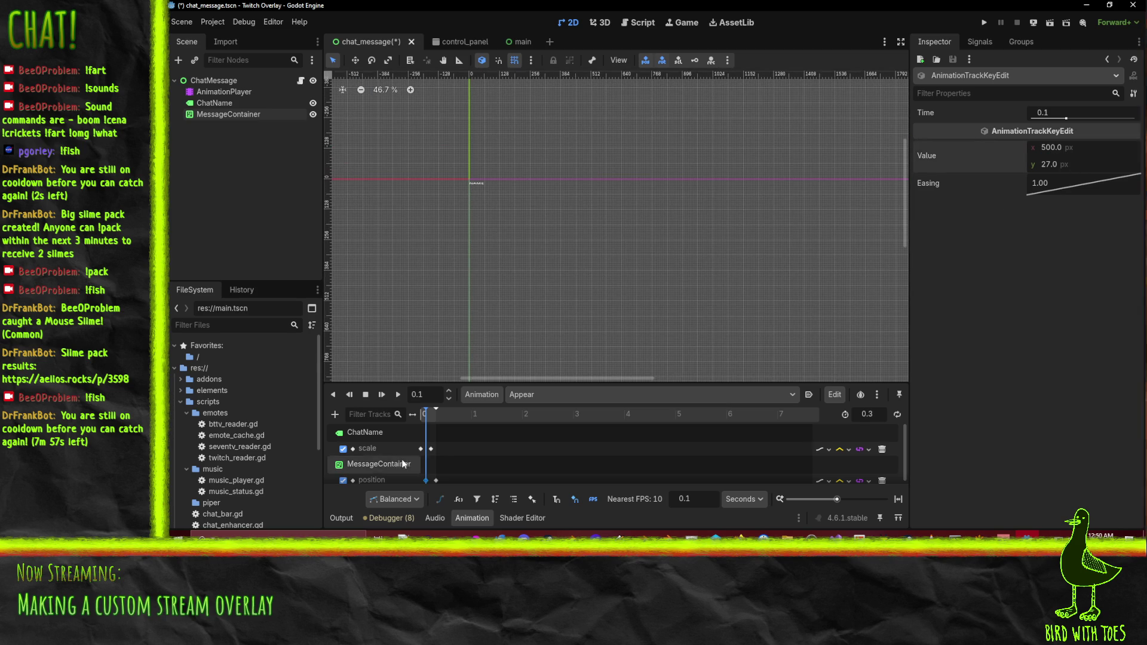
pyautogui.click(396, 396)
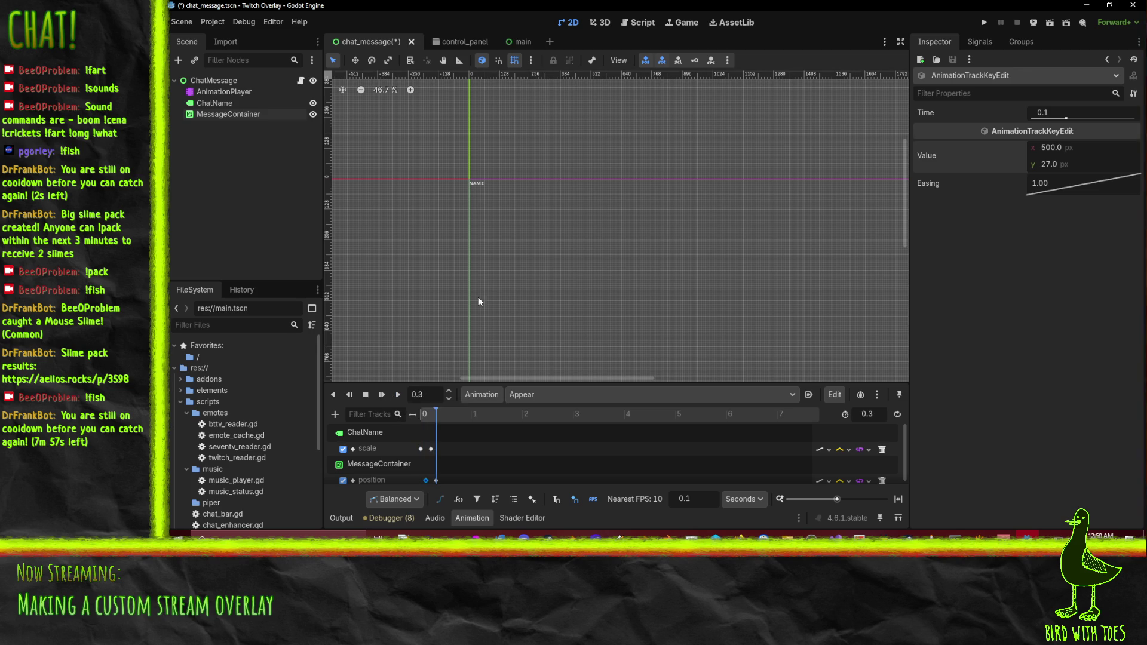
# Save the scene, open ChatMessage's chat_message.gd at the Appear call, and run the project.
pyautogui.hotkey('ctrl', 's')
pyautogui.click(214, 80)
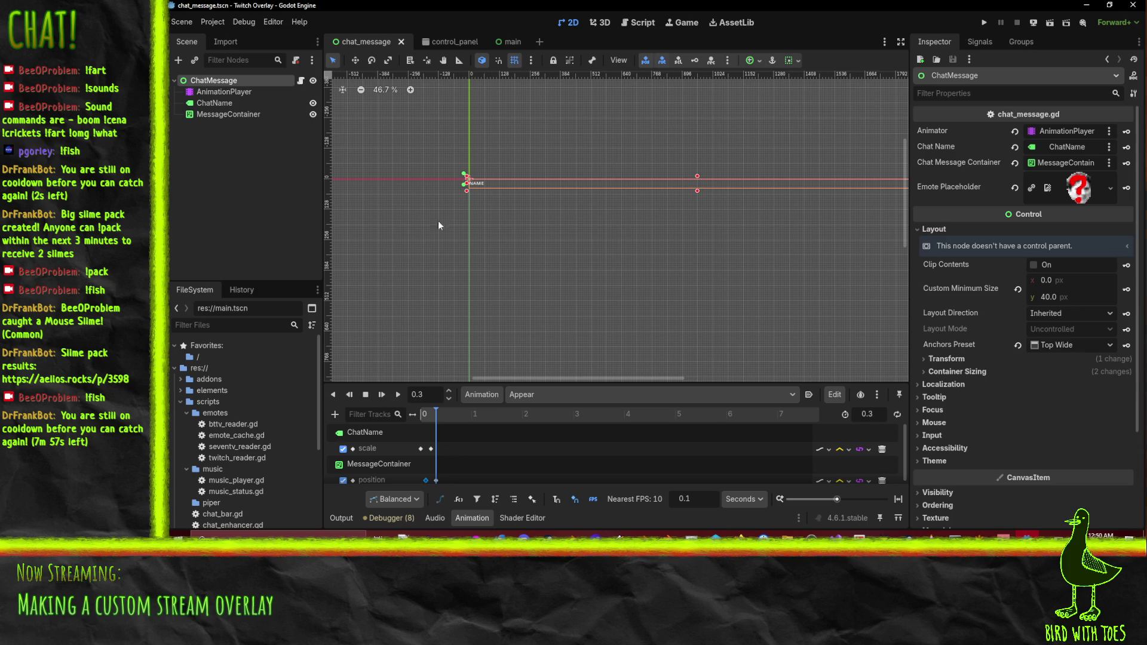
pyautogui.click(214, 89)
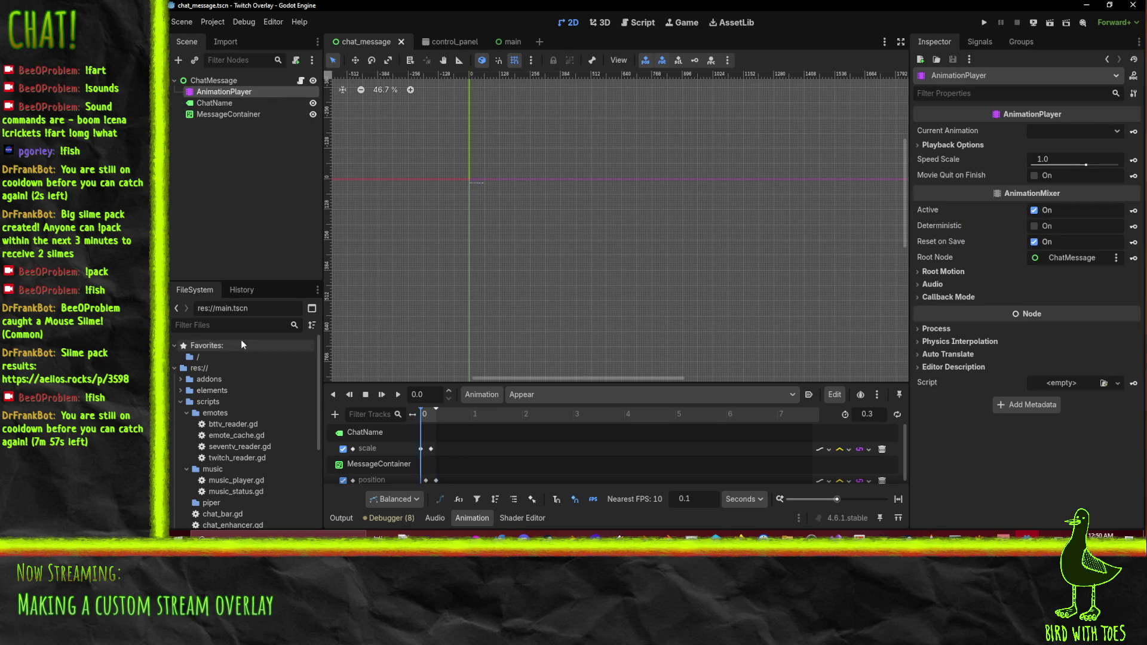
pyautogui.click(206, 80)
pyautogui.scroll(-3, 1027, 424)
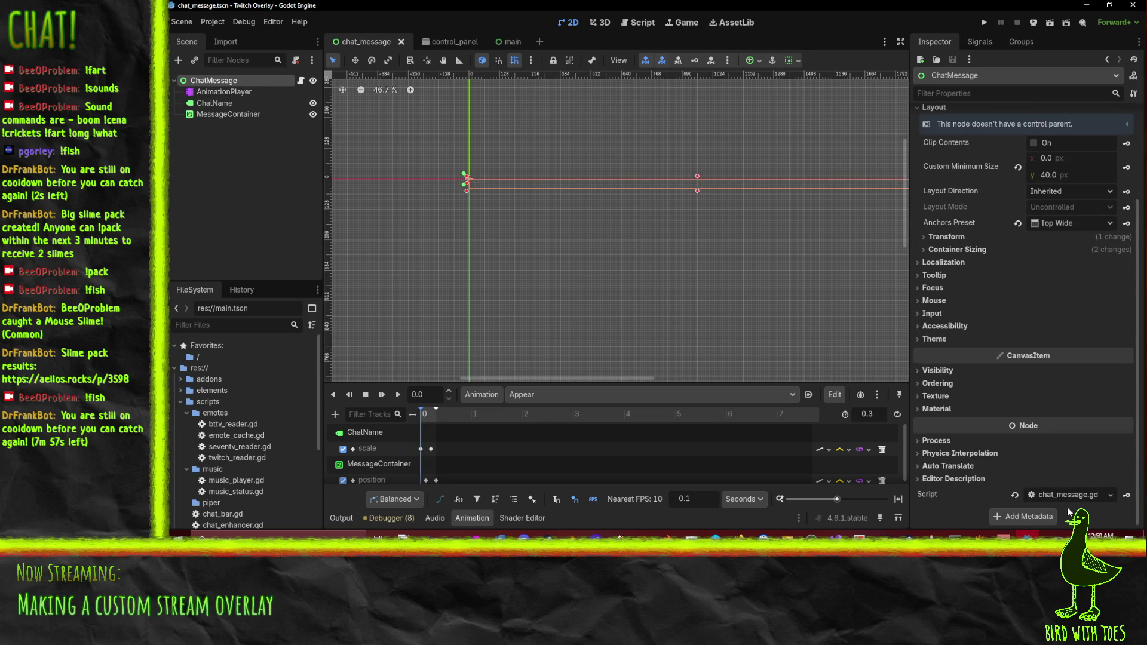
pyautogui.click(1064, 495)
pyautogui.click(707, 324)
pyautogui.click(671, 313)
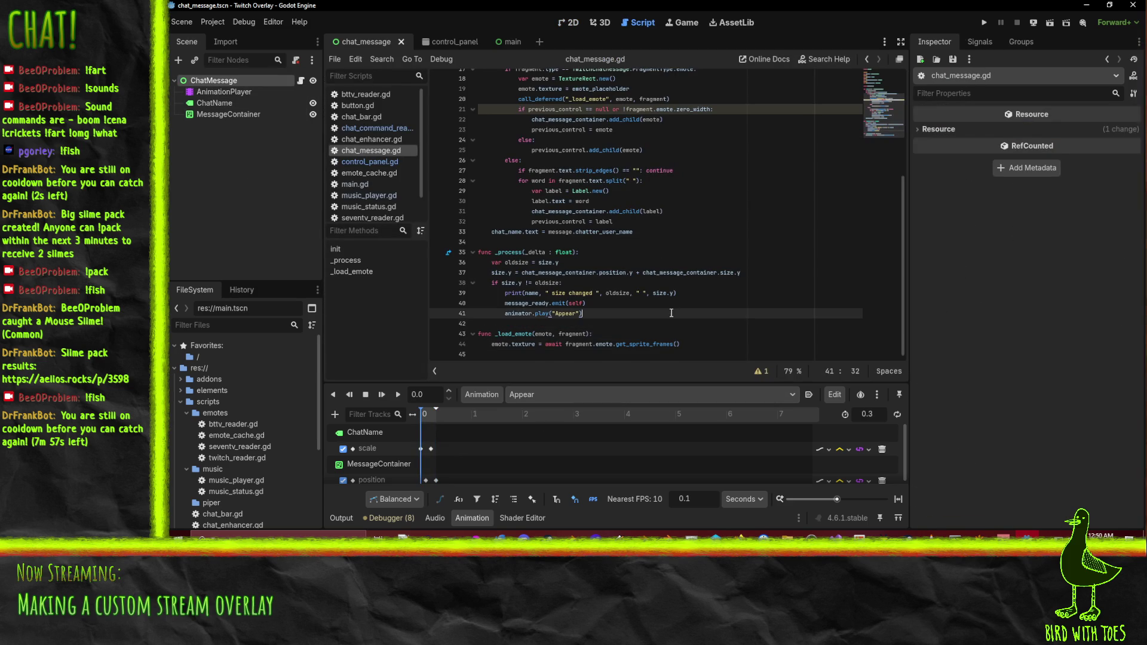
pyautogui.click(984, 27)
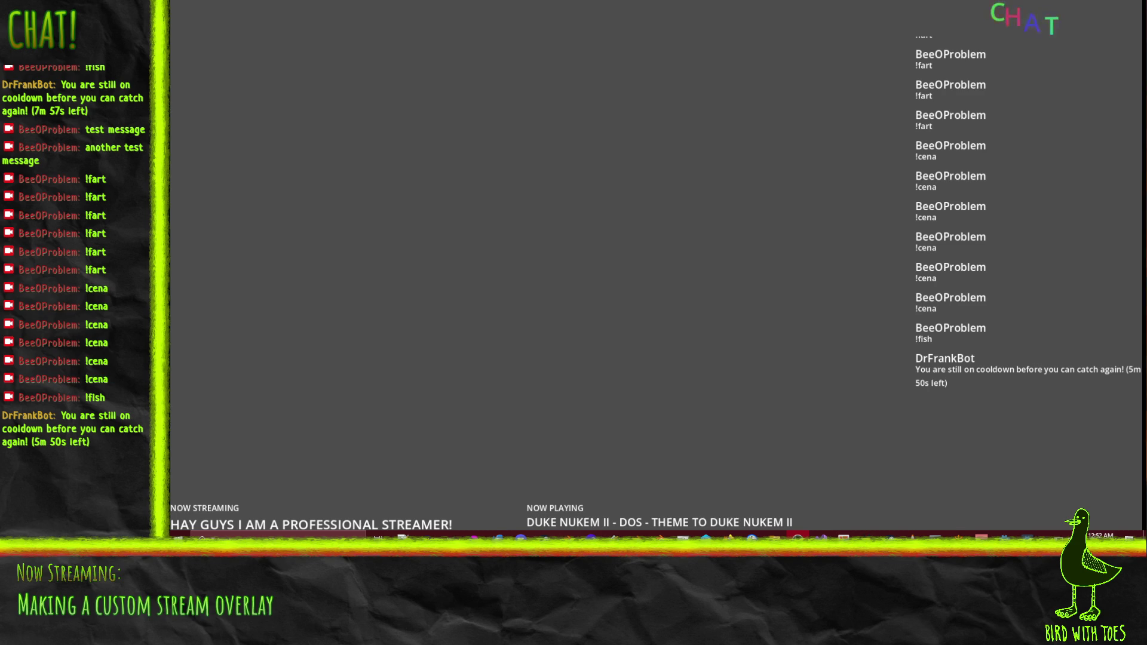
# Stop the overlay test run with F8 and return to the 2D scene view.
pyautogui.press('F8')
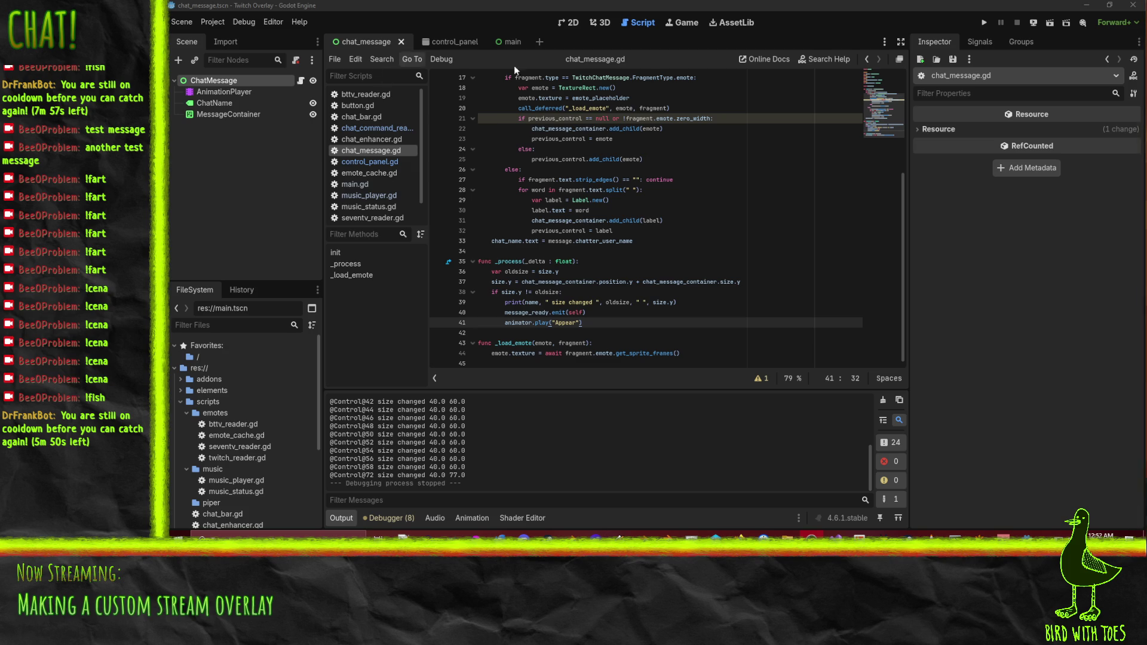
pyautogui.click(568, 22)
# Re-centre the canvas and select ChatName, MessageContainer, then the ChatMessage root node.
pyautogui.scroll(-1, 626, 222)
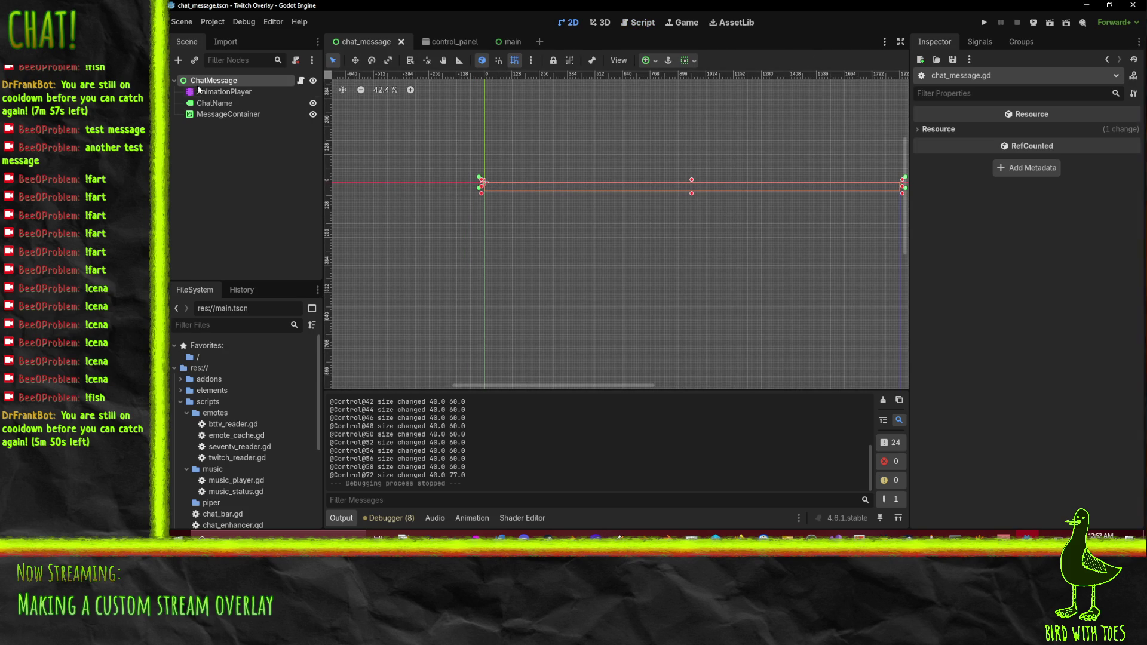
pyautogui.scroll(5, 516, 189)
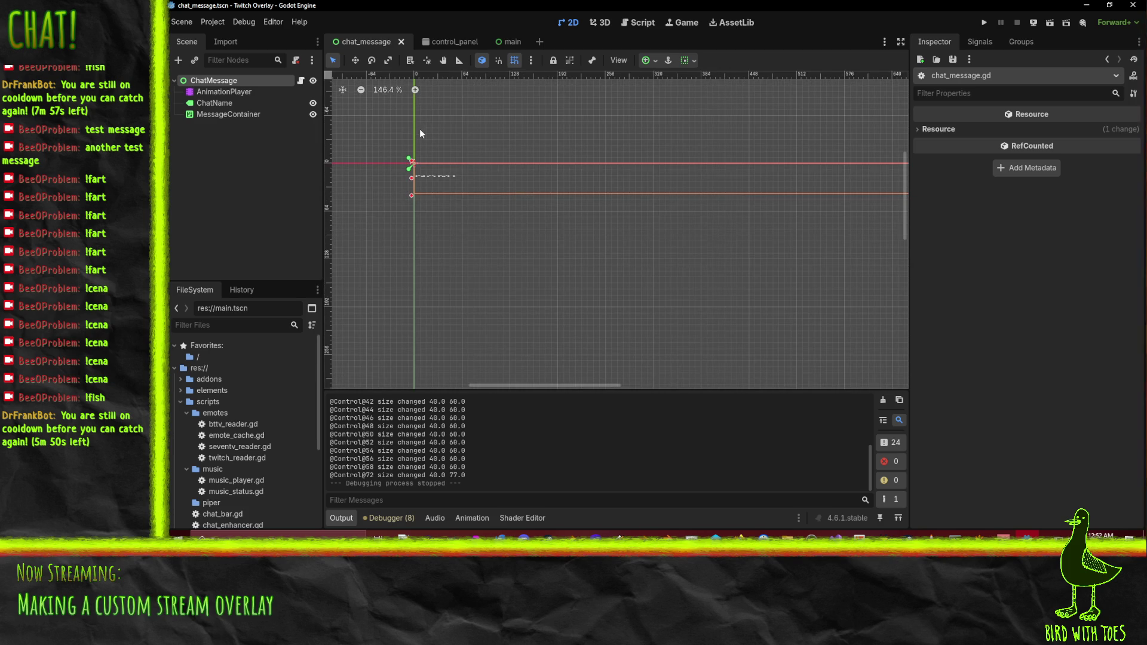
pyautogui.rightClick(417, 130)
pyautogui.click(433, 14)
pyautogui.press('f')
pyautogui.click(210, 102)
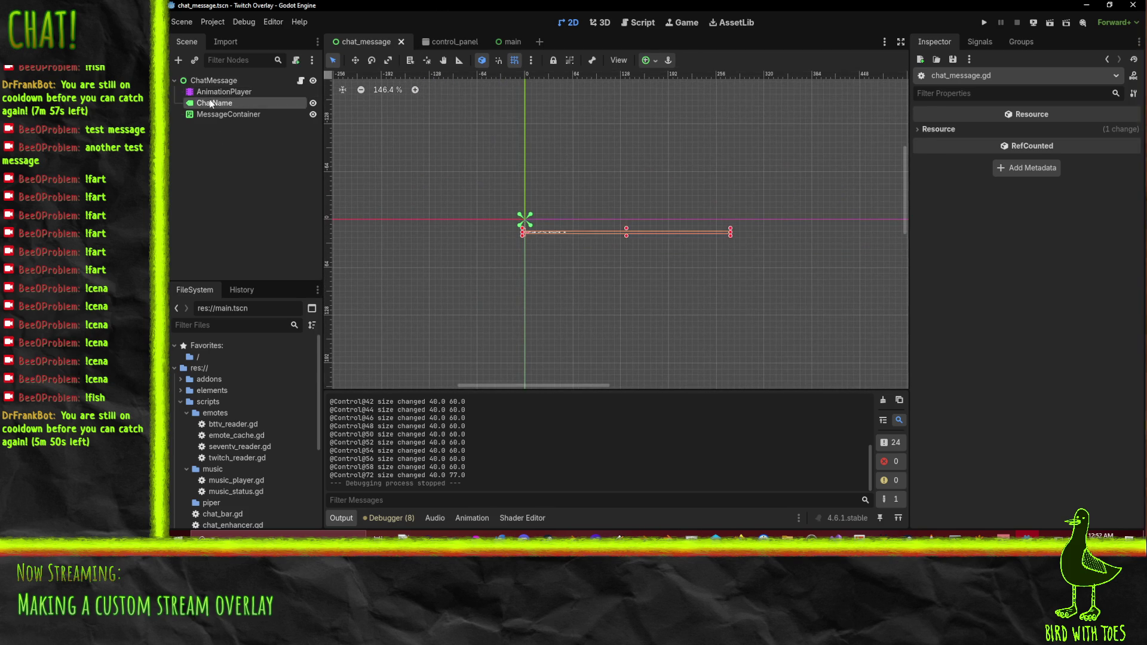
pyautogui.click(216, 114)
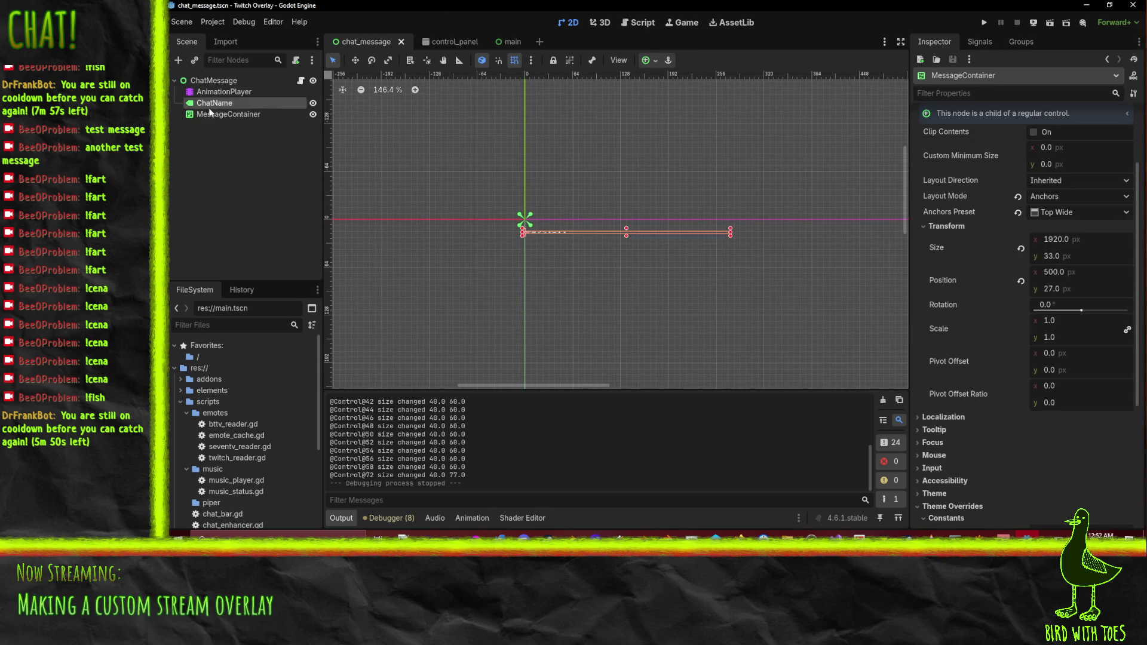
pyautogui.click(213, 80)
# Add a TextureRect child node to ChatMessage via a 'texture' search.
pyautogui.rightClick(213, 80)
pyautogui.click(245, 87)
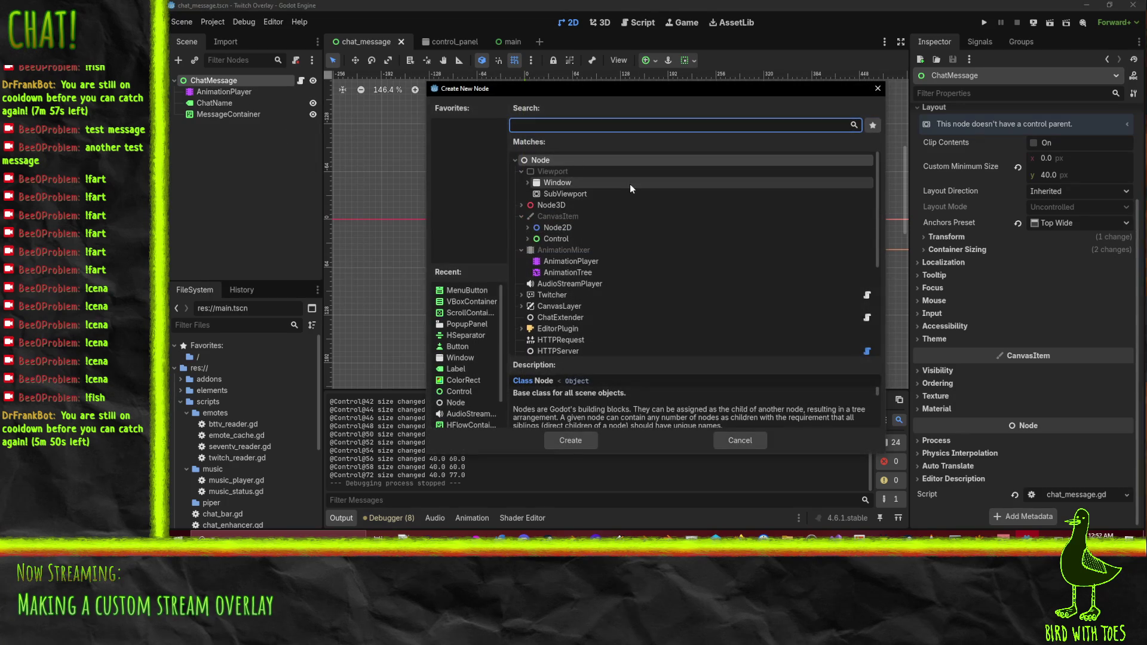
pyautogui.write('image')
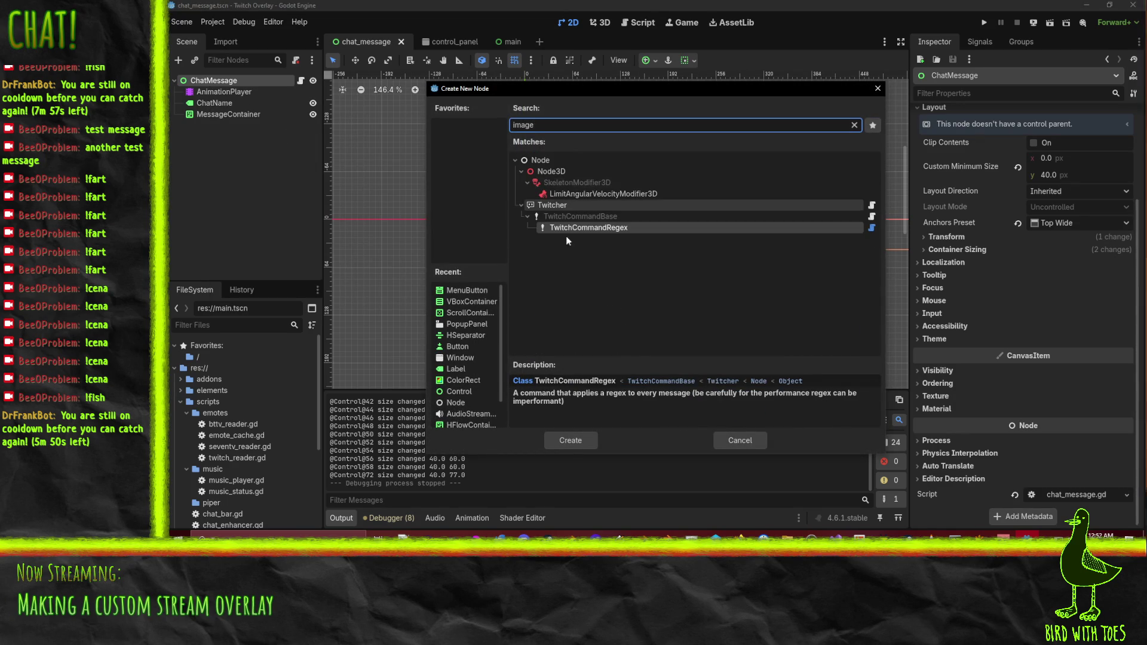
pyautogui.hotkey('ctrl', 'a')
pyautogui.press('BackSpace')
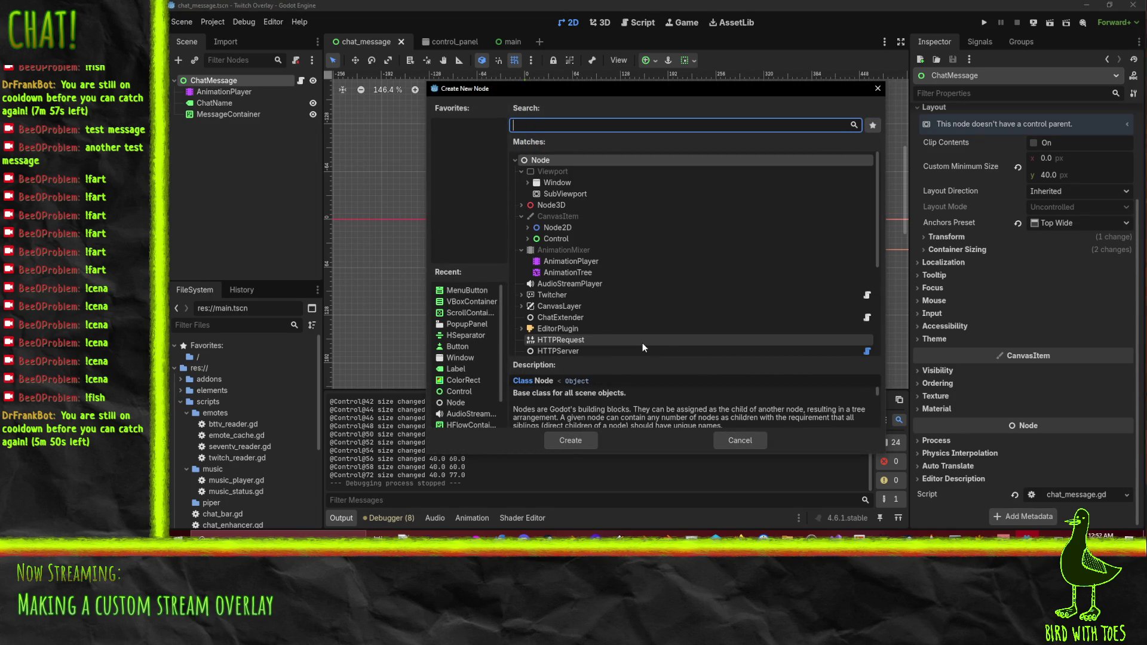
pyautogui.write('texture')
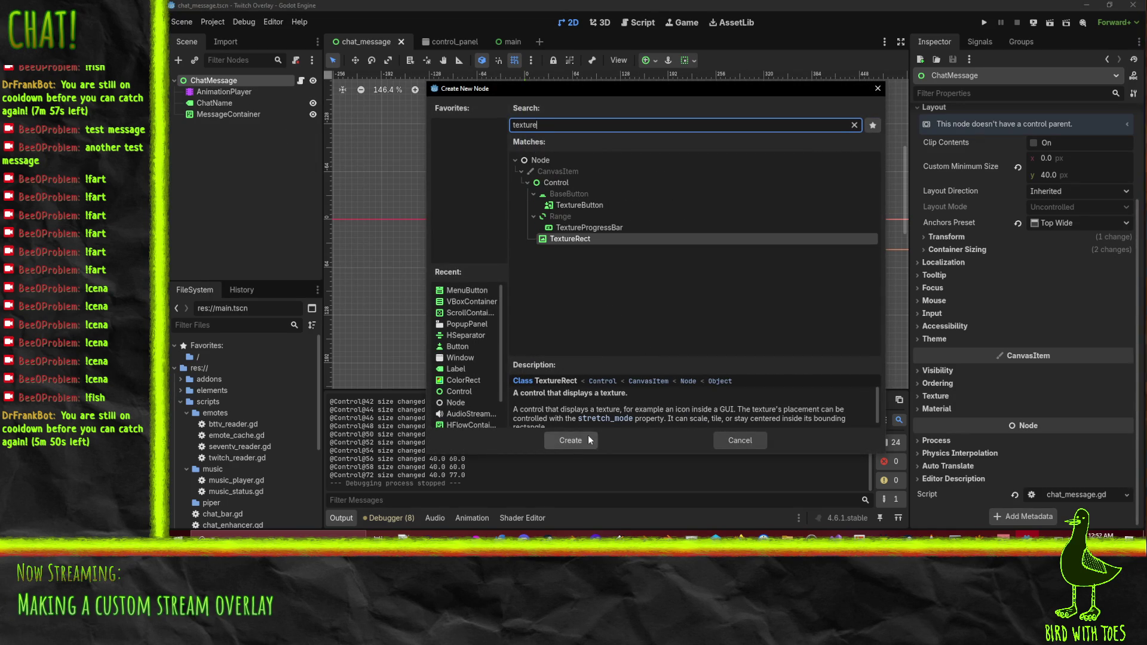
pyautogui.click(582, 439)
# Move the TextureRect above ChatName, assign 1x.png, use Fit Width Proportional, and enlarge it.
pyautogui.moveTo(216, 128); pyautogui.dragTo(210, 102)
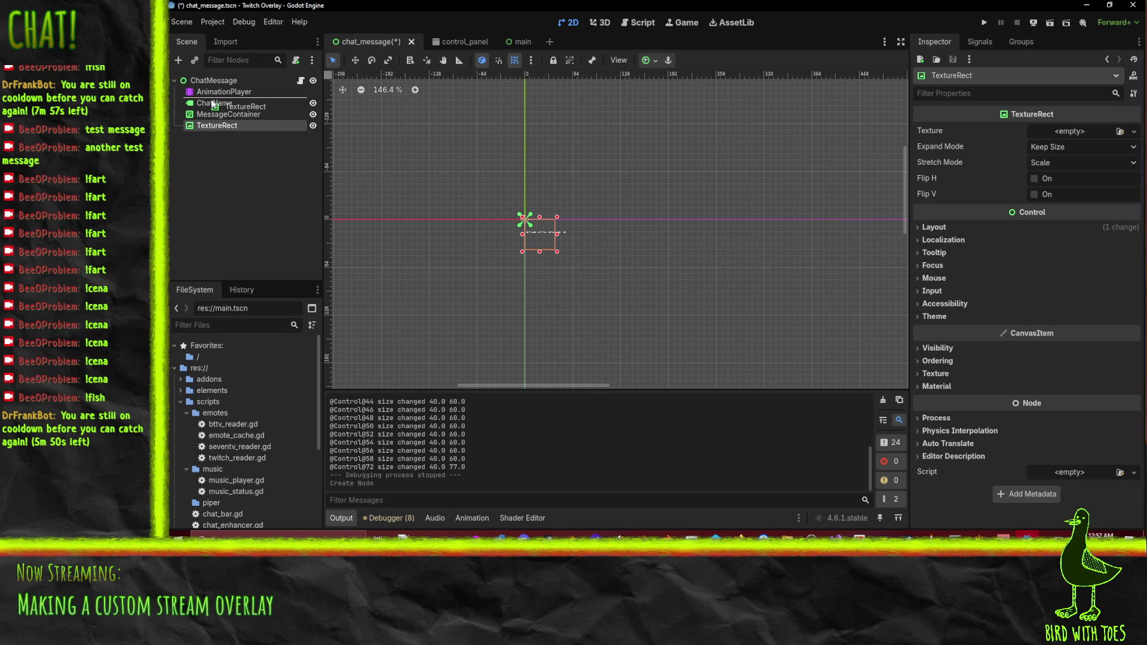
pyautogui.scroll(5, 613, 293)
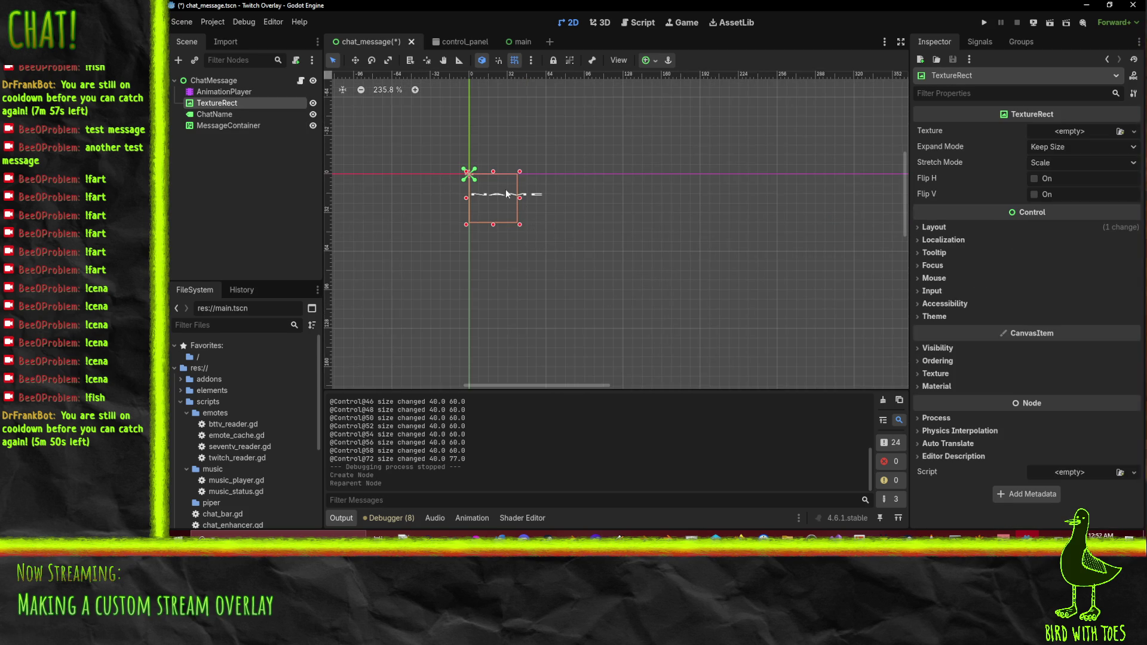
pyautogui.scroll(-5, 259, 435)
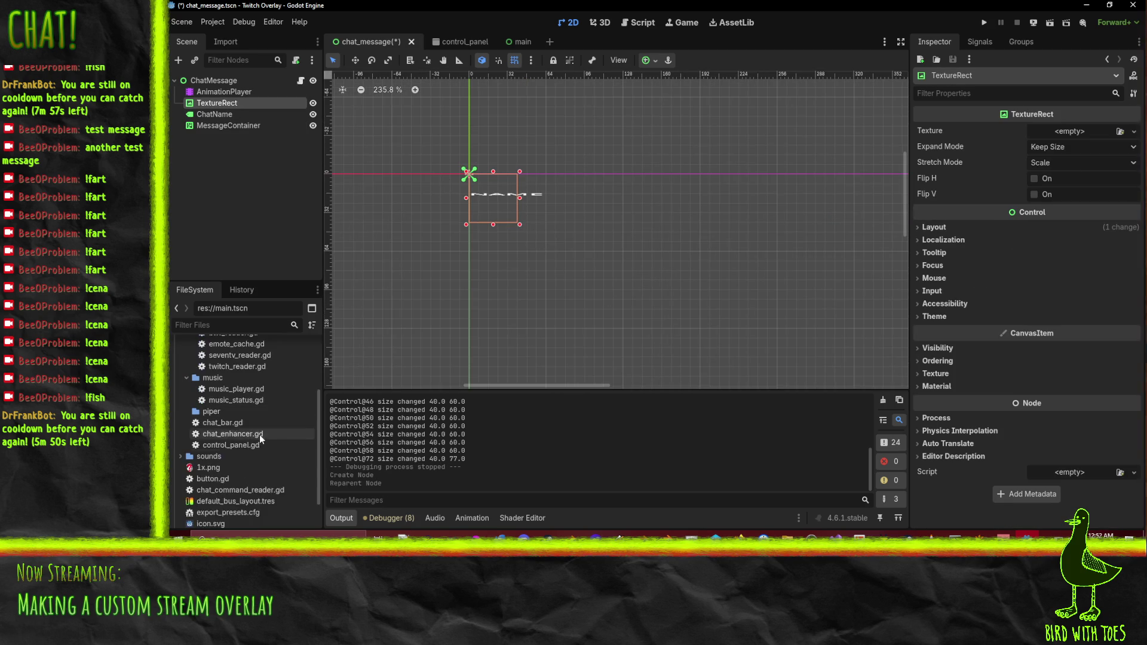
pyautogui.moveTo(208, 428)
pyautogui.mouseDown()
pyautogui.moveTo(1051, 138)
pyautogui.moveTo(1083, 141)
pyautogui.mouseUp()
pyautogui.click(1084, 166)
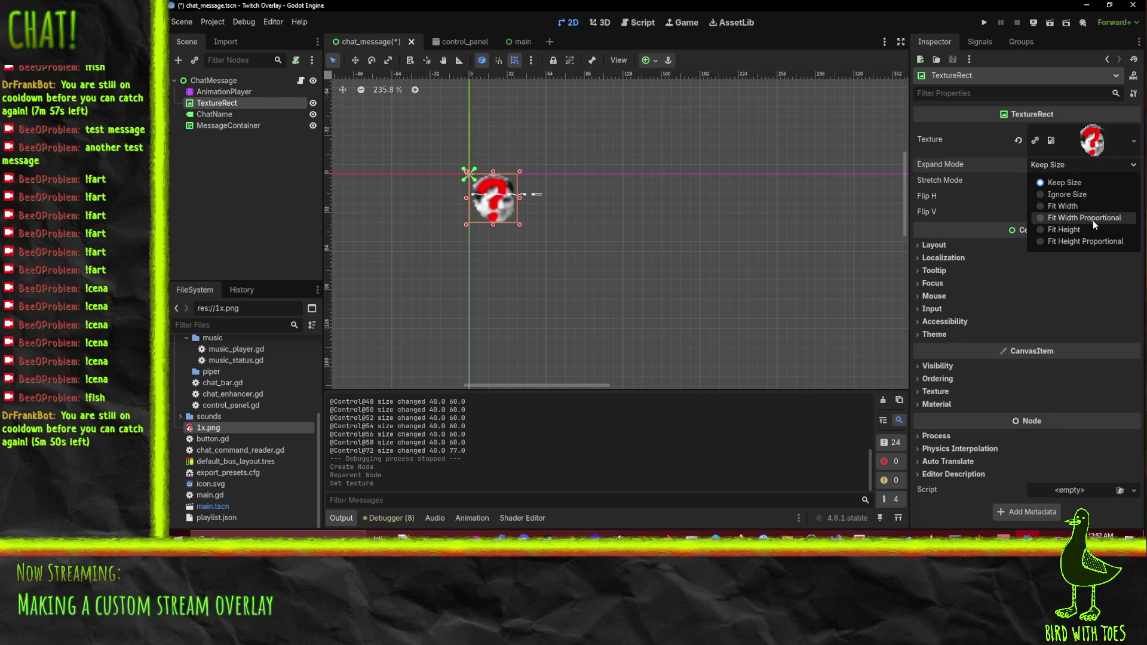
pyautogui.click(1092, 218)
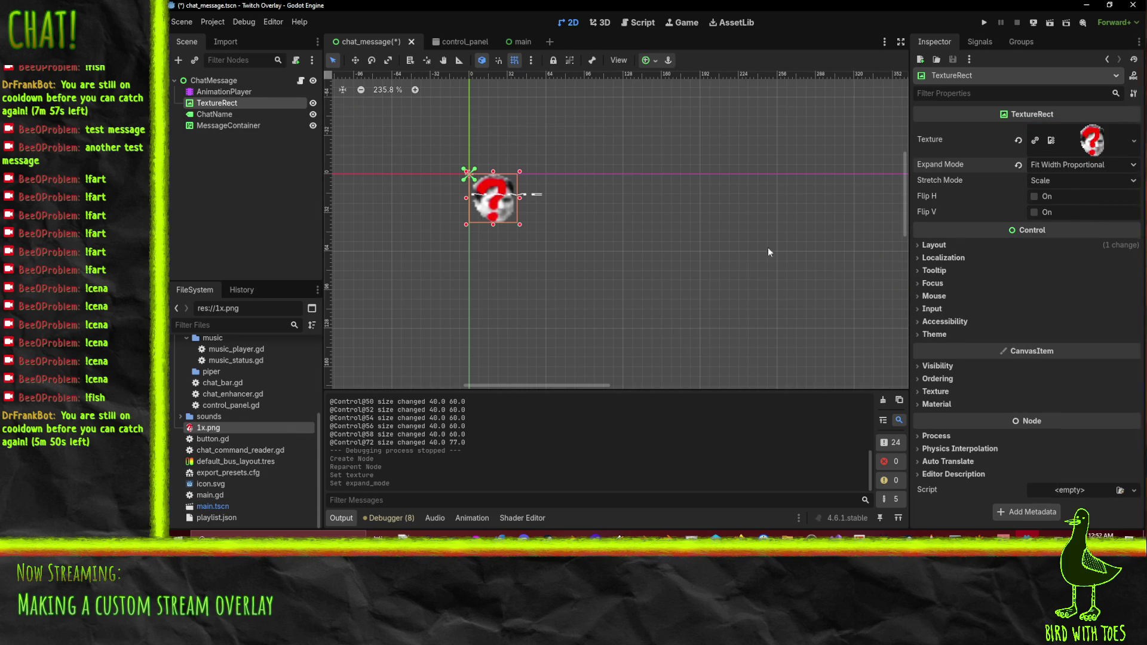
pyautogui.scroll(-3, 582, 239)
pyautogui.scroll(5, 584, 241)
pyautogui.moveTo(525, 229)
pyautogui.mouseDown()
pyautogui.moveTo(536, 238)
pyautogui.moveTo(525, 231)
pyautogui.mouseUp()
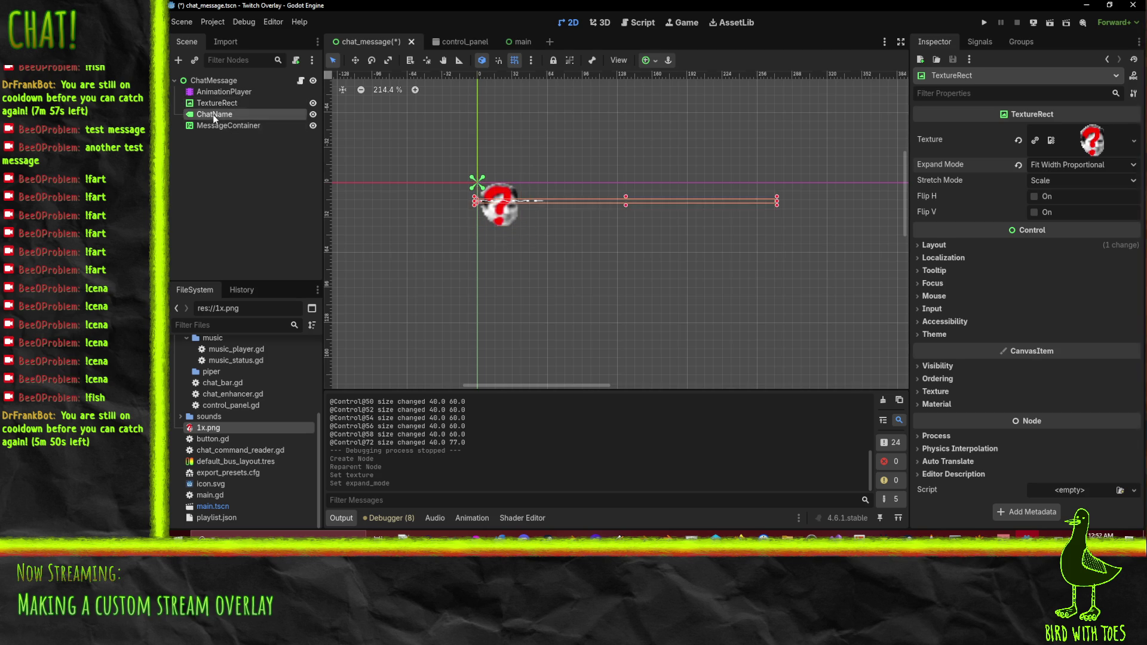
# Inspect ChatName, MessageContainer and the AnimationPlayer's Appear animation, panning the canvas.
pyautogui.click(226, 125)
pyautogui.click(228, 128)
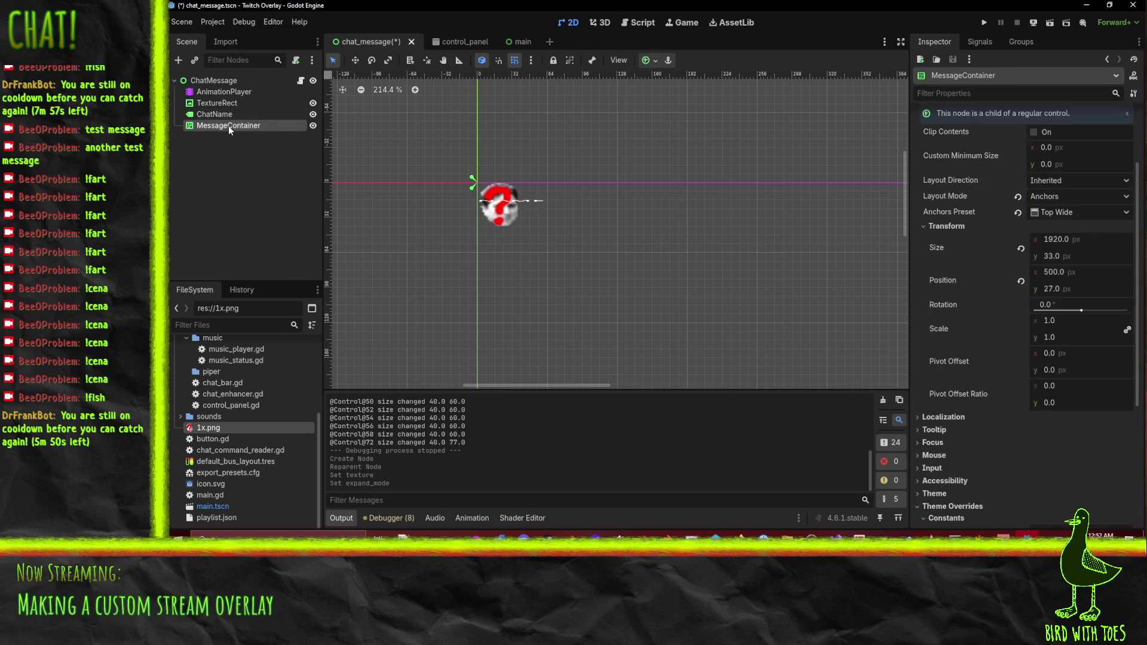
pyautogui.scroll(-2, 680, 226)
pyautogui.moveTo(705, 215); pyautogui.dragTo(311, 160)
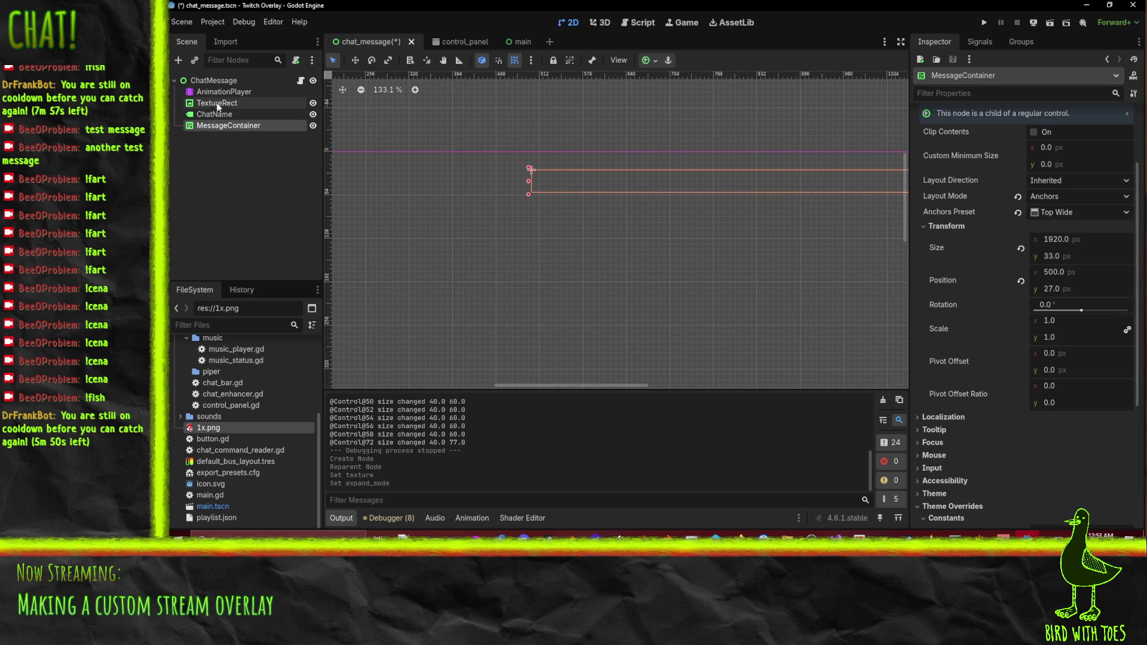
pyautogui.click(224, 91)
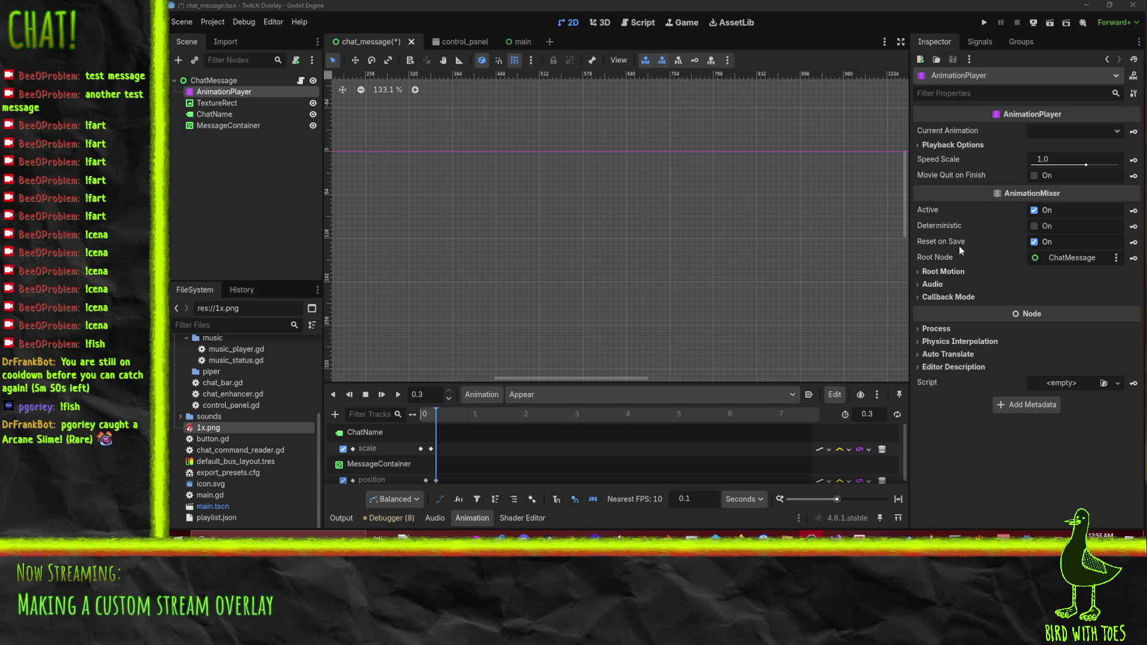
pyautogui.scroll(-2, 561, 215)
pyautogui.hscroll(-5, 758, 219)
pyautogui.scroll(2, 758, 219)
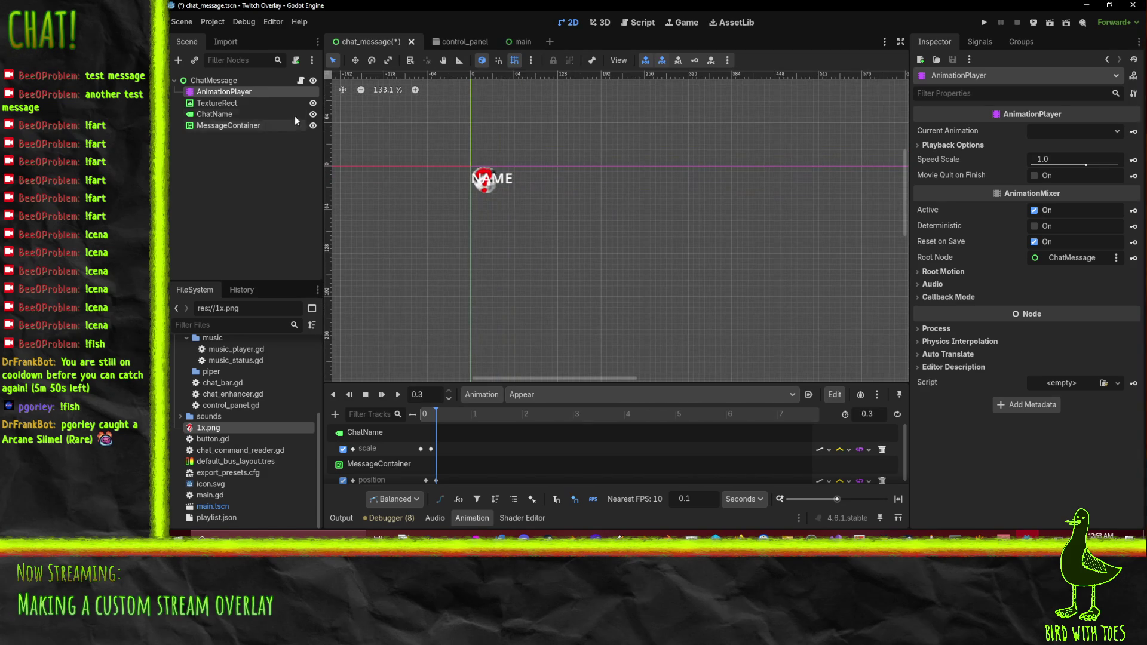
# Rename the TextureRect node to ChatAvatar.
pyautogui.click(213, 104)
pyautogui.click(214, 103)
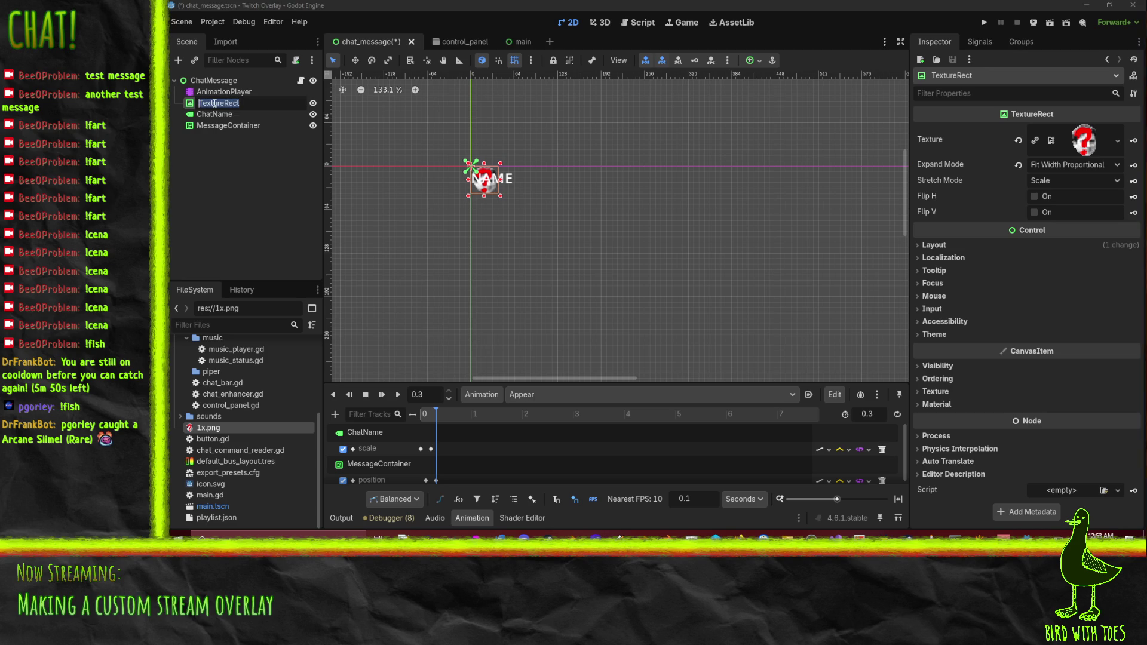
pyautogui.write('Avatar')
pyautogui.press('Return')
pyautogui.click(214, 102)
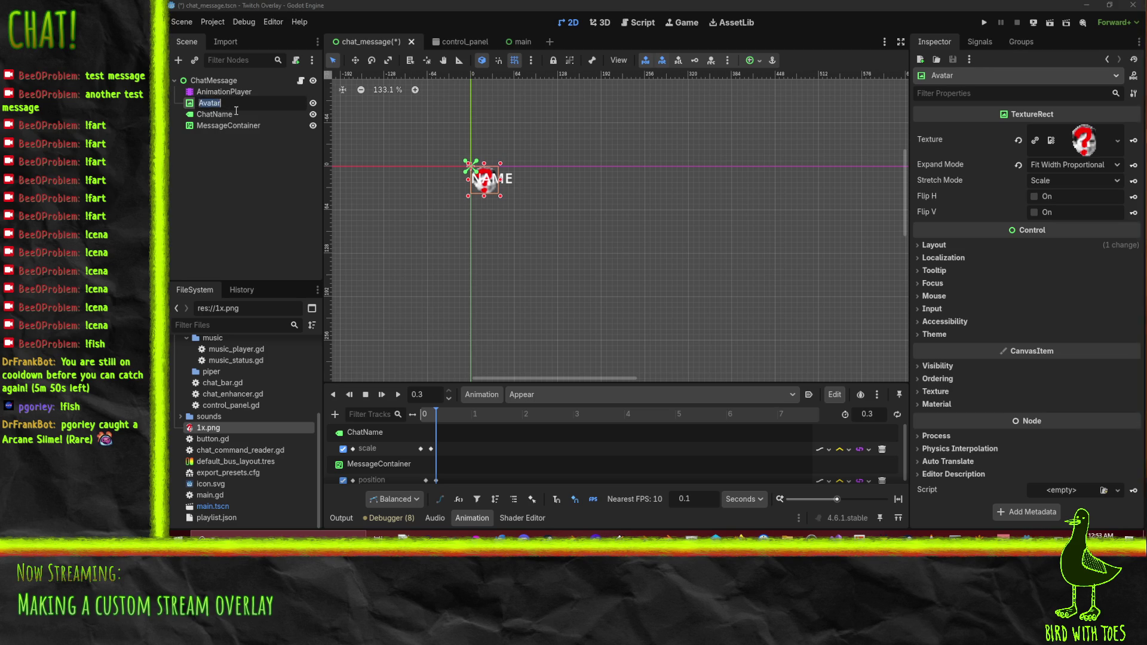
pyautogui.write('Chat')
pyautogui.press('Return')
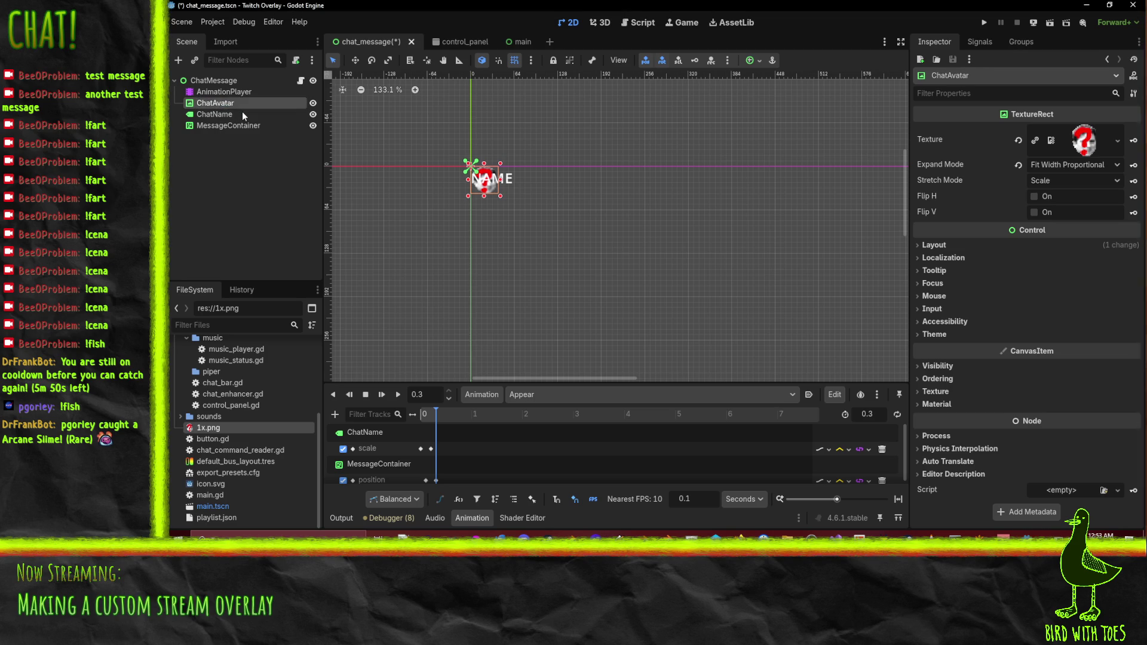
pyautogui.scroll(2, 603, 245)
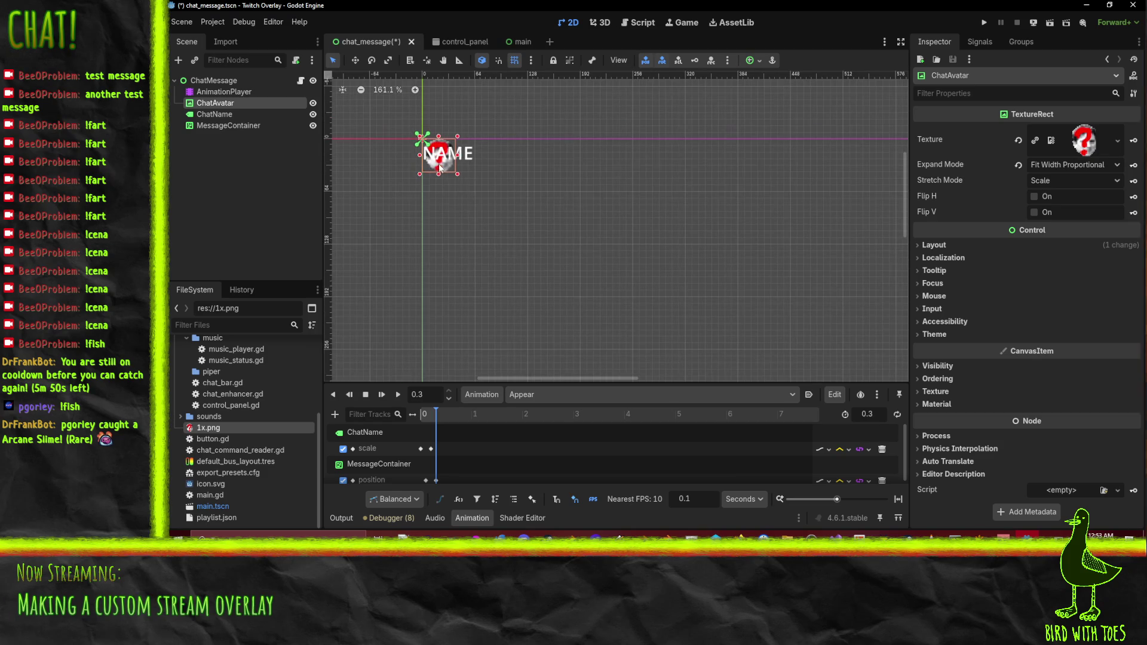
# Set the ChatName label's horizontal alignment to Center.
pyautogui.click(437, 176)
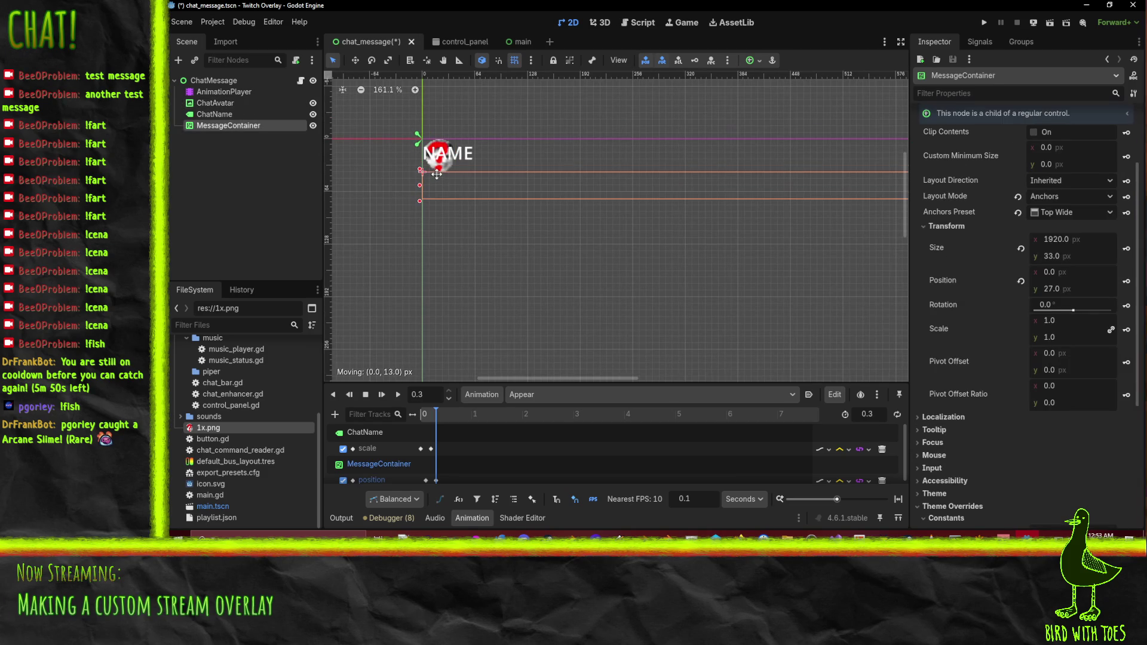
pyautogui.click(204, 113)
pyautogui.click(221, 103)
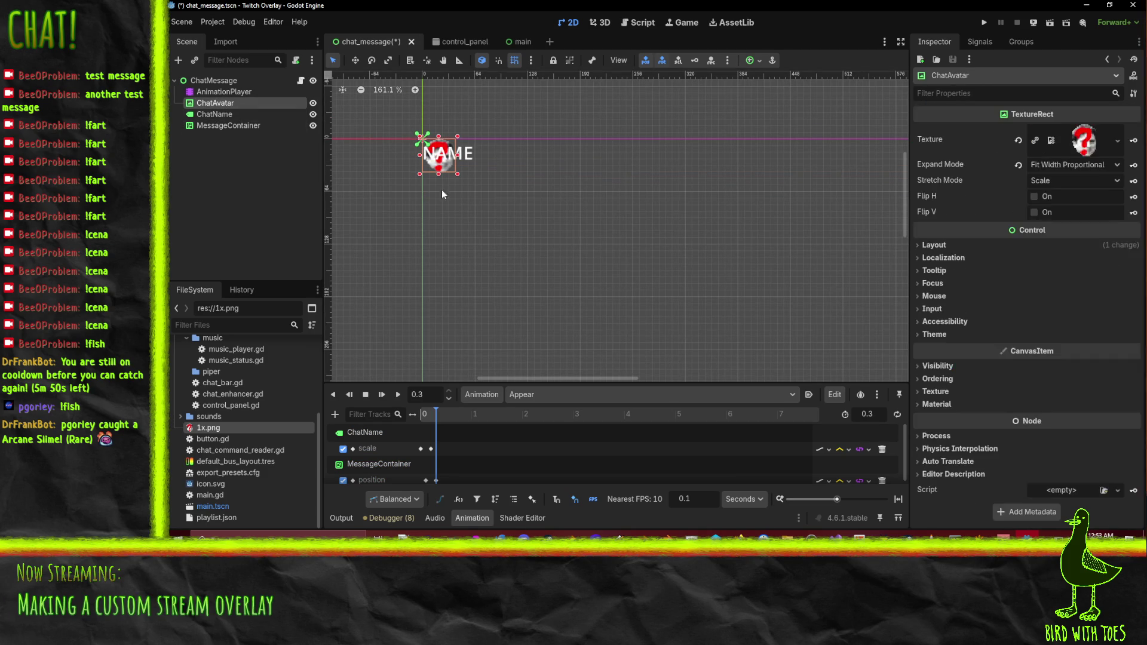
pyautogui.click(440, 165)
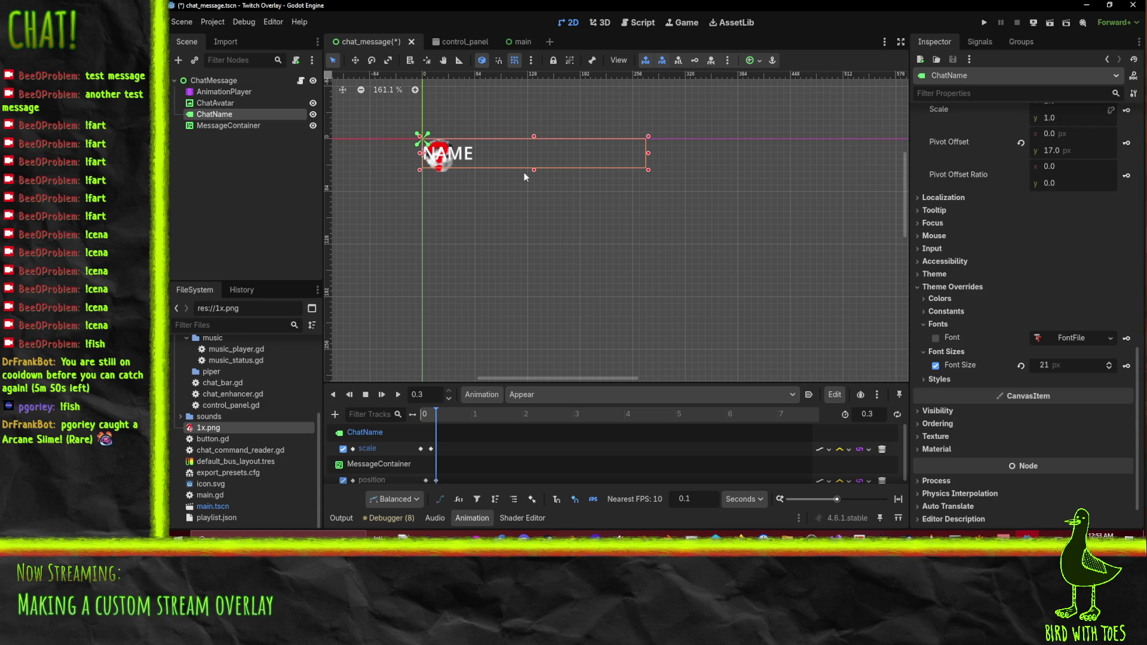
pyautogui.scroll(15, 1009, 277)
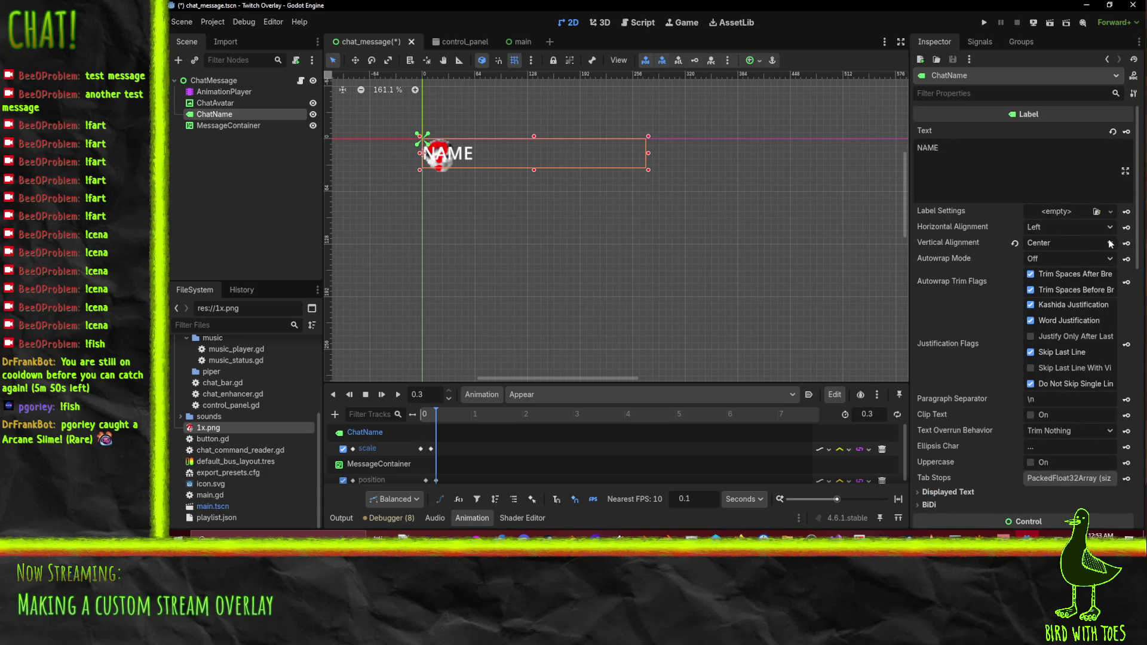
pyautogui.click(1110, 228)
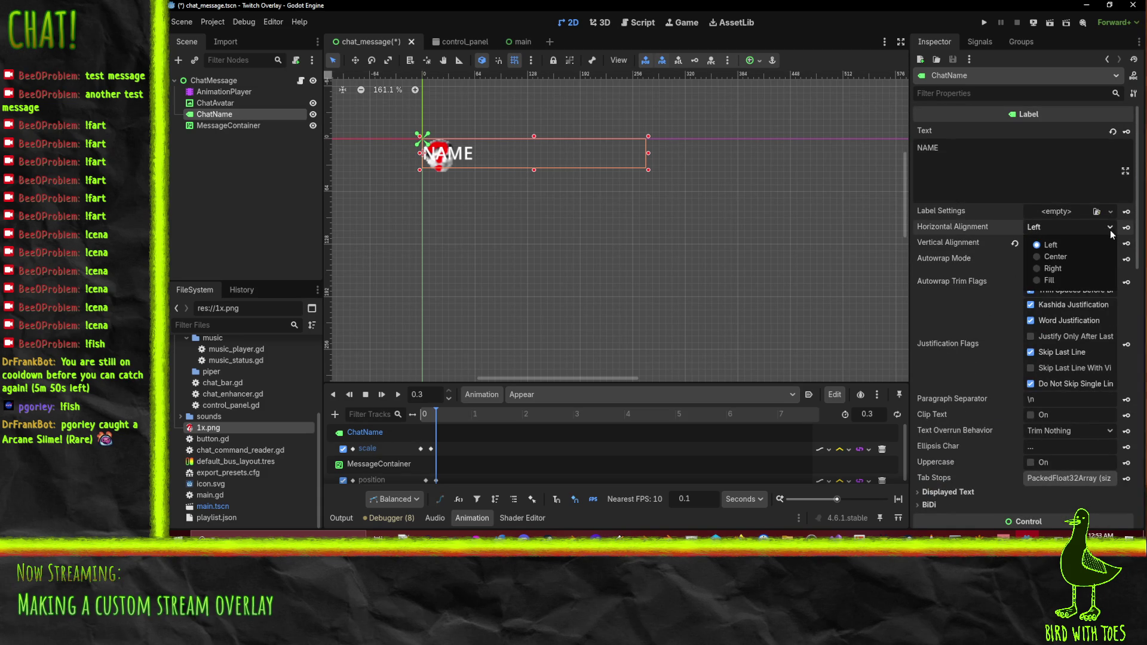
pyautogui.click(1066, 258)
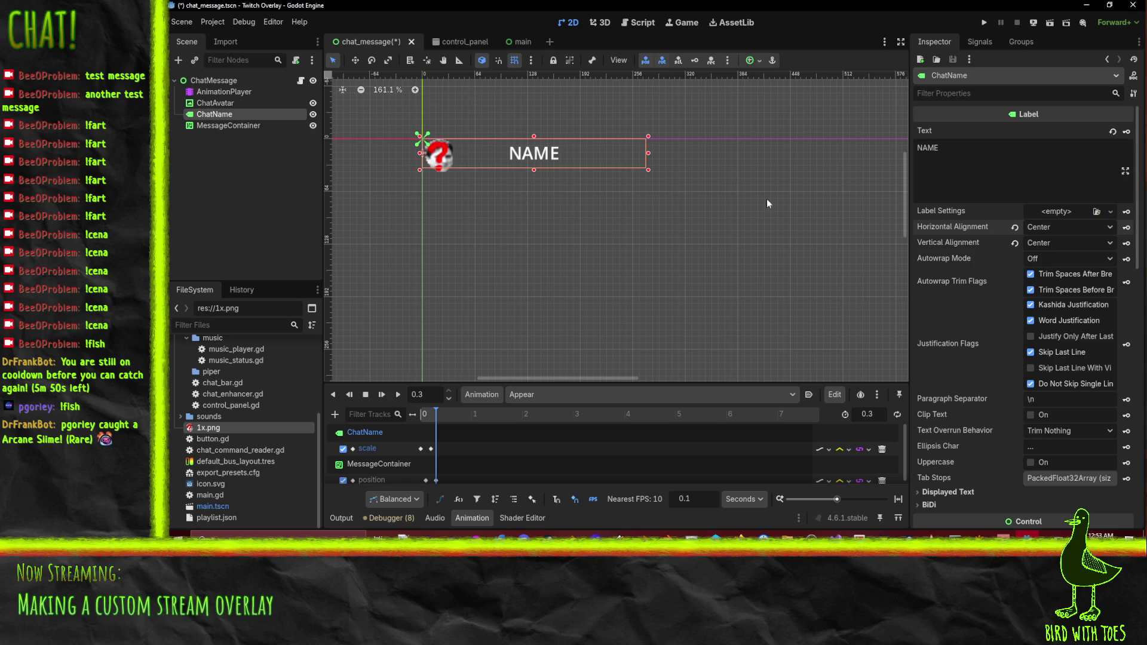
# Set ChatName's pivot offset x to 272/2 and its rotation to -8 degrees.
pyautogui.scroll(-6, 1040, 308)
pyautogui.scroll(2, 1019, 338)
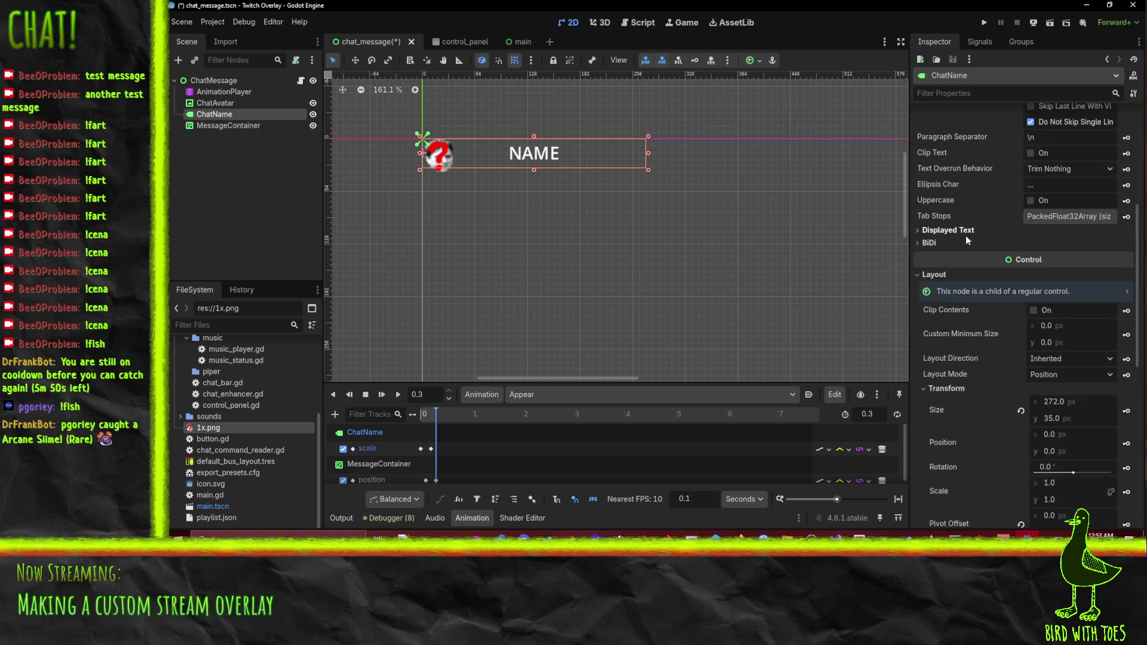
pyautogui.scroll(-1, 1013, 279)
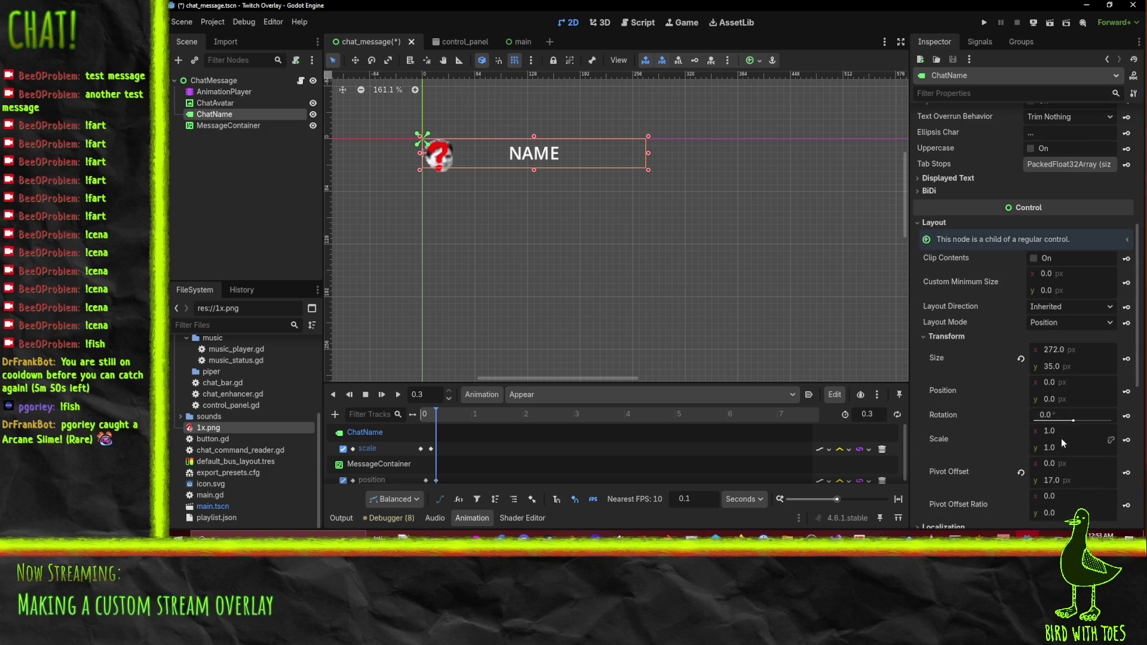
pyautogui.click(1075, 464)
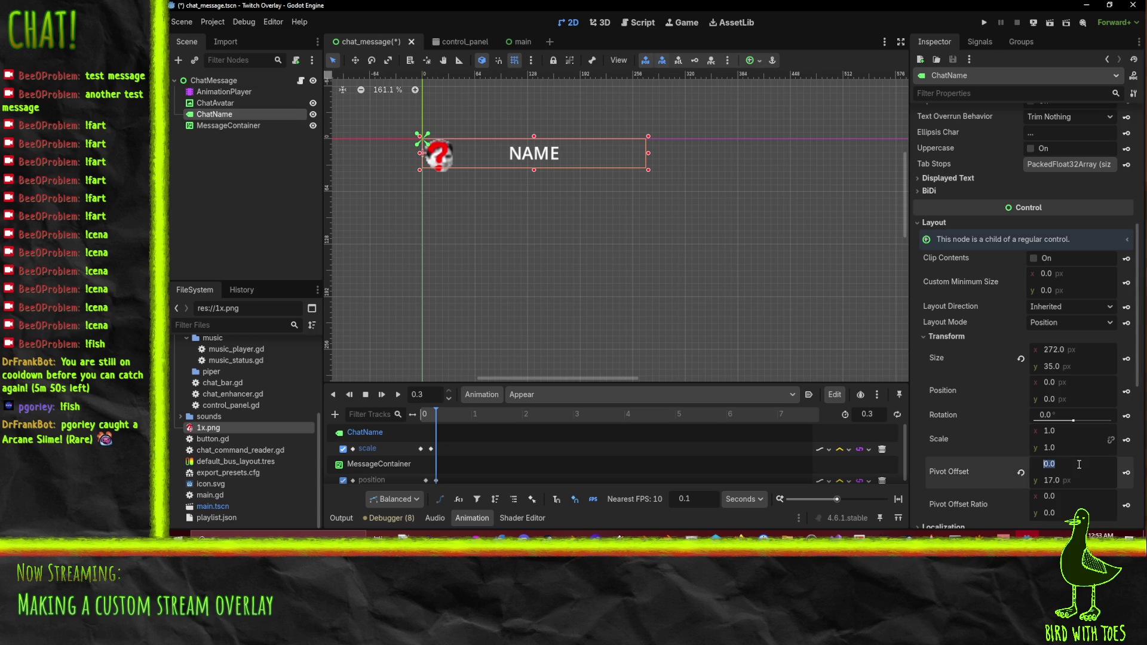
pyautogui.write('272/2')
pyautogui.press('Return')
pyautogui.click(1054, 414)
pyautogui.write('-5')
pyautogui.press('Return')
pyautogui.click(1057, 415)
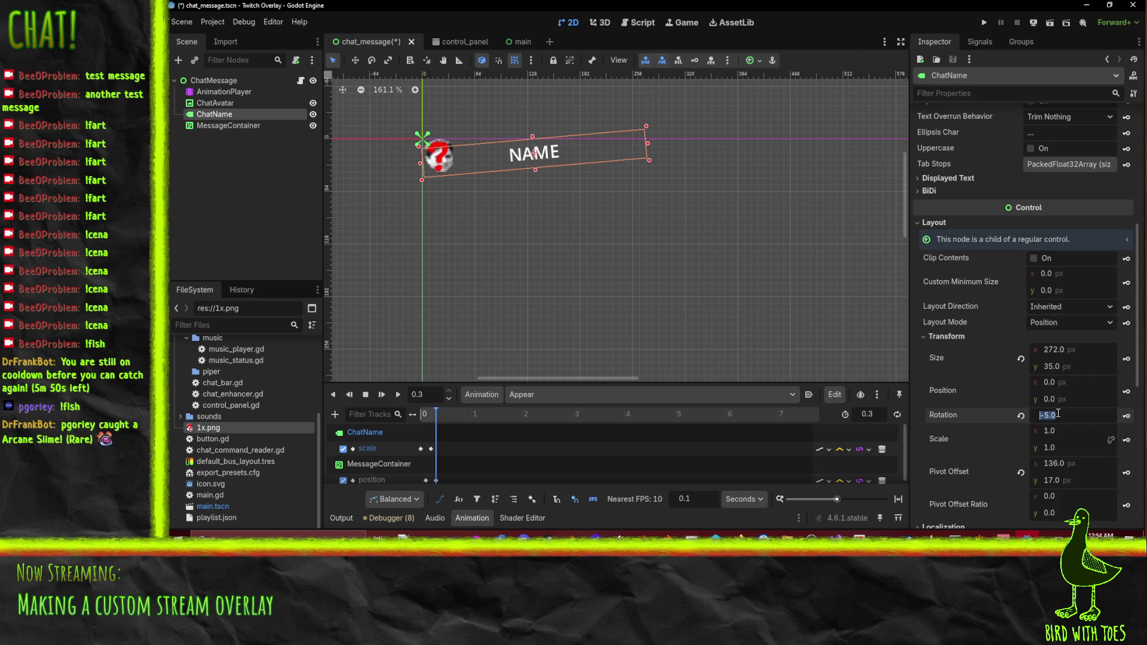
pyautogui.write('-8')
pyautogui.press('Return')
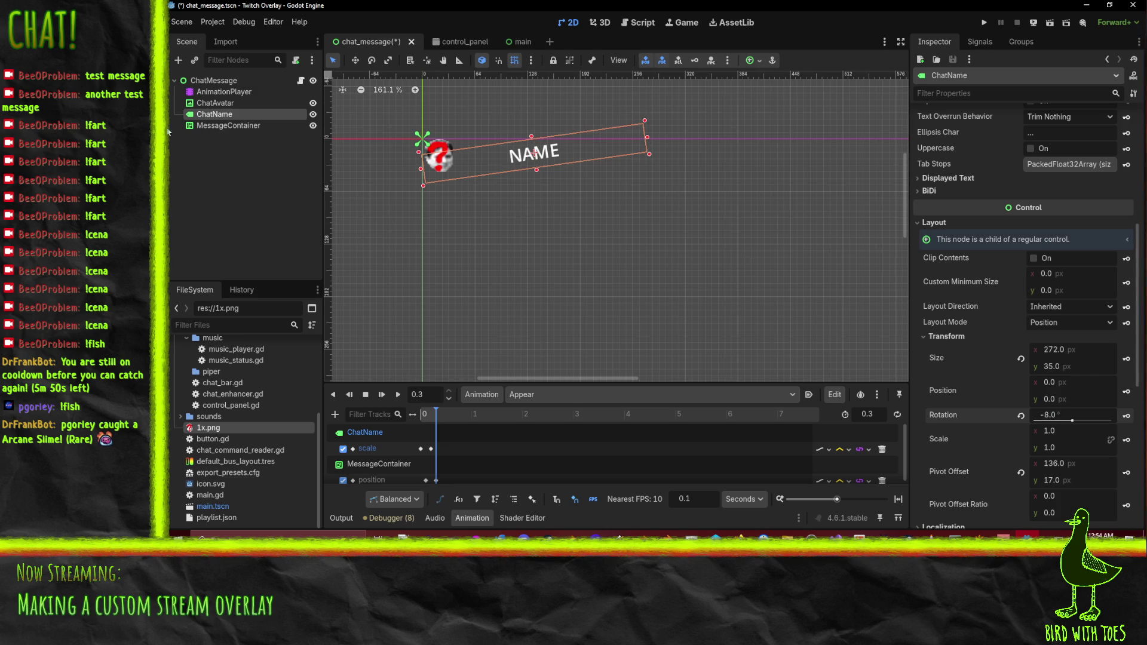
# Add a TextureRect child node under ChatName.
pyautogui.rightClick(214, 113)
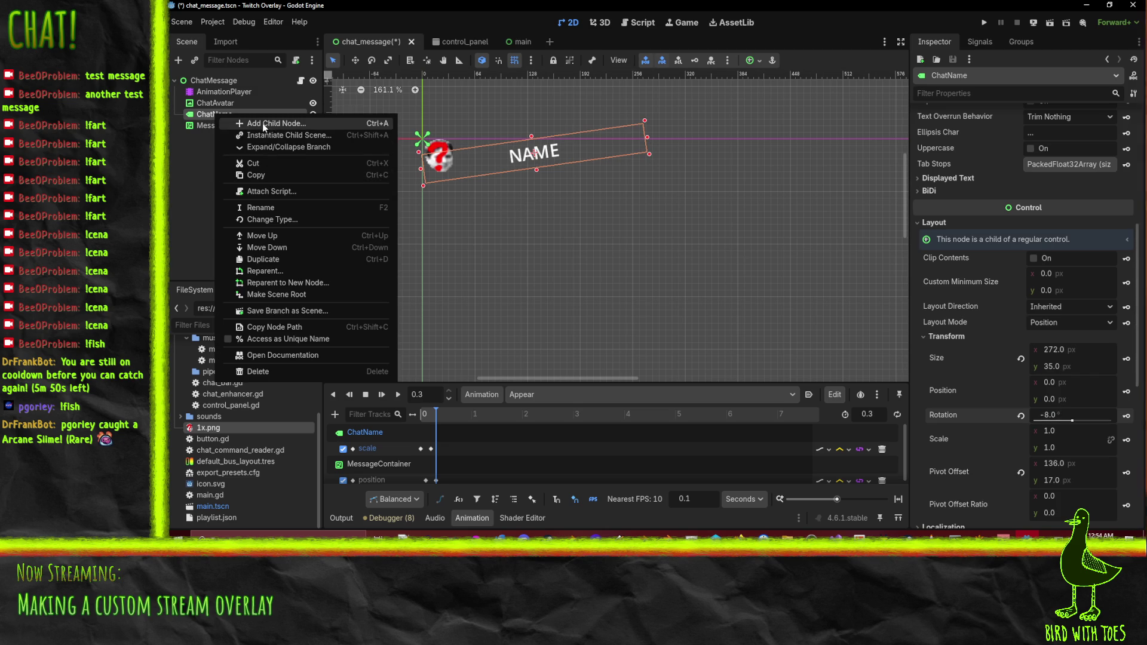
pyautogui.click(264, 124)
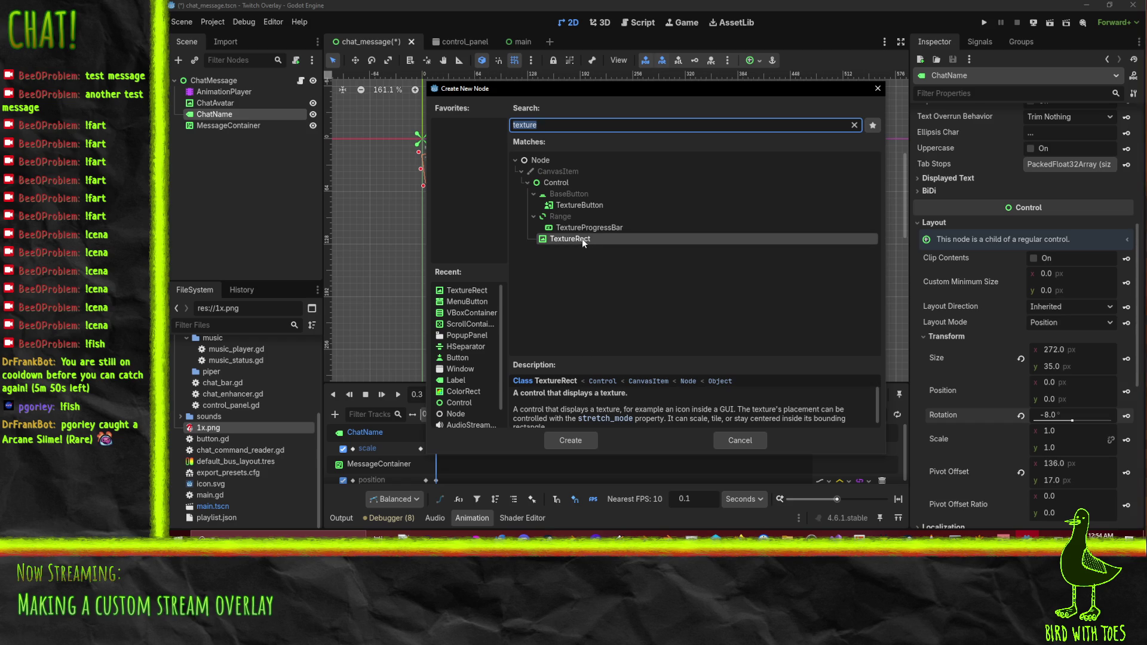
pyautogui.press('Escape')
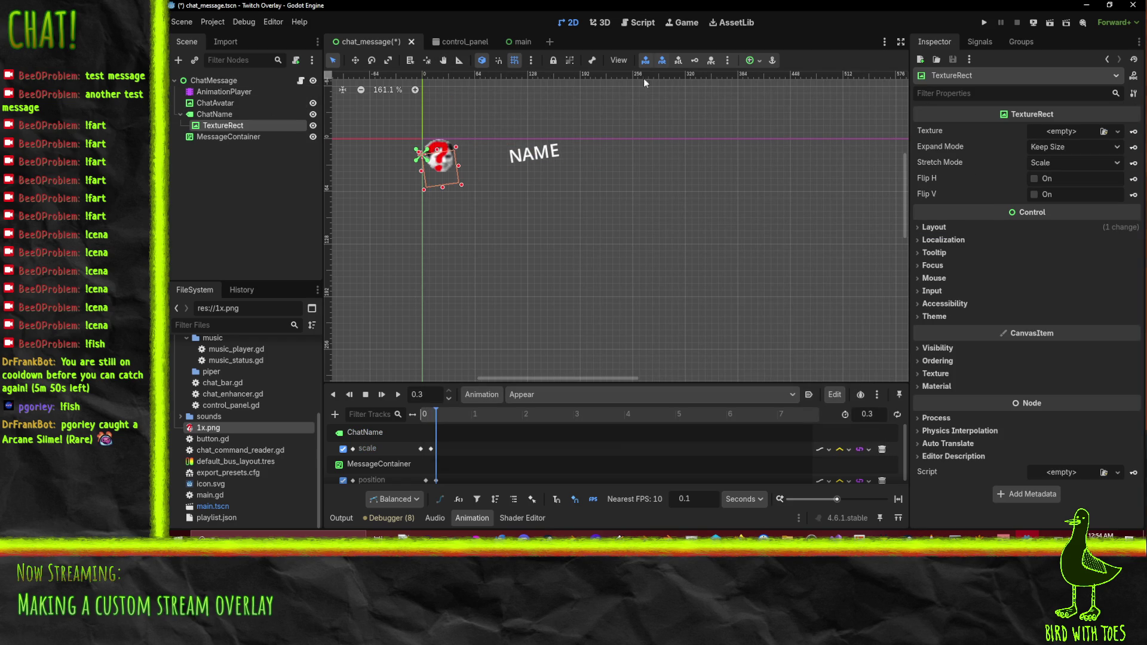
# Apply the Full Rect anchor preset, try a gradient texture, and set Z Index to -2.
pyautogui.click(759, 61)
pyautogui.click(812, 154)
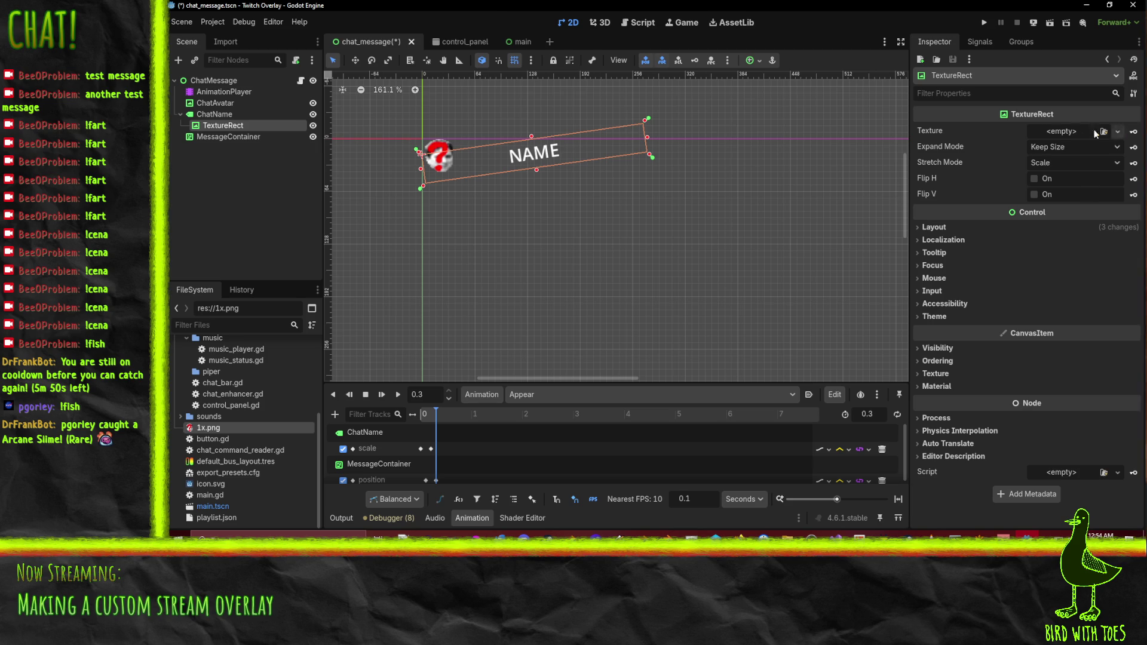
pyautogui.click(1064, 132)
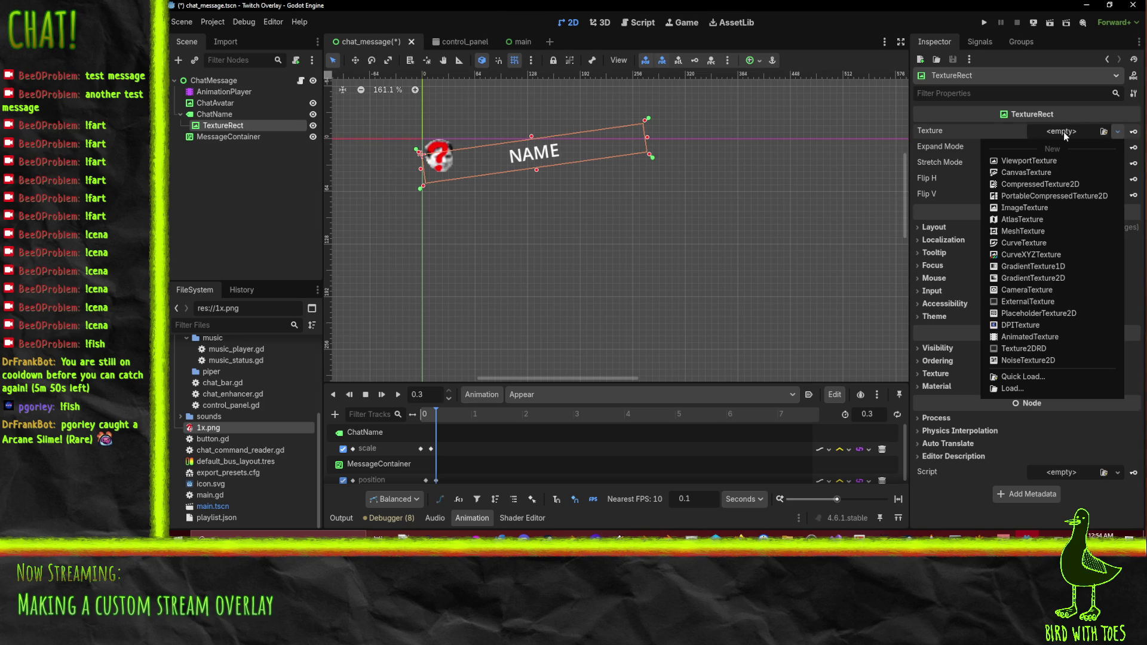
pyautogui.click(1036, 278)
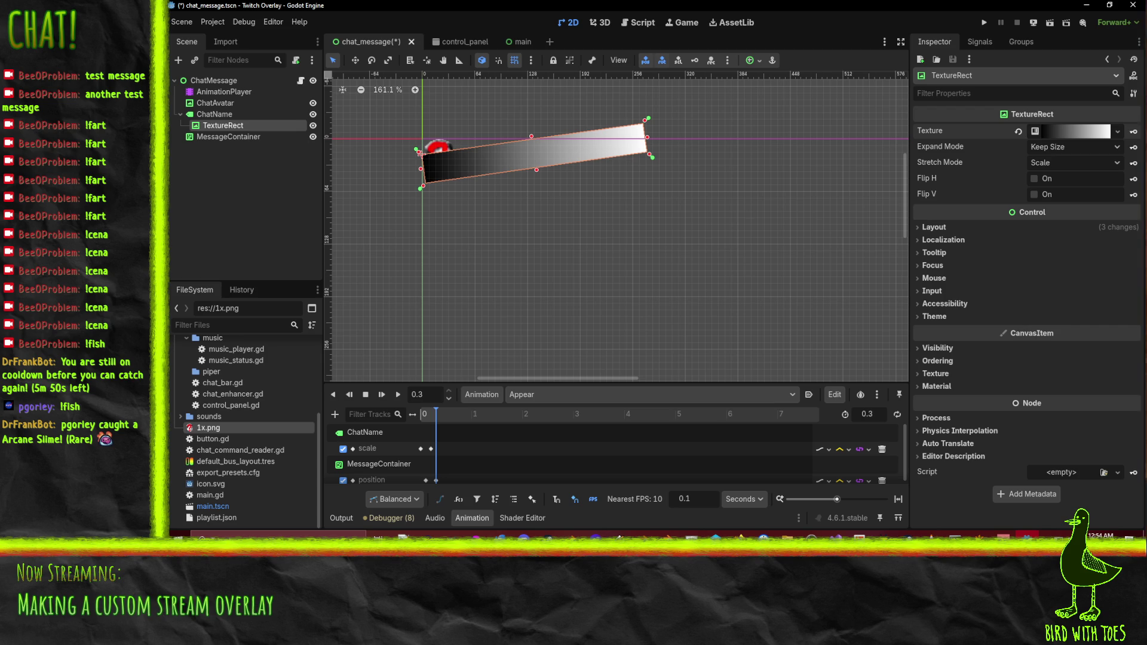
pyautogui.click(936, 361)
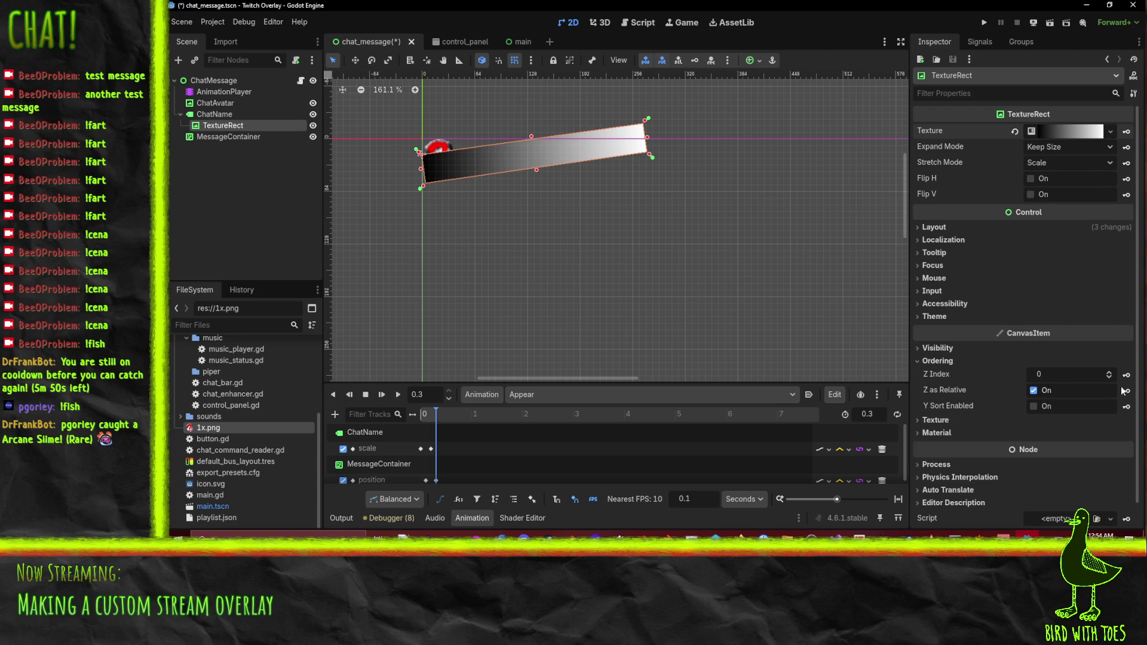
pyautogui.doubleClick(1109, 376)
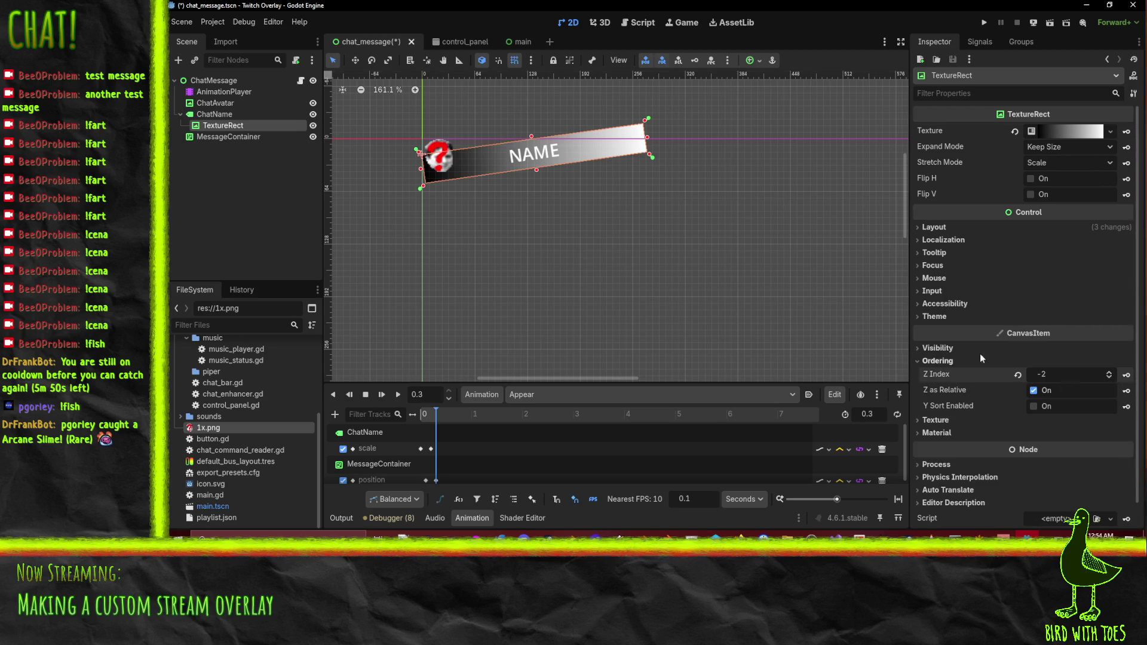
# Try a different texture, inspect its settings, then clear the Texture property.
pyautogui.click(1111, 132)
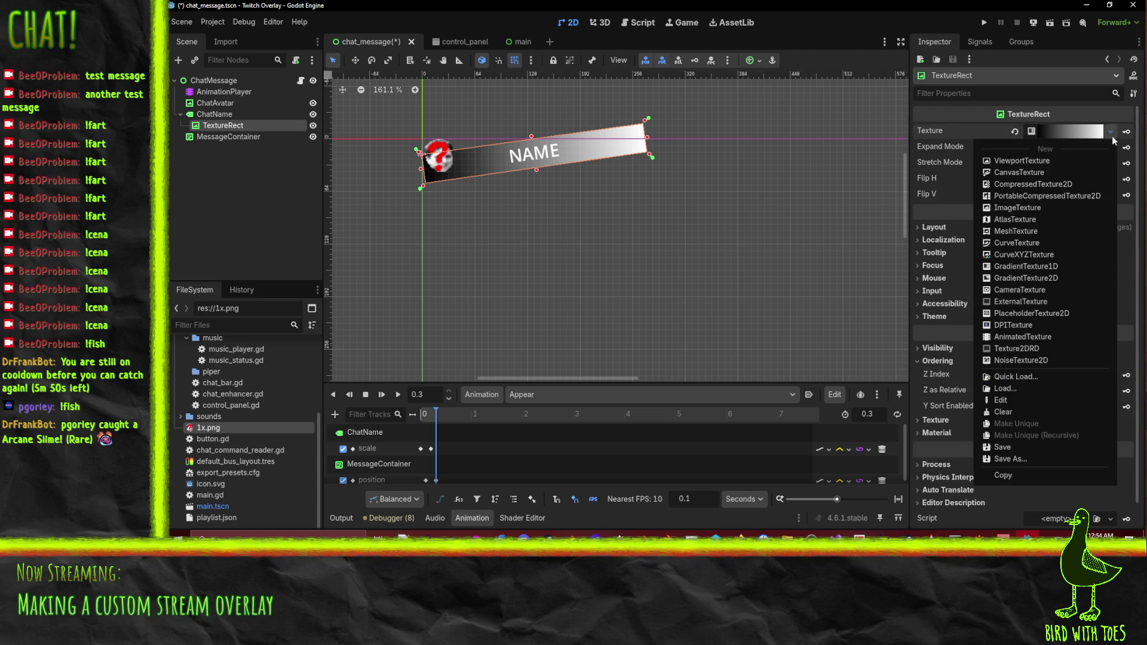
pyautogui.click(1042, 278)
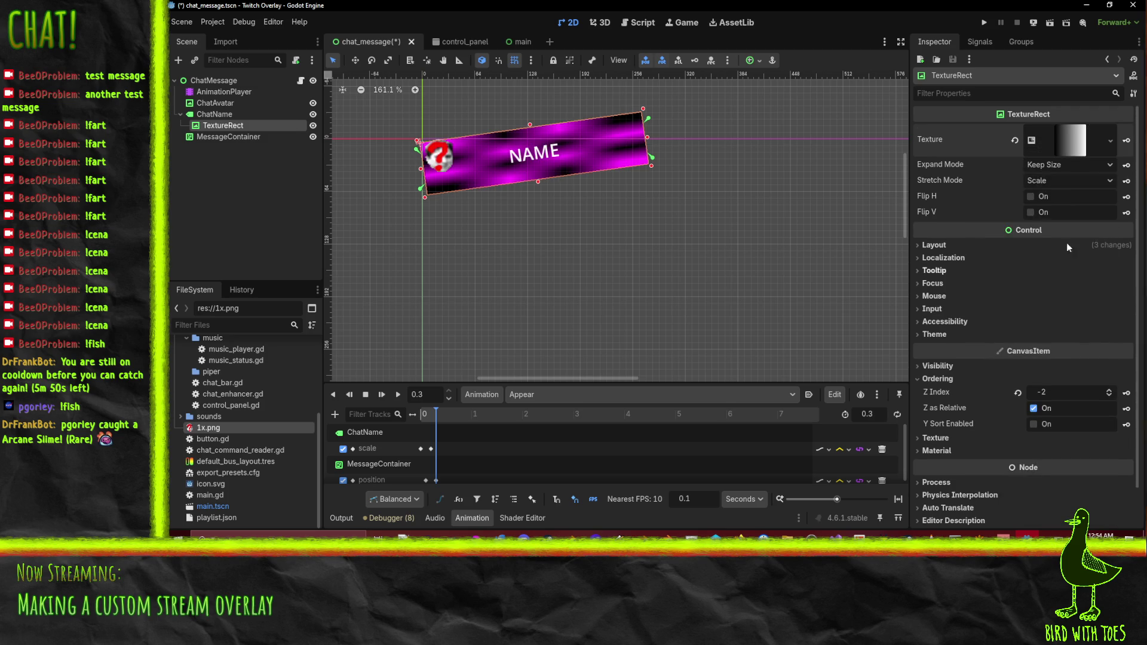
pyautogui.click(1081, 149)
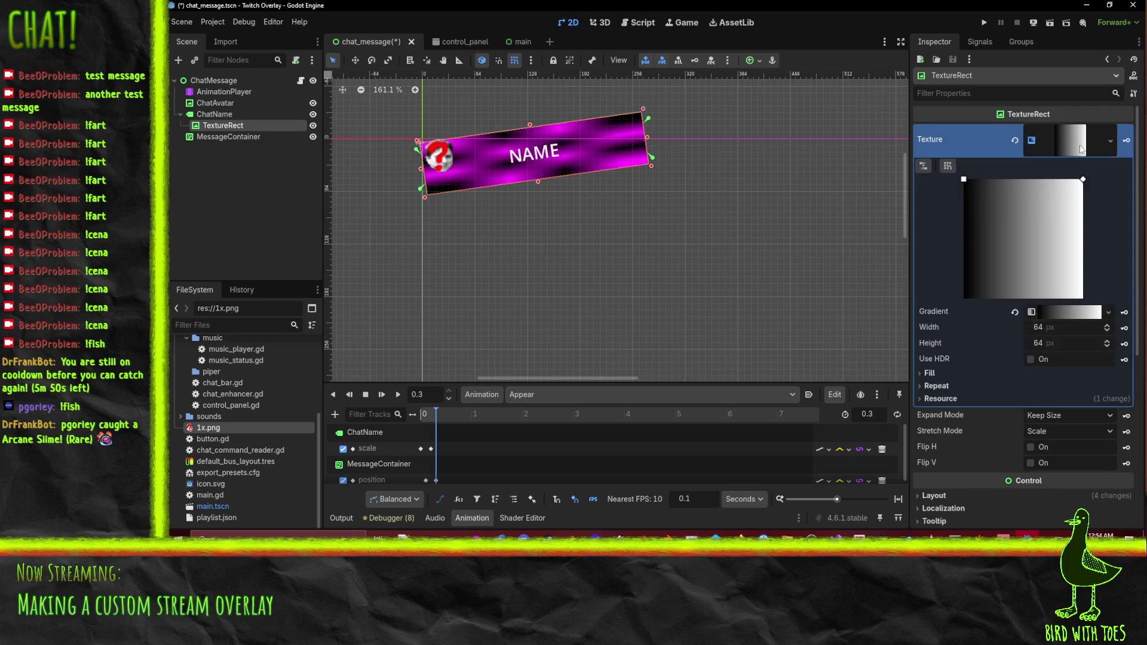
pyautogui.scroll(-3, 1081, 329)
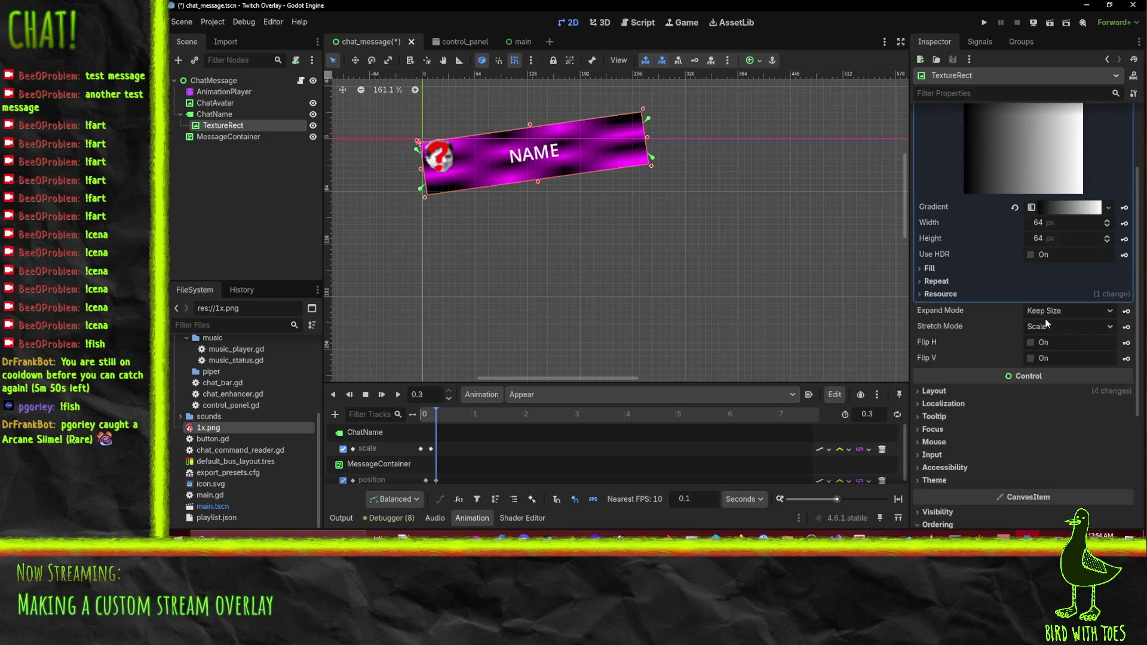
pyautogui.scroll(3, 1001, 271)
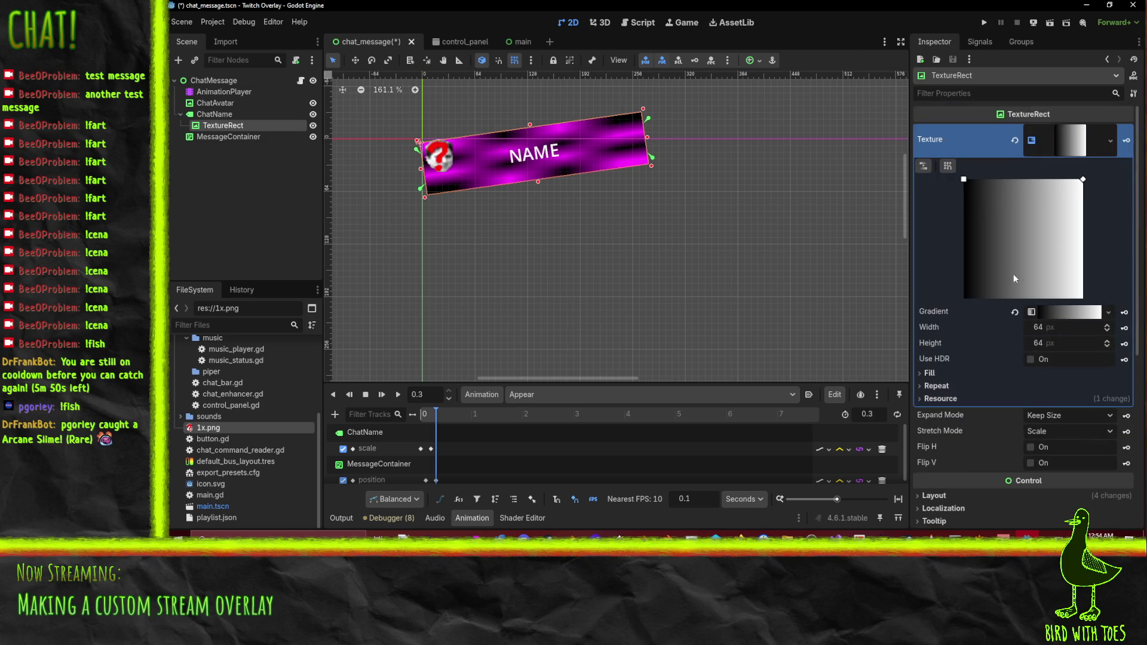
pyautogui.click(1014, 141)
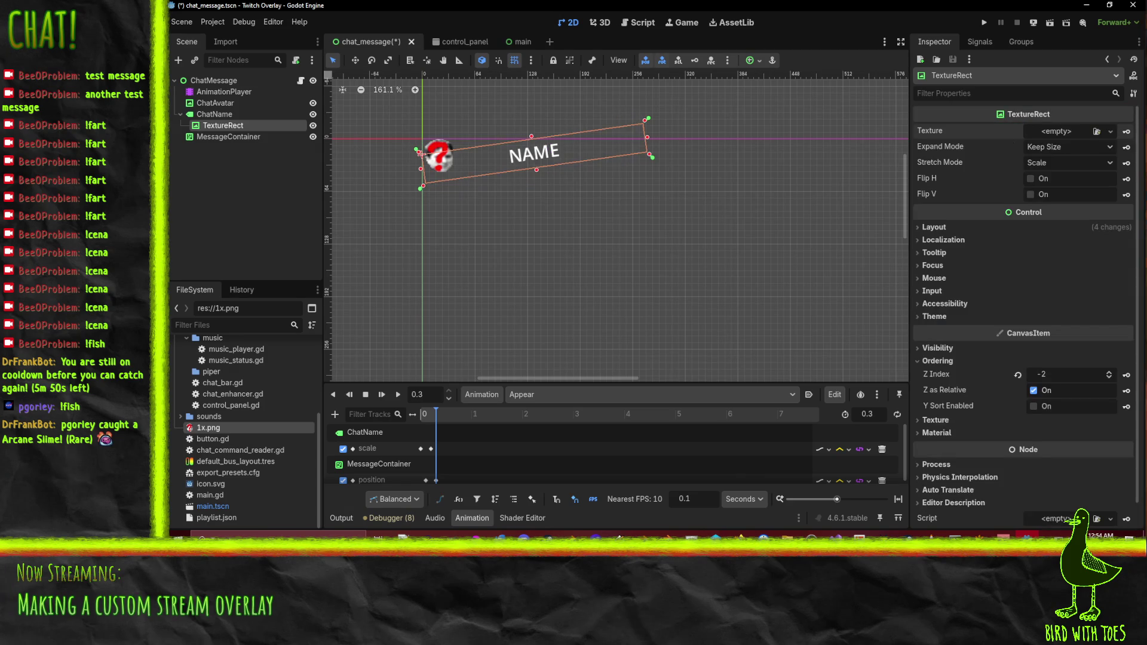
# Assign a new GradientTexture2D and set Expand Mode to Ignore Size.
pyautogui.click(1109, 131)
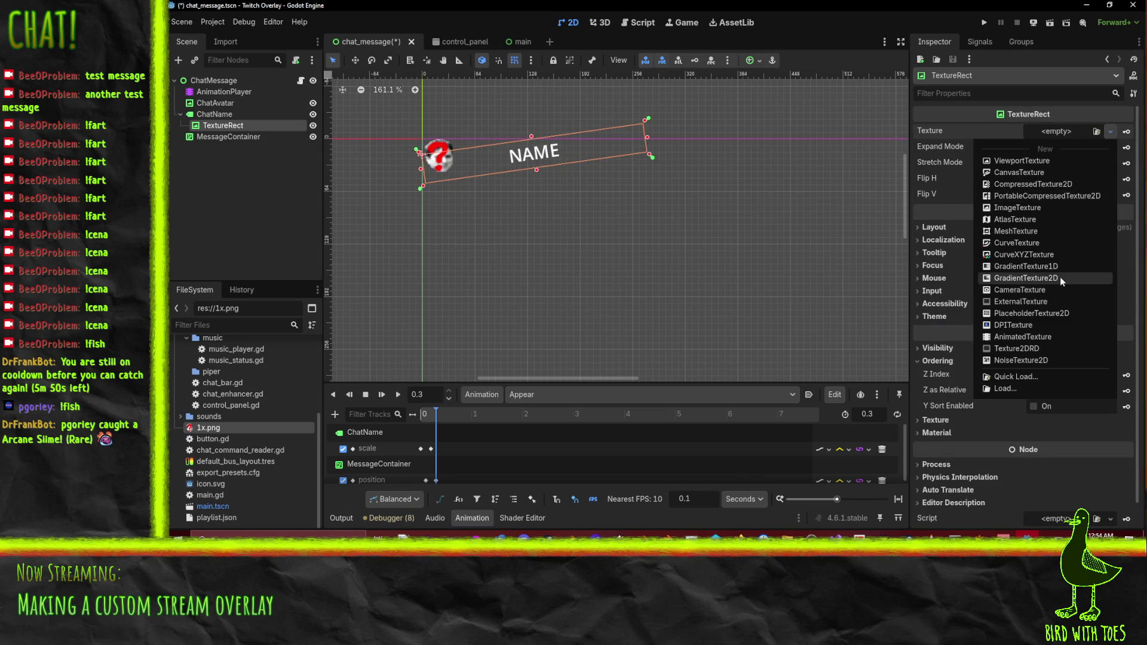
pyautogui.click(1045, 276)
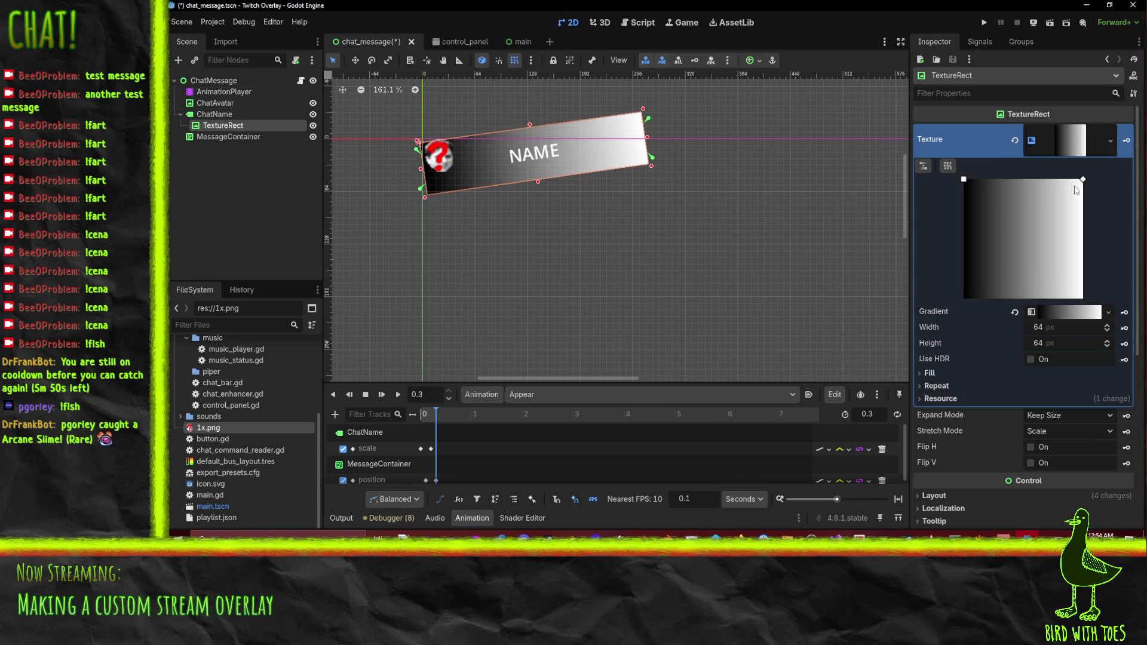
pyautogui.scroll(-1, 1059, 267)
pyautogui.scroll(1, 1059, 267)
pyautogui.scroll(-4, 1025, 276)
pyautogui.click(1068, 206)
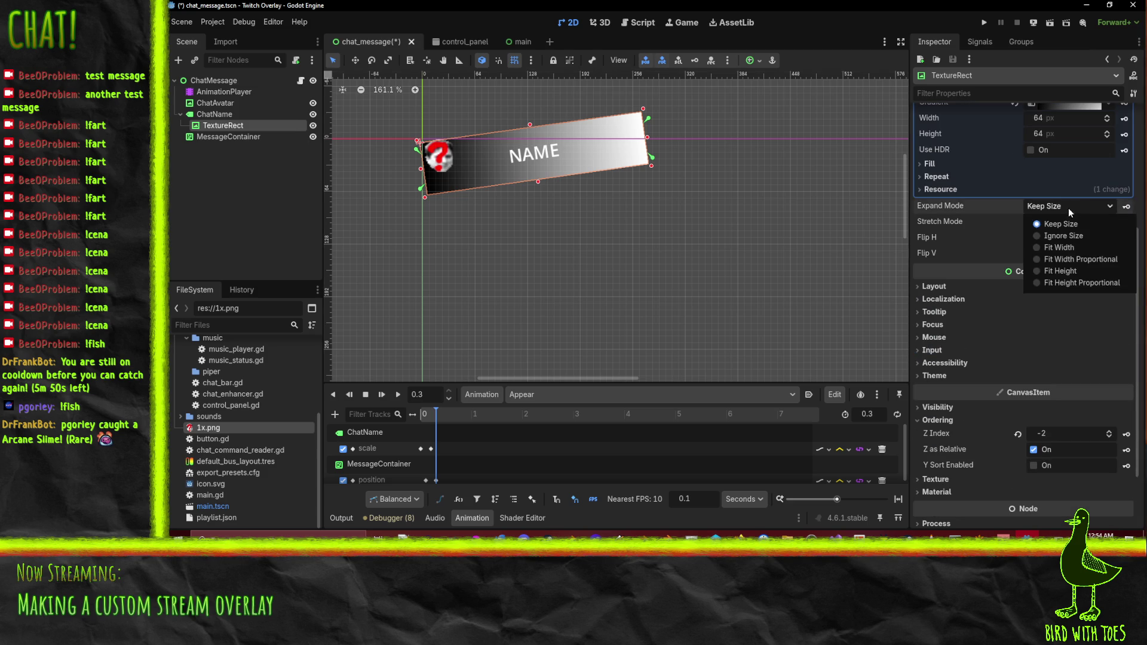
pyautogui.click(1074, 235)
pyautogui.scroll(4, 1059, 266)
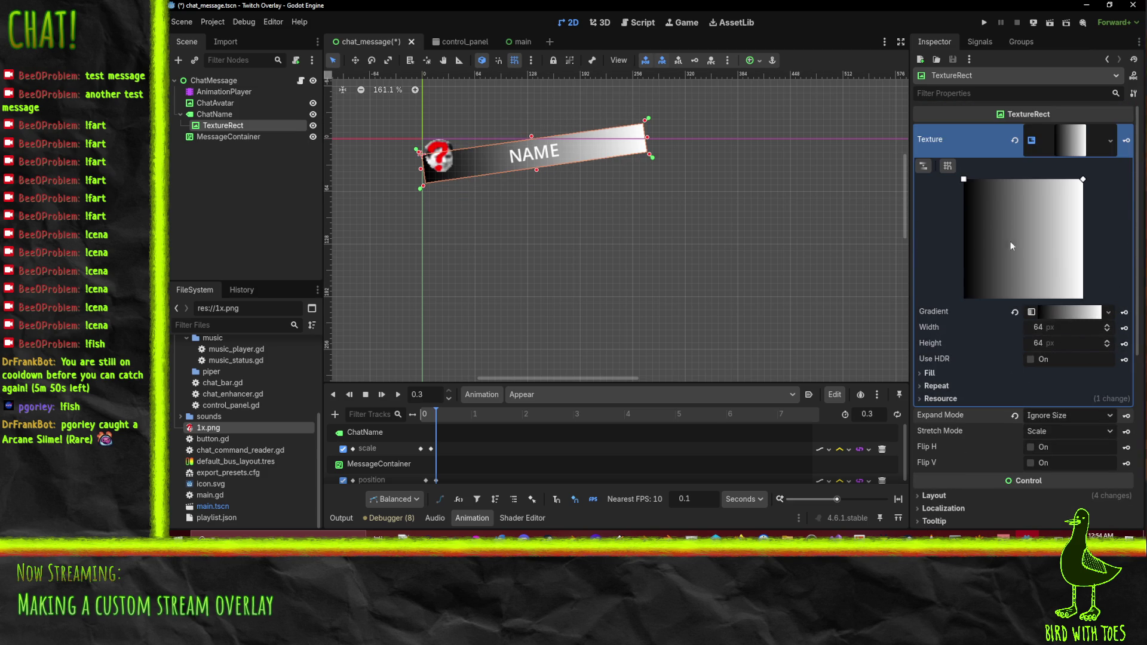
# Enable fill-point snapping, return the end point to the top-right, and open the Gradient editor.
pyautogui.moveTo(1082, 179)
pyautogui.mouseDown()
pyautogui.moveTo(1116, 288)
pyautogui.moveTo(1082, 179)
pyautogui.mouseUp()
pyautogui.click(923, 166)
pyautogui.click(923, 166)
pyautogui.click(948, 166)
pyautogui.click(948, 166)
pyautogui.moveTo(1081, 181)
pyautogui.mouseDown()
pyautogui.moveTo(1106, 291)
pyautogui.moveTo(1115, 156)
pyautogui.mouseUp()
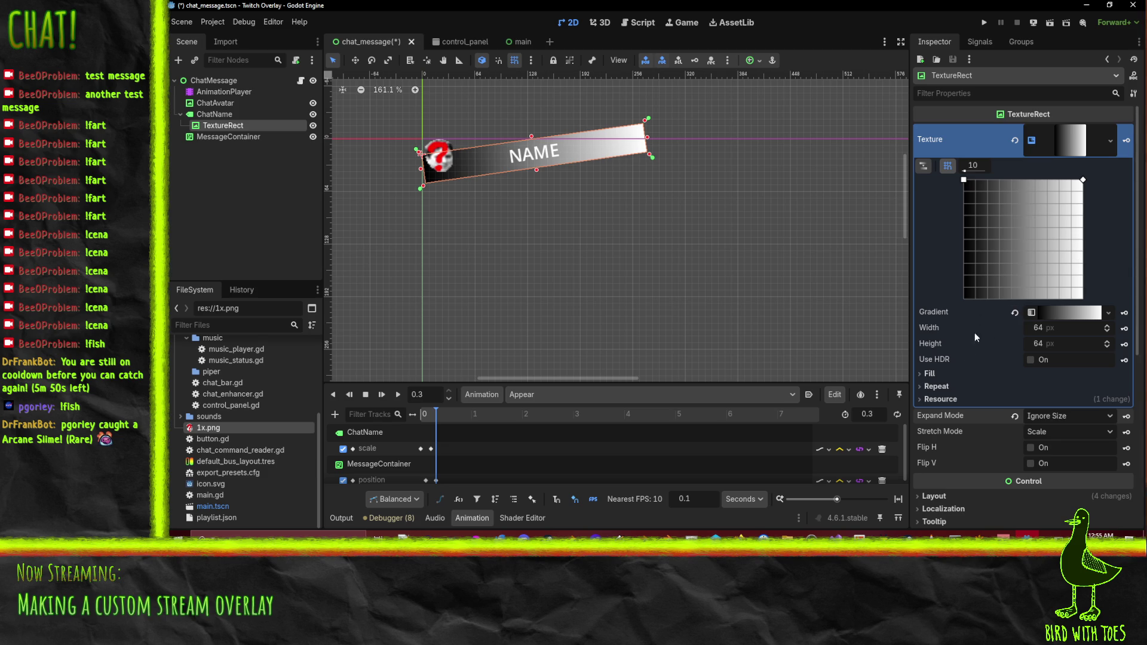
pyautogui.click(1071, 317)
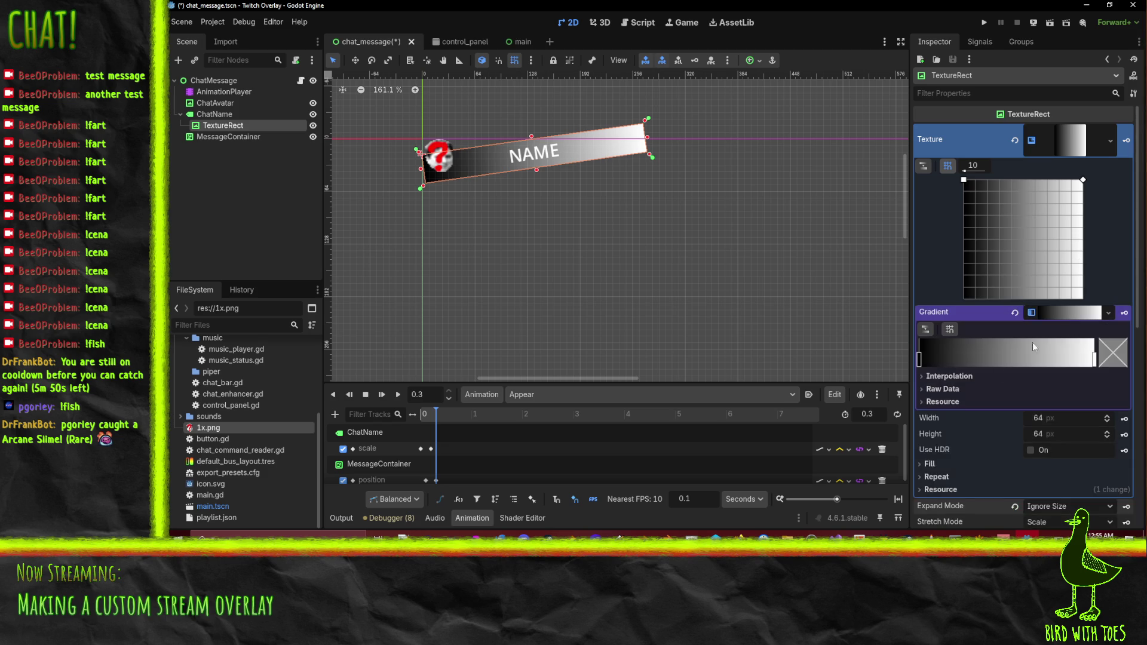
# Rework the gradient stops: white stop left of centre, dark right end, extra stop removed.
pyautogui.moveTo(1087, 358)
pyautogui.mouseDown()
pyautogui.moveTo(1013, 370)
pyautogui.moveTo(998, 362)
pyautogui.mouseUp()
pyautogui.moveTo(923, 361); pyautogui.dragTo(1094, 359)
pyautogui.moveTo(998, 359)
pyautogui.mouseDown()
pyautogui.moveTo(939, 368)
pyautogui.moveTo(950, 369)
pyautogui.mouseUp()
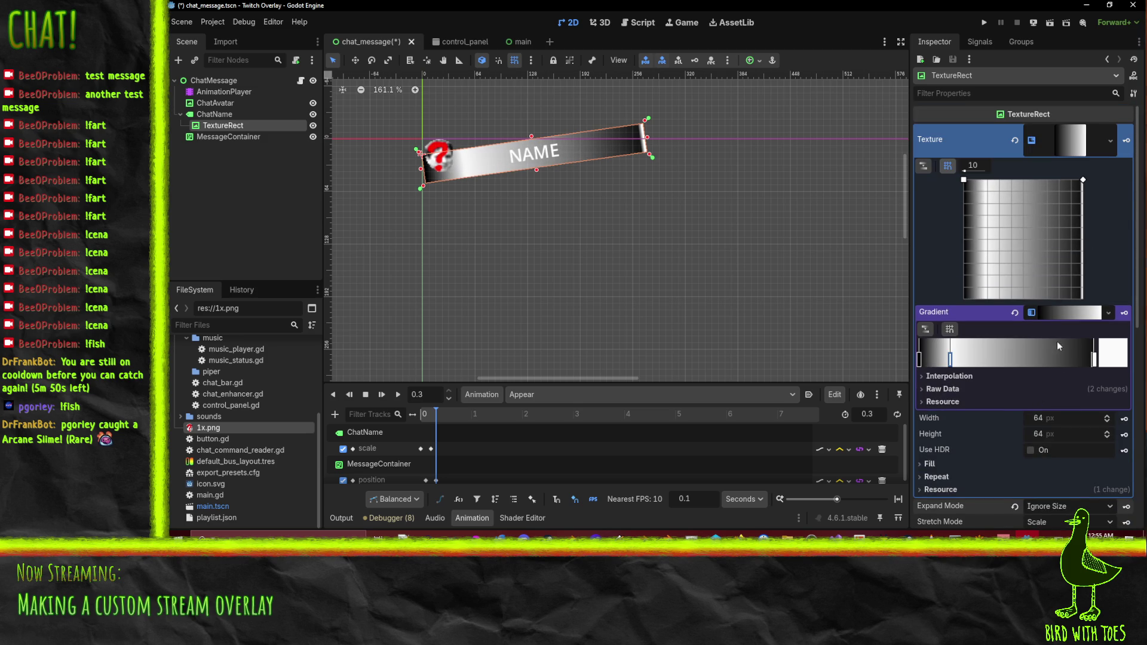
pyautogui.moveTo(1093, 364); pyautogui.dragTo(1061, 361)
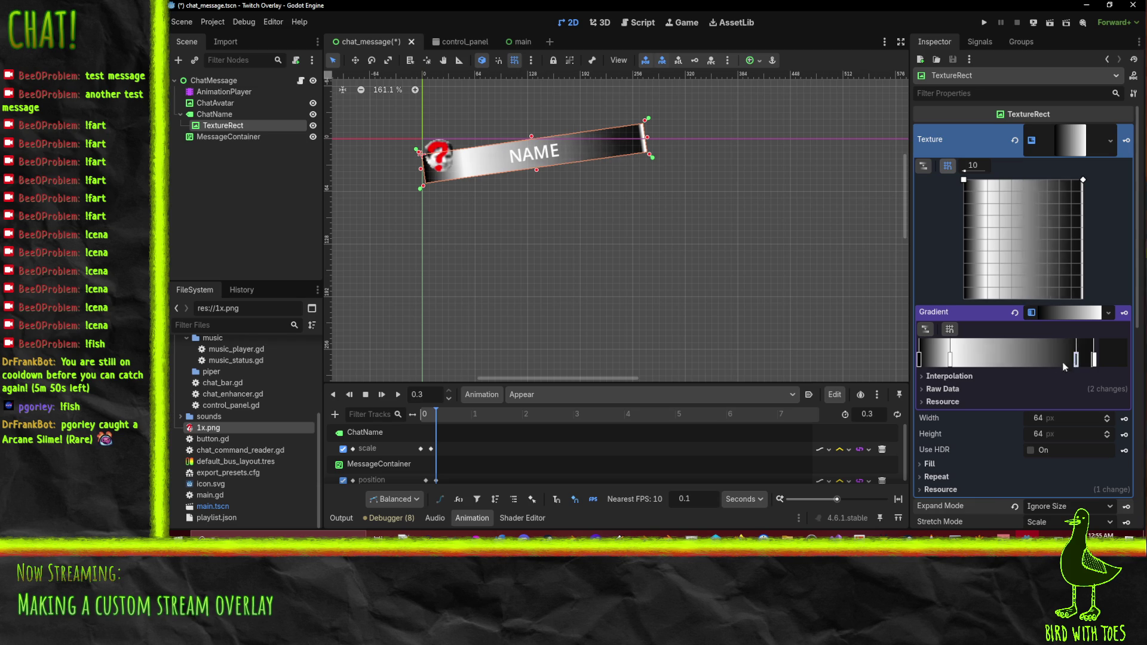
pyautogui.click(1094, 364)
pyautogui.click(1061, 367)
pyautogui.rightClick(1058, 367)
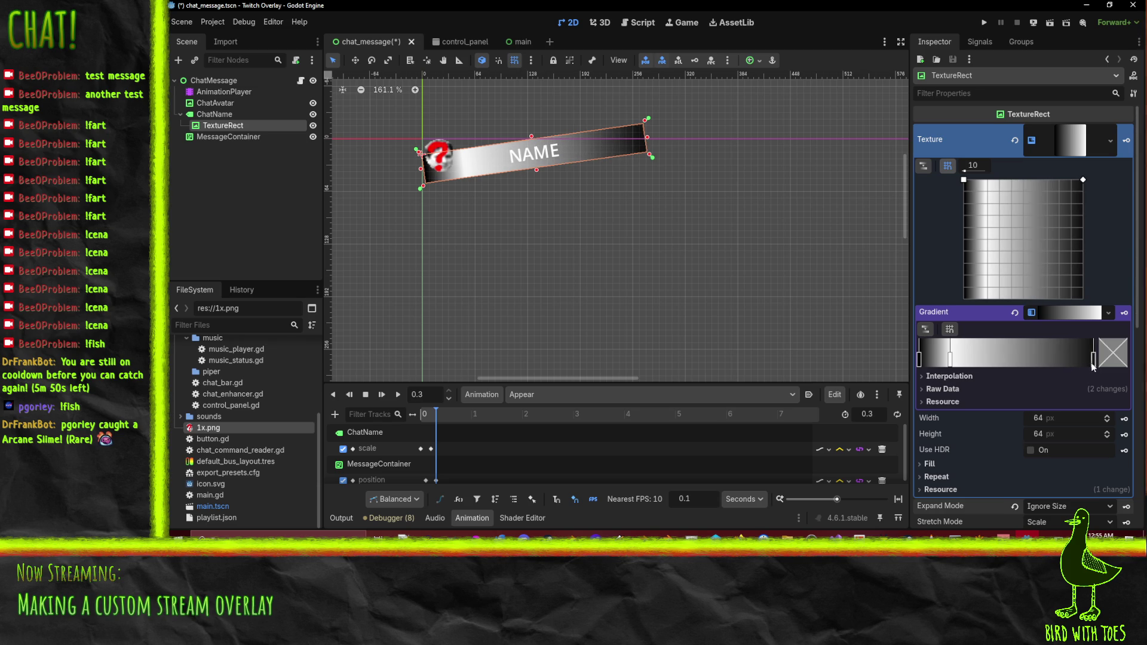
pyautogui.click(1011, 361)
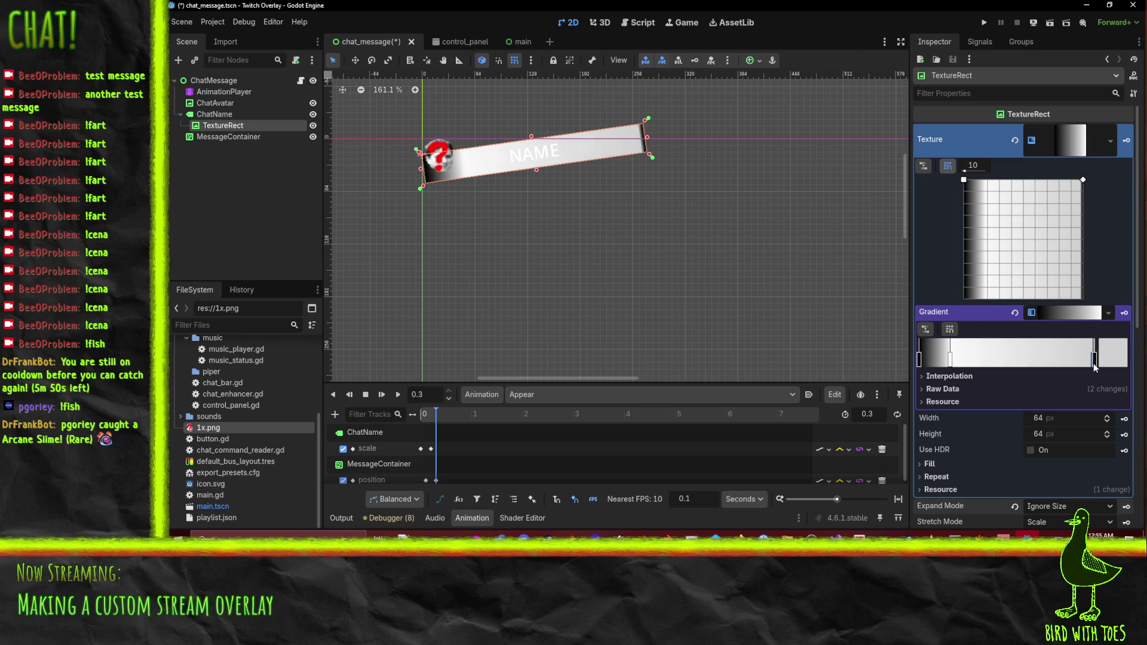
pyautogui.moveTo(1001, 367); pyautogui.dragTo(966, 373)
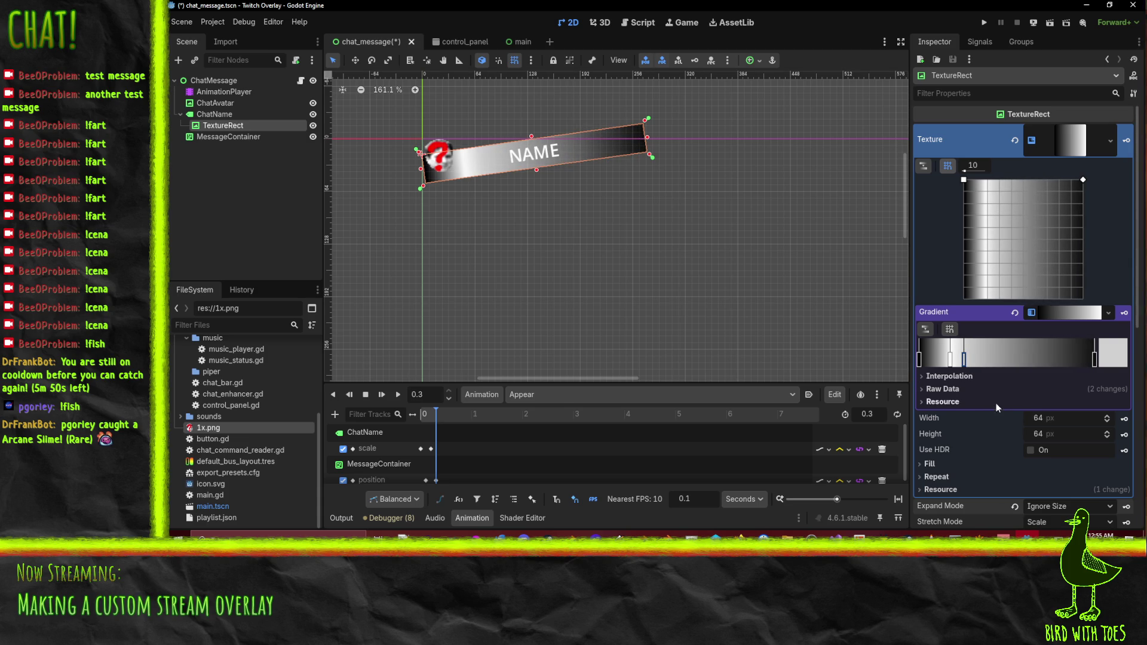
# Drag the fill handles so the gradient runs from top-left to bottom-right.
pyautogui.scroll(-2, 935, 252)
pyautogui.scroll(2, 935, 254)
pyautogui.scroll(2, 966, 172)
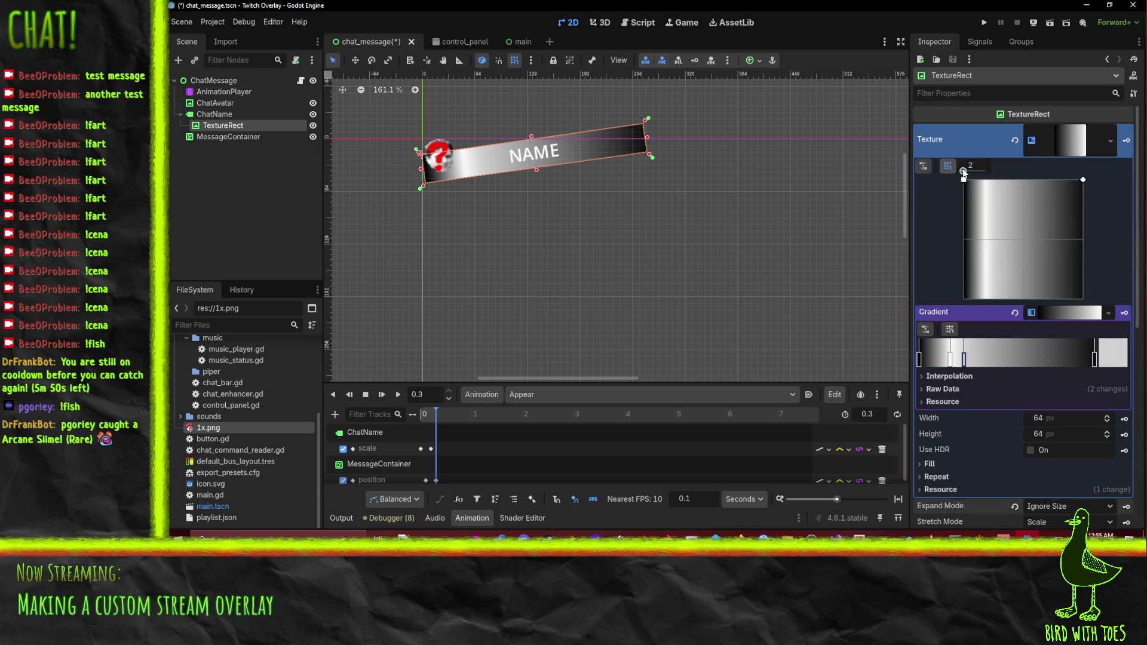
pyautogui.scroll(-4, 965, 172)
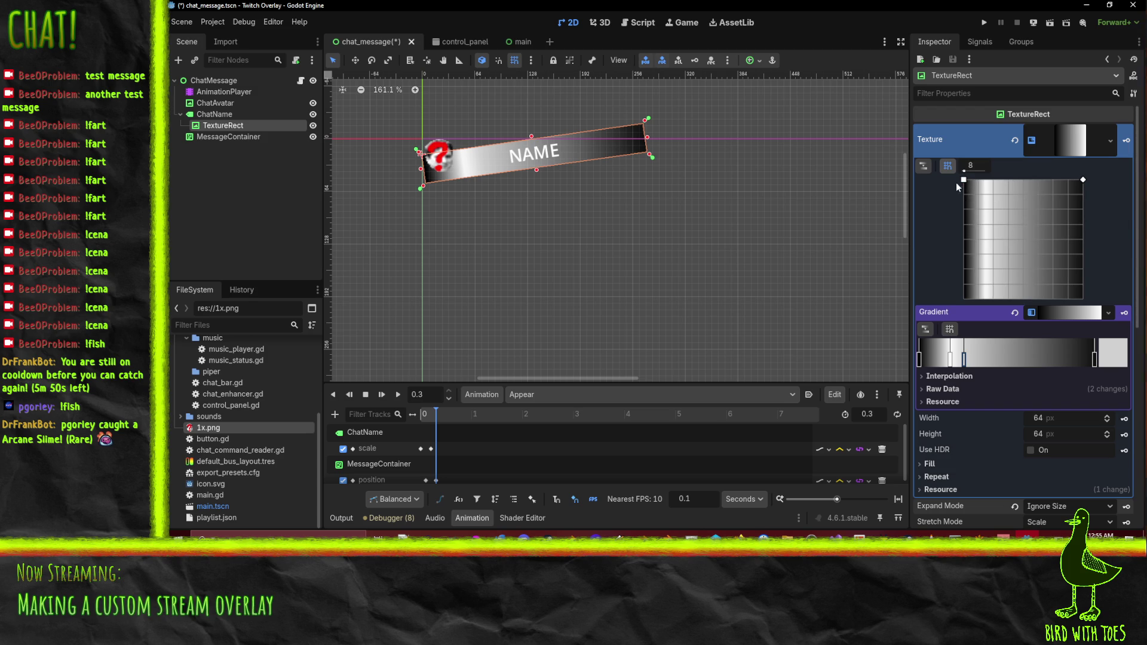
pyautogui.moveTo(967, 191)
pyautogui.mouseDown()
pyautogui.moveTo(950, 252)
pyautogui.moveTo(948, 217)
pyautogui.moveTo(954, 301)
pyautogui.moveTo(944, 178)
pyautogui.moveTo(1012, 182)
pyautogui.mouseUp()
pyautogui.moveTo(1084, 182)
pyautogui.mouseDown()
pyautogui.moveTo(1083, 269)
pyautogui.moveTo(1013, 291)
pyautogui.moveTo(1013, 301)
pyautogui.mouseUp()
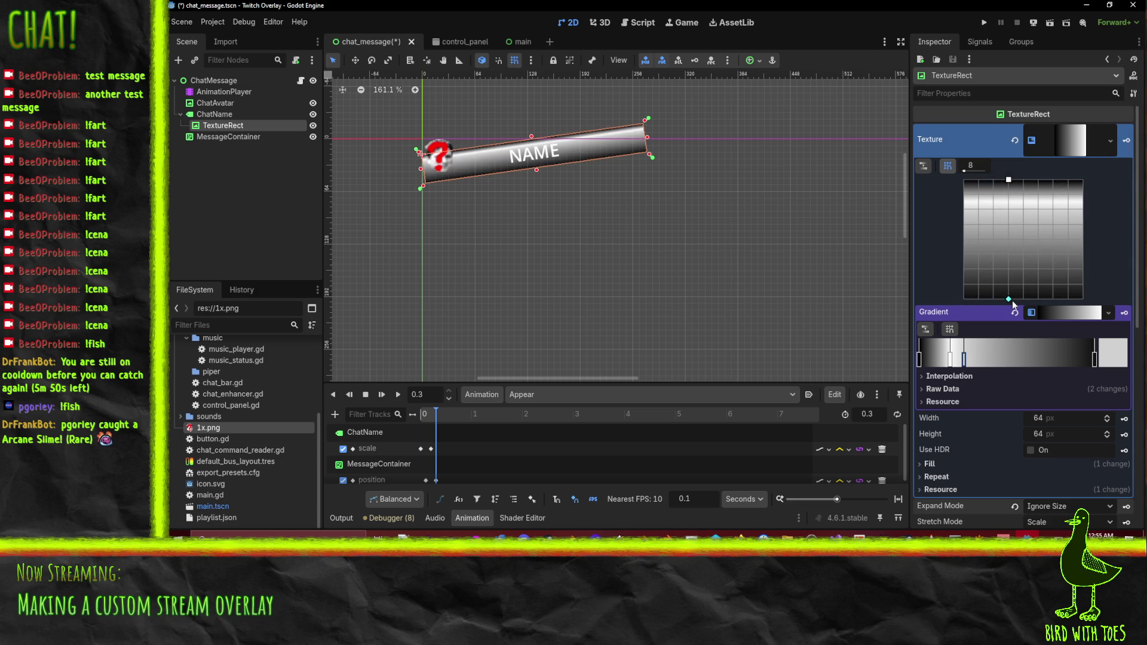
pyautogui.moveTo(1009, 179)
pyautogui.mouseDown()
pyautogui.moveTo(1019, 261)
pyautogui.moveTo(1007, 268)
pyautogui.moveTo(1008, 179)
pyautogui.moveTo(963, 176)
pyautogui.mouseUp()
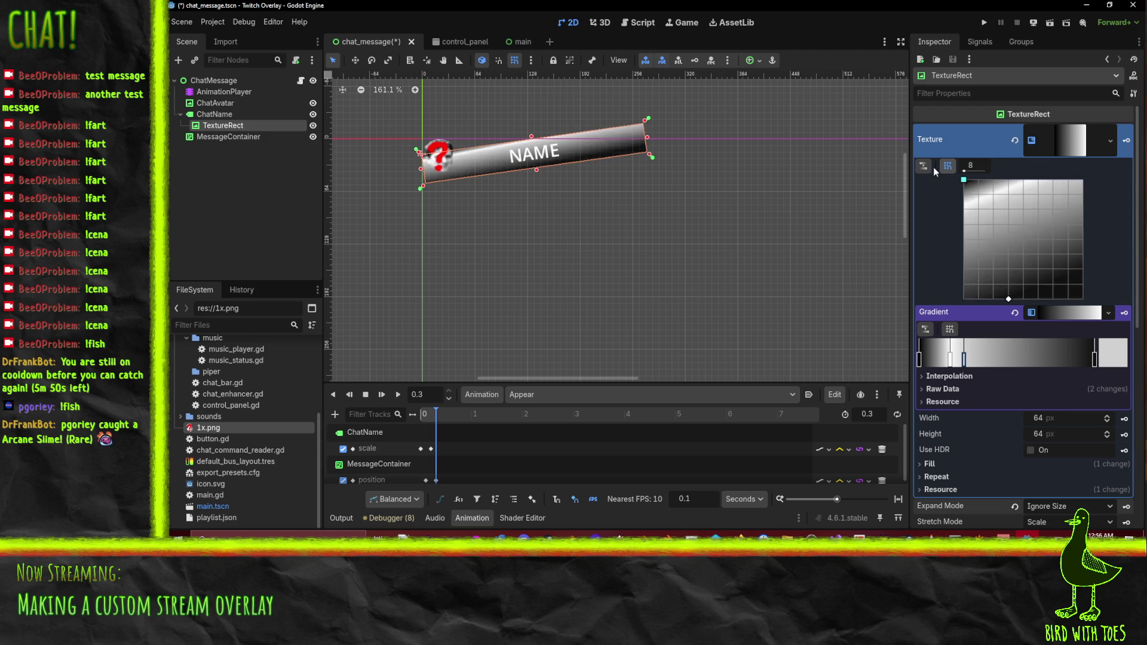
pyautogui.moveTo(1008, 297); pyautogui.dragTo(1127, 297)
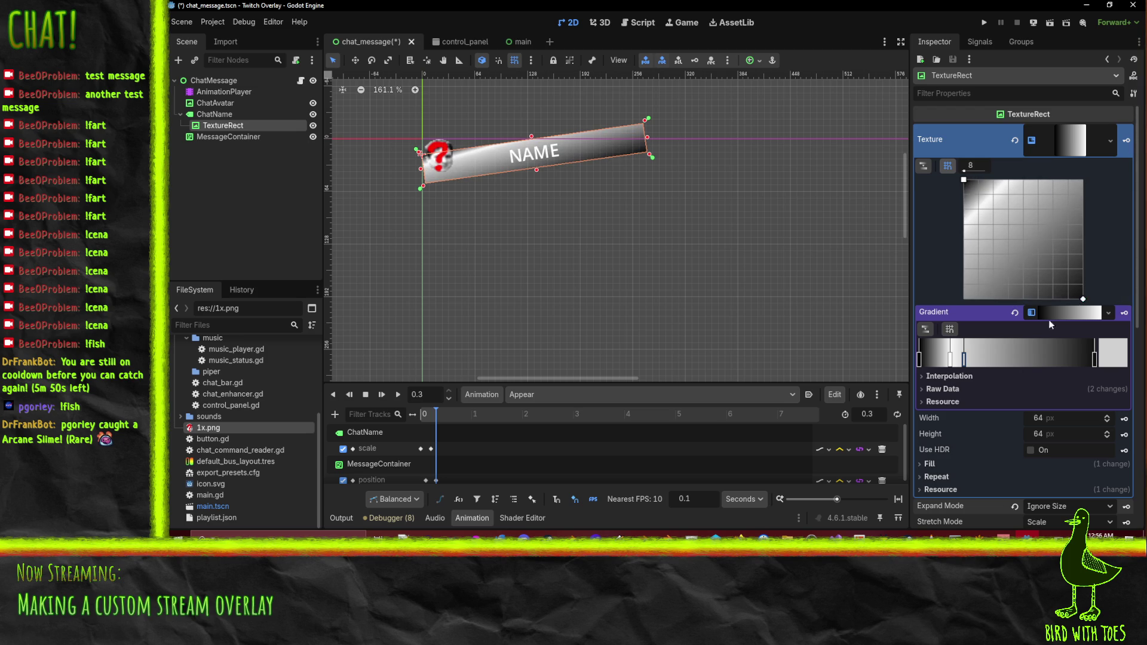
# Add two gradient stops, one brightened and one darkened to mid grey.
pyautogui.moveTo(1027, 358); pyautogui.dragTo(1053, 367)
pyautogui.click(1066, 359)
pyautogui.doubleClick(1066, 358)
pyautogui.moveTo(982, 249); pyautogui.dragTo(1015, 250)
pyautogui.click(1020, 360)
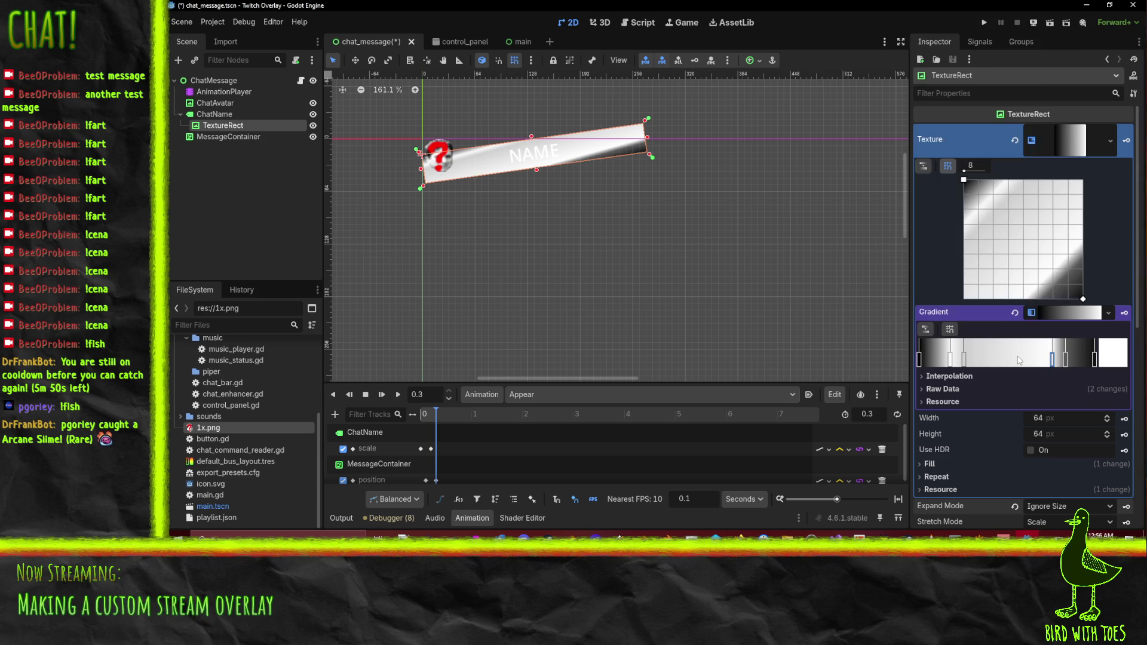
pyautogui.click(1026, 358)
pyautogui.doubleClick(1026, 358)
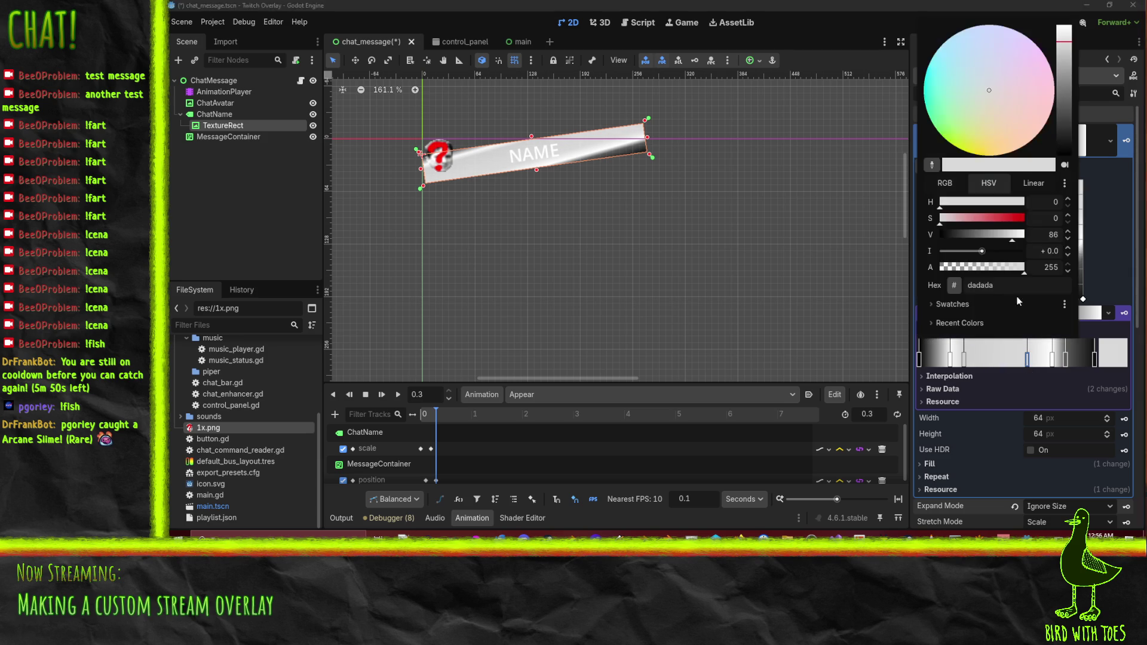
pyautogui.moveTo(1010, 241); pyautogui.dragTo(985, 241)
pyautogui.click(1102, 263)
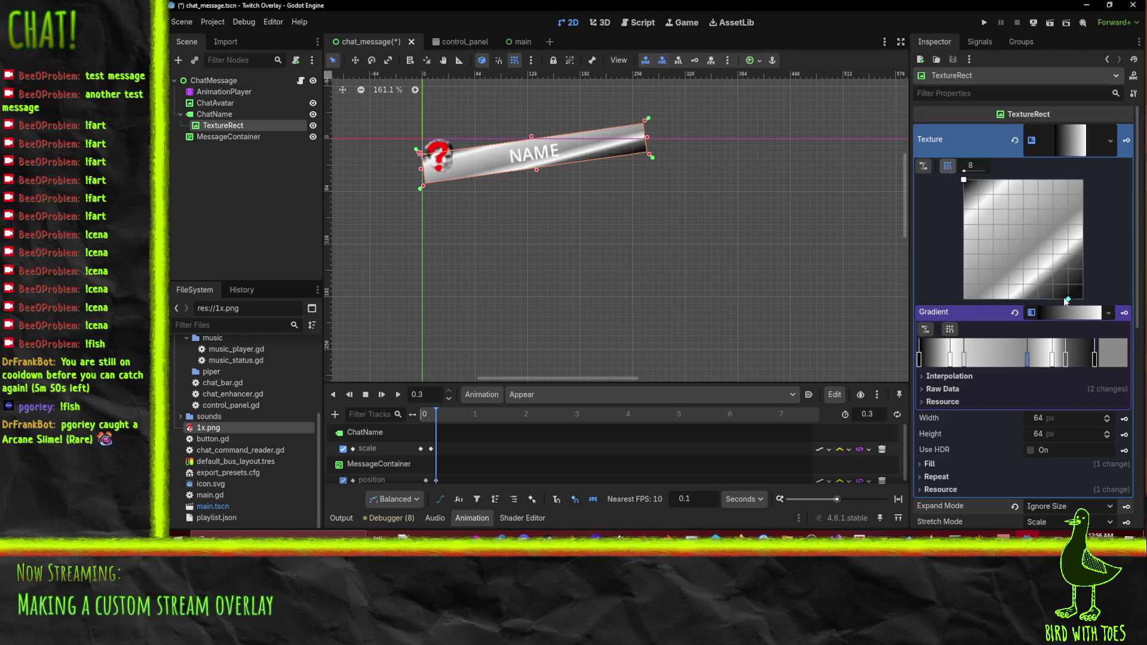
# Start the gradient halfway down the left edge, ending near the bottom-right corner.
pyautogui.moveTo(1098, 299)
pyautogui.mouseDown()
pyautogui.moveTo(1095, 259)
pyautogui.moveTo(1104, 281)
pyautogui.mouseUp()
pyautogui.moveTo(963, 179); pyautogui.dragTo(969, 253)
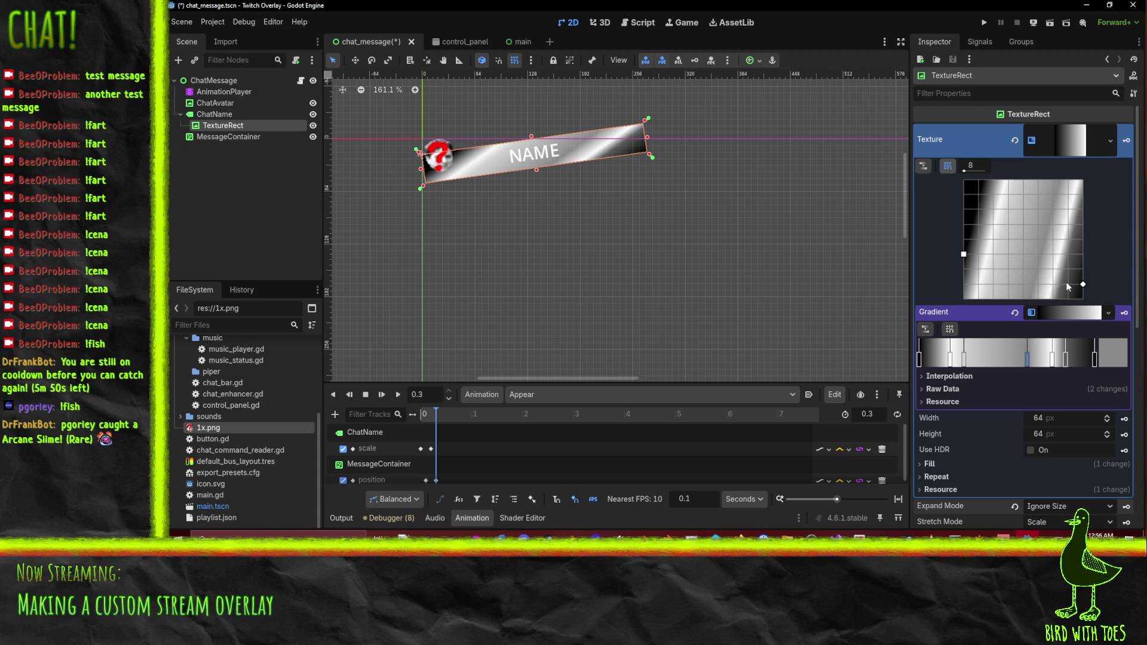
pyautogui.scroll(-4, 601, 253)
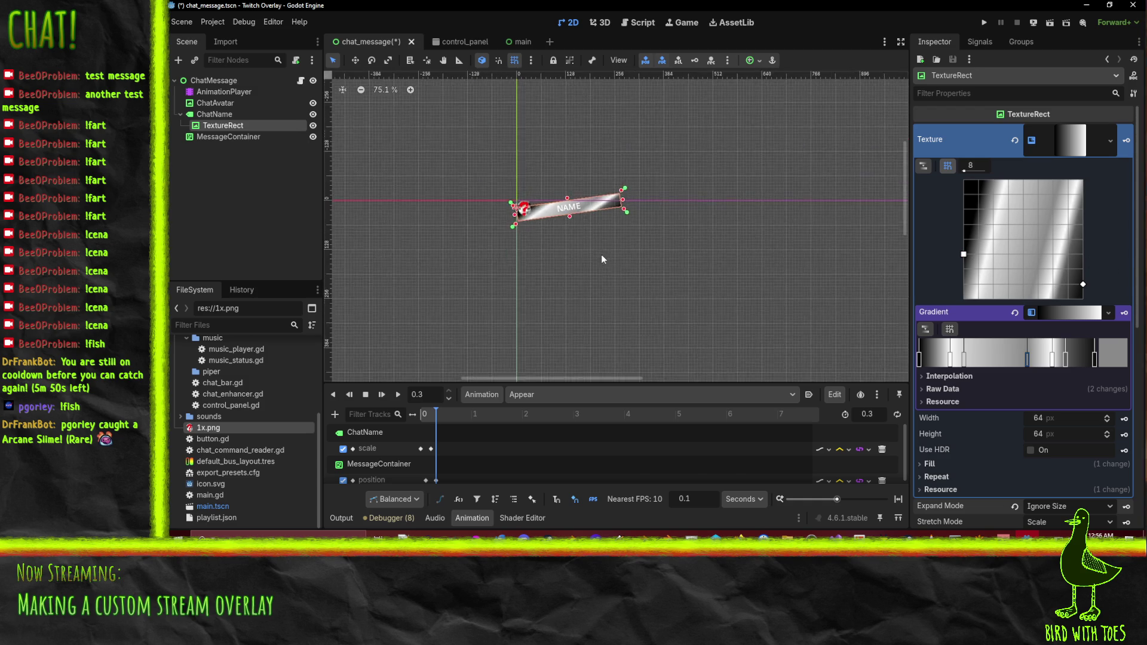
# Level the gradient horizontally and delete four extra grey stops.
pyautogui.scroll(3, 611, 255)
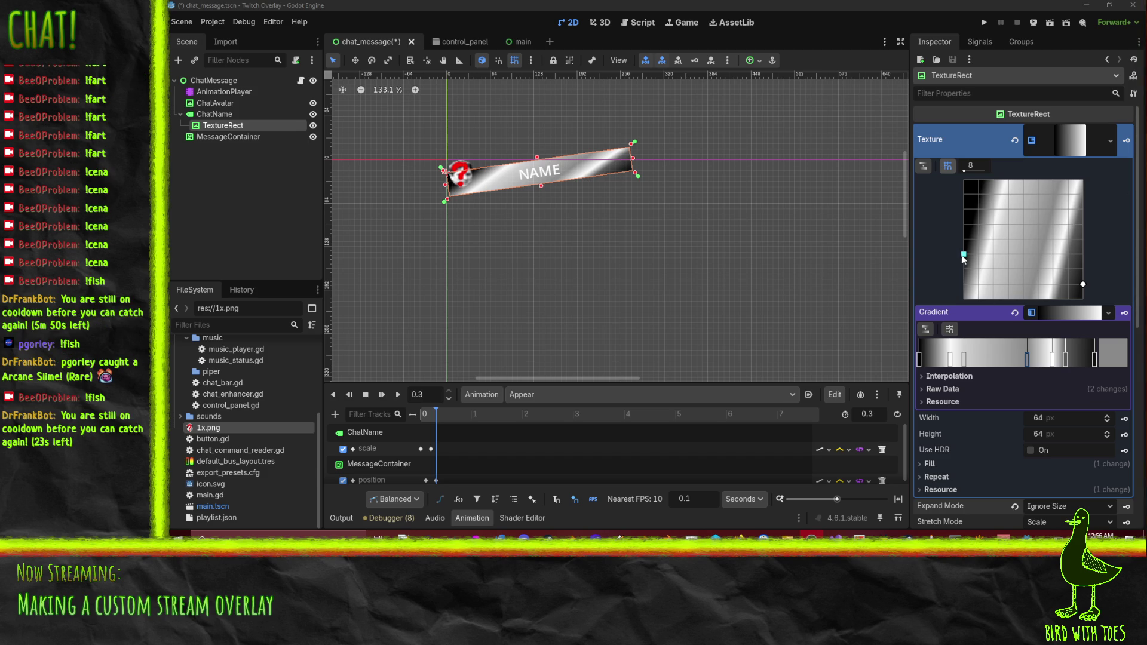
pyautogui.moveTo(964, 255); pyautogui.dragTo(963, 239)
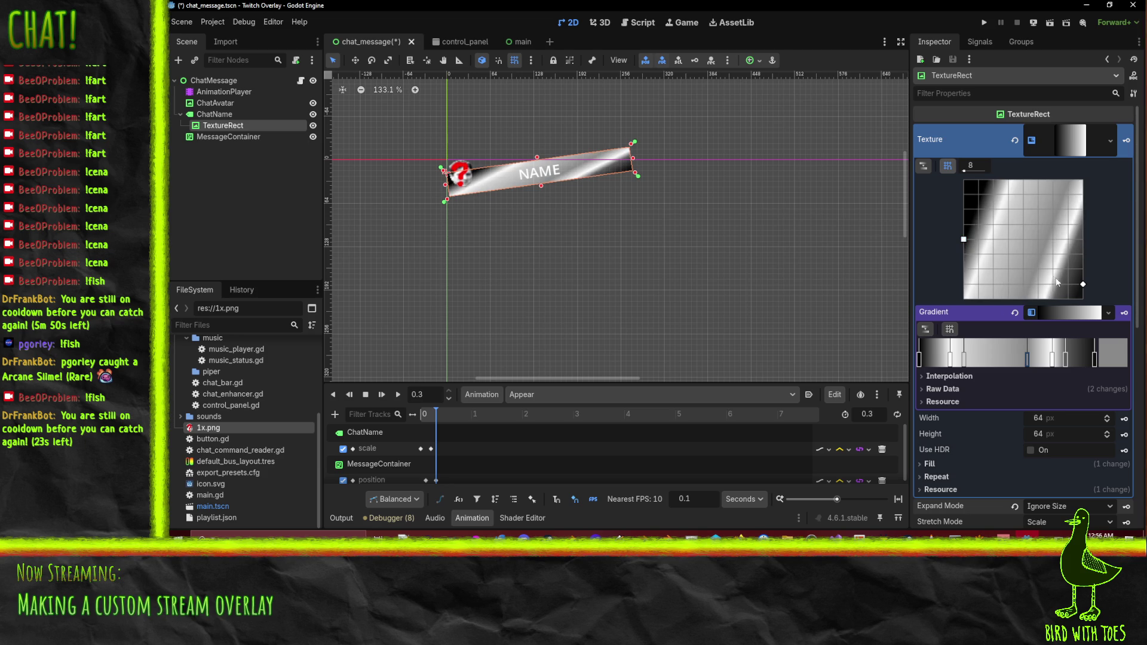
pyautogui.moveTo(1091, 294); pyautogui.dragTo(1092, 236)
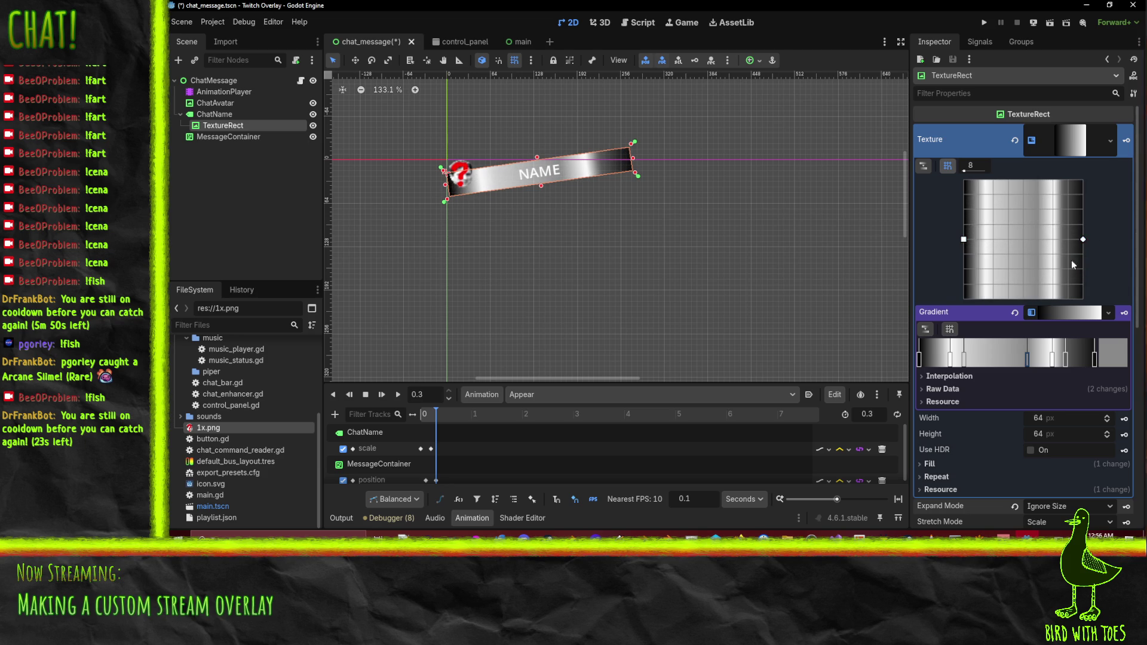
pyautogui.click(1051, 361)
pyautogui.rightClick(1052, 361)
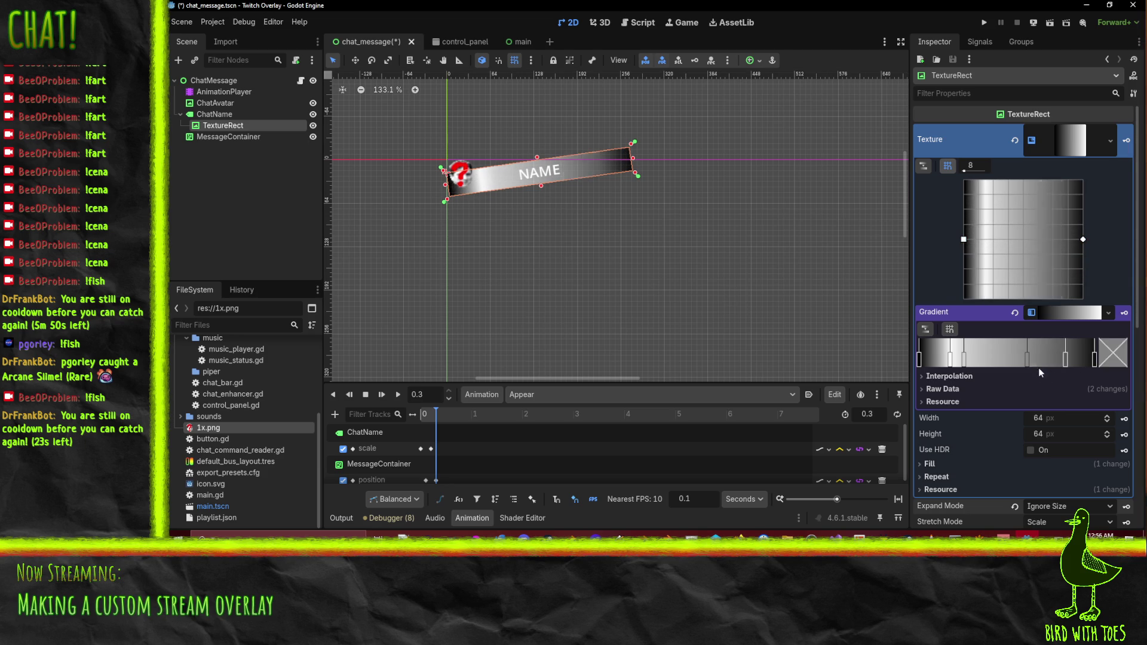
pyautogui.rightClick(1027, 361)
pyautogui.rightClick(1065, 361)
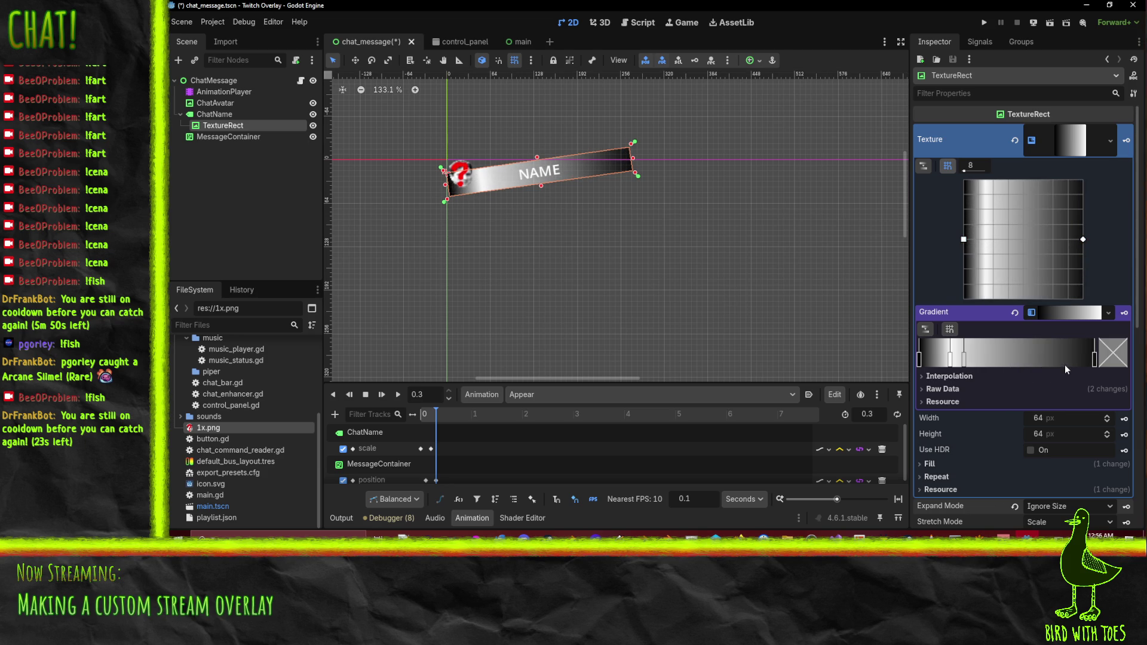
pyautogui.rightClick(964, 361)
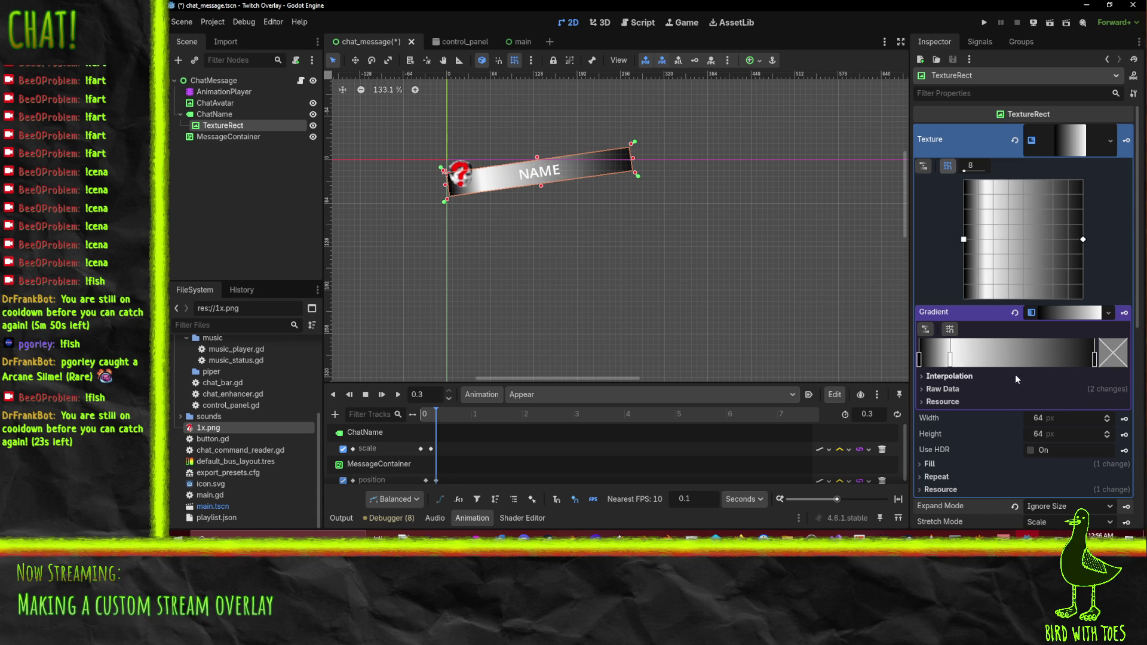
# Expand the texture's Fill settings and open the fill-type list.
pyautogui.scroll(-3, 1006, 345)
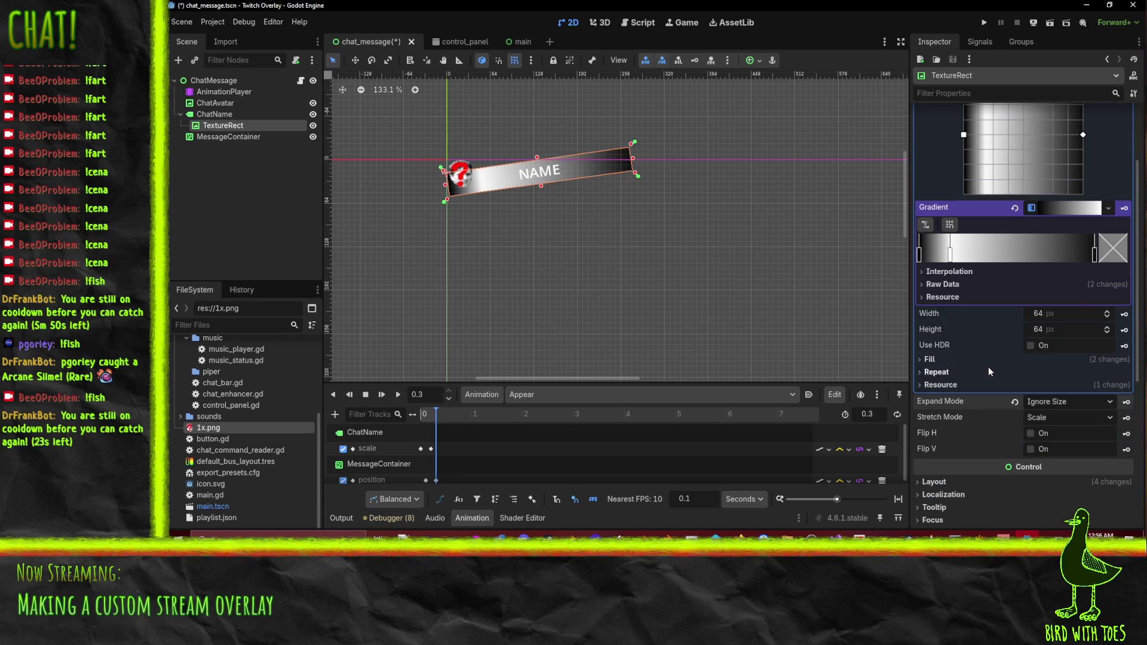
pyautogui.scroll(-3, 1021, 295)
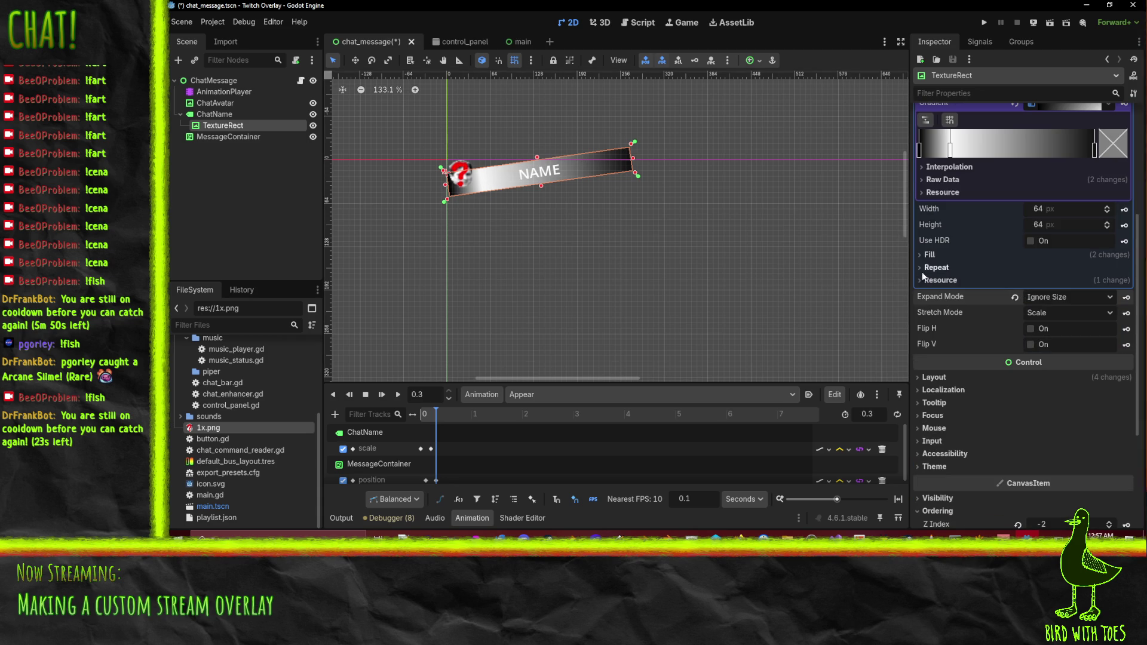
pyautogui.click(928, 254)
pyautogui.click(1041, 269)
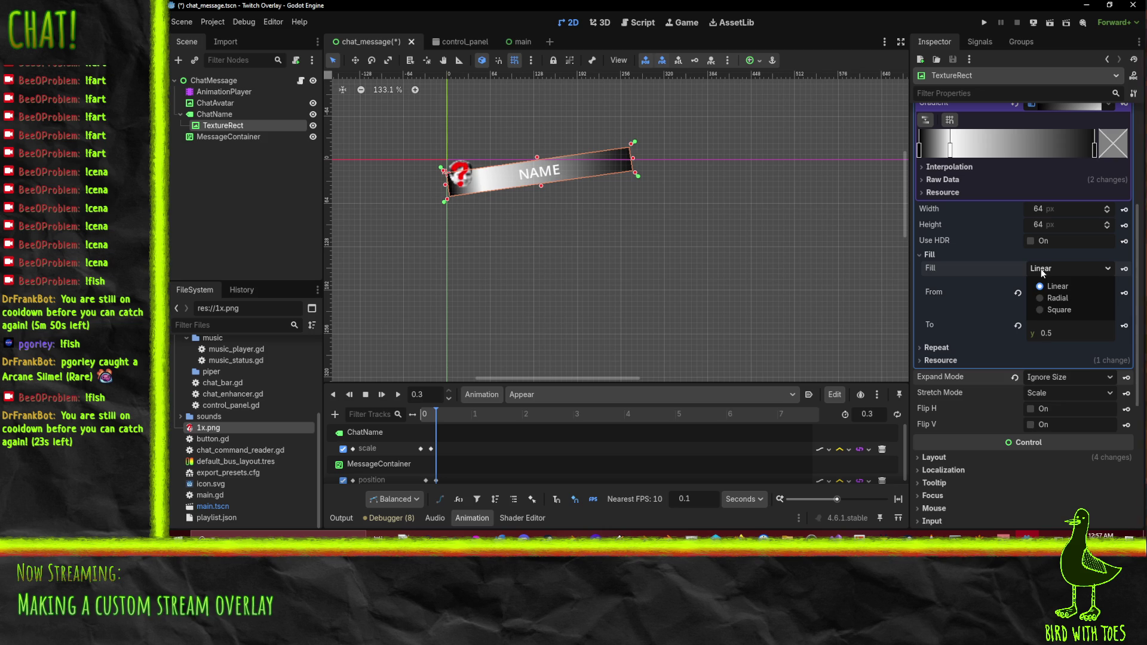
# Use a Square fill centred in the texture, shifting a stop for a white glow behind NAME.
pyautogui.click(1059, 310)
pyautogui.scroll(6, 1023, 295)
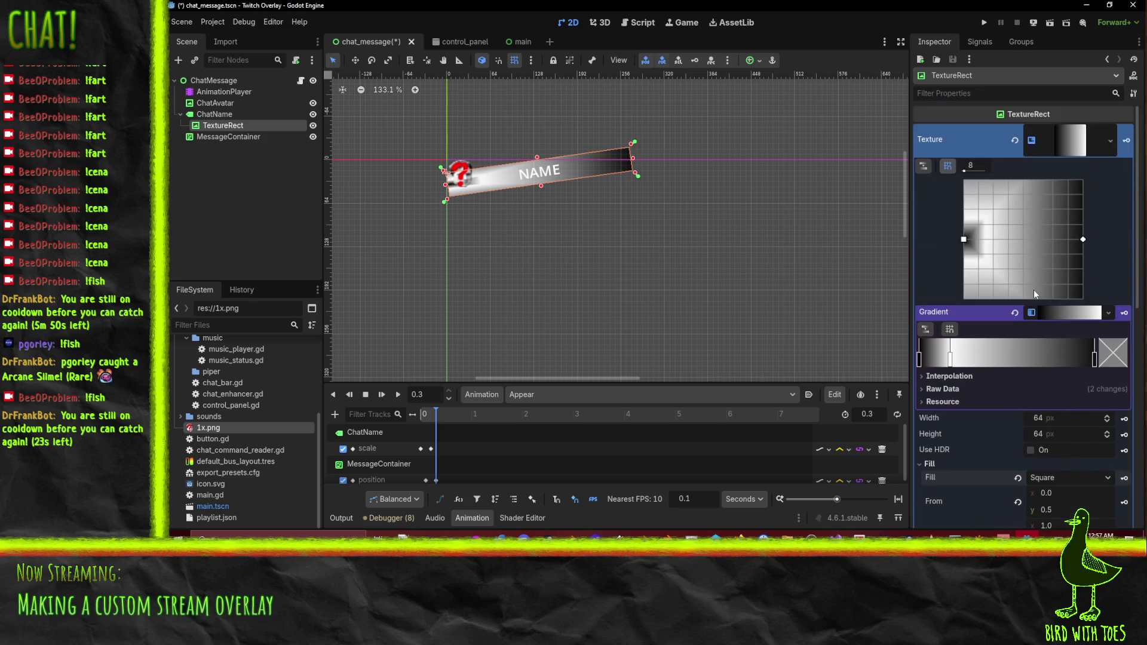
pyautogui.moveTo(964, 240)
pyautogui.mouseDown()
pyautogui.moveTo(1027, 246)
pyautogui.moveTo(968, 240)
pyautogui.moveTo(1009, 239)
pyautogui.mouseUp()
pyautogui.moveTo(1082, 239)
pyautogui.mouseDown()
pyautogui.moveTo(1039, 239)
pyautogui.moveTo(1011, 222)
pyautogui.moveTo(1074, 238)
pyautogui.moveTo(1084, 254)
pyautogui.moveTo(1085, 241)
pyautogui.moveTo(961, 241)
pyautogui.mouseUp()
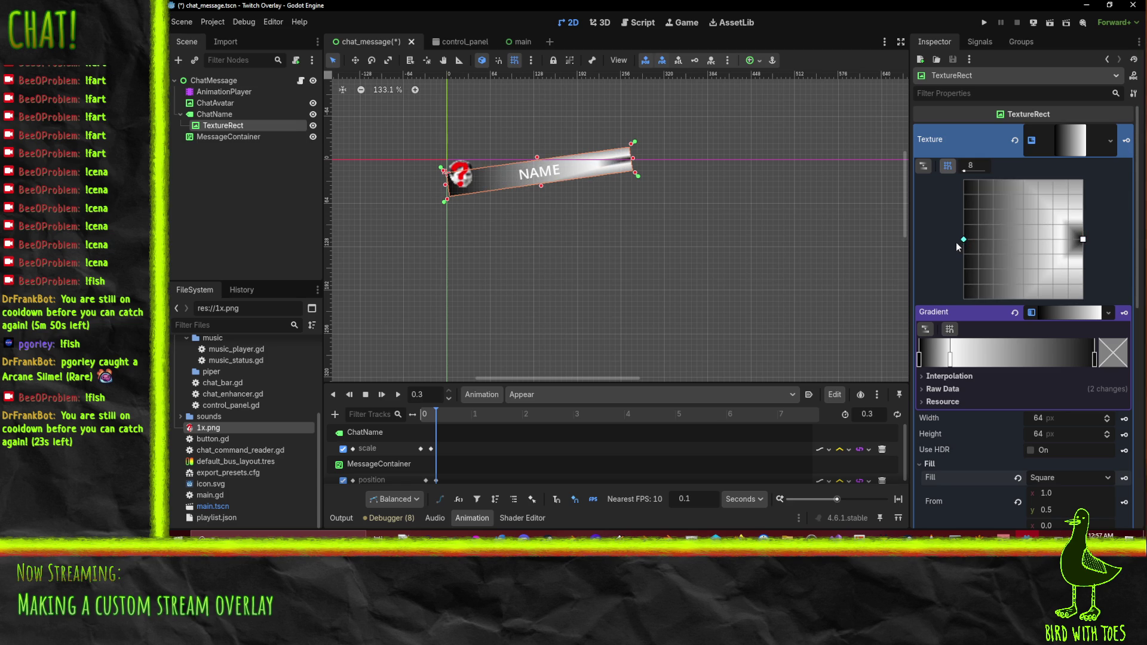
pyautogui.moveTo(1083, 239)
pyautogui.mouseDown()
pyautogui.moveTo(1009, 239)
pyautogui.moveTo(1024, 239)
pyautogui.mouseUp()
pyautogui.moveTo(950, 359)
pyautogui.mouseDown()
pyautogui.moveTo(1069, 363)
pyautogui.moveTo(891, 362)
pyautogui.mouseUp()
pyautogui.click(1094, 358)
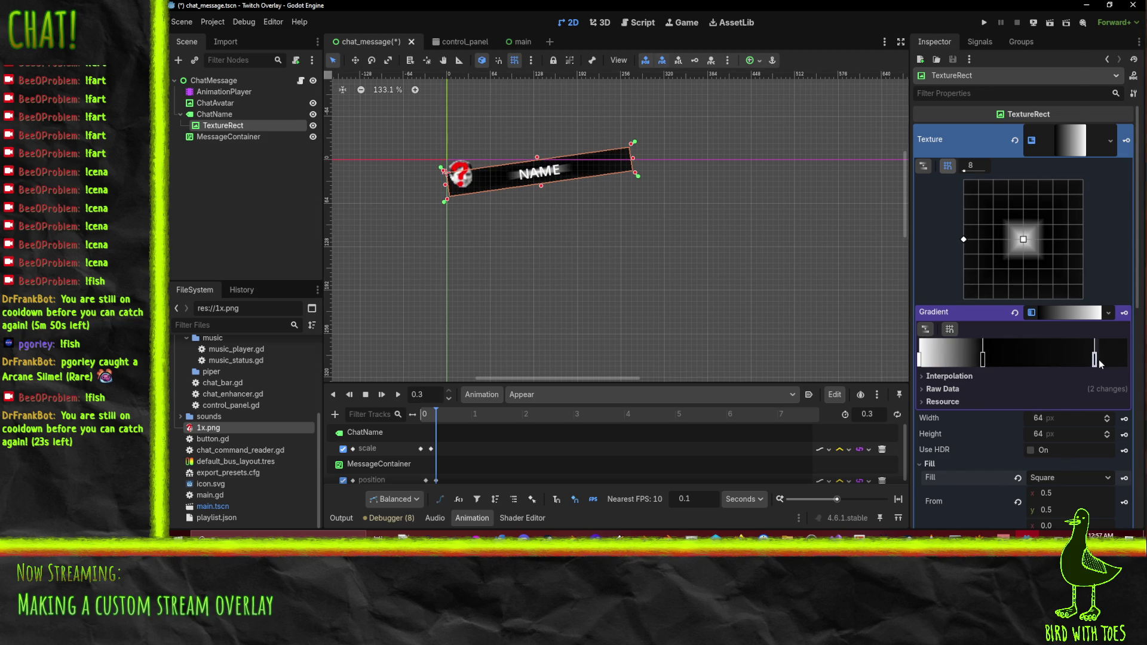
# Turn a gradient stop fully white and add a new stop mid-gradient.
pyautogui.click(1113, 358)
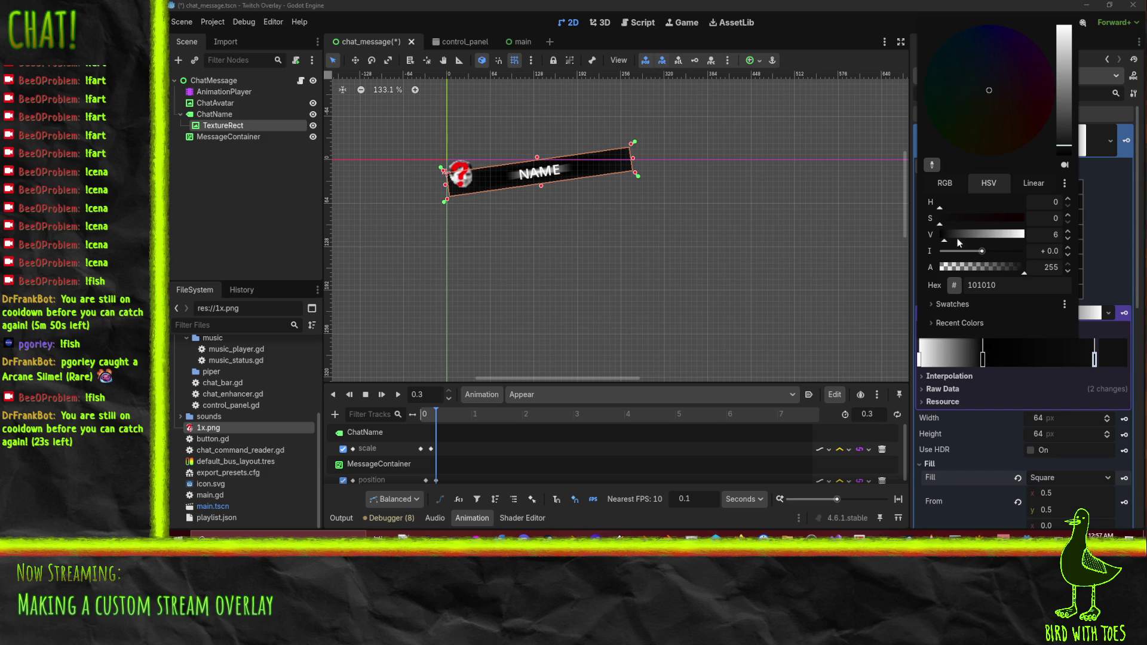
pyautogui.moveTo(957, 237); pyautogui.dragTo(1026, 237)
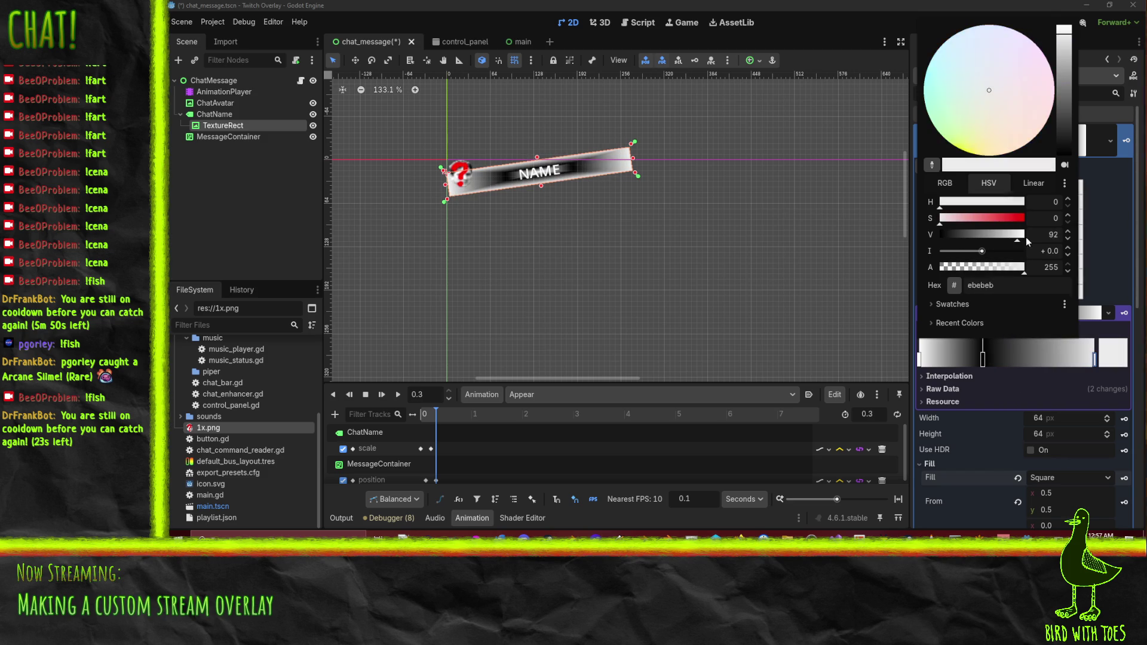
pyautogui.click(1041, 371)
pyautogui.moveTo(993, 359)
pyautogui.mouseDown()
pyautogui.moveTo(1069, 362)
pyautogui.moveTo(947, 358)
pyautogui.mouseUp()
# Delete two right-hand stops, then slide the middle stop right and the left stop outward.
pyautogui.click(1093, 358)
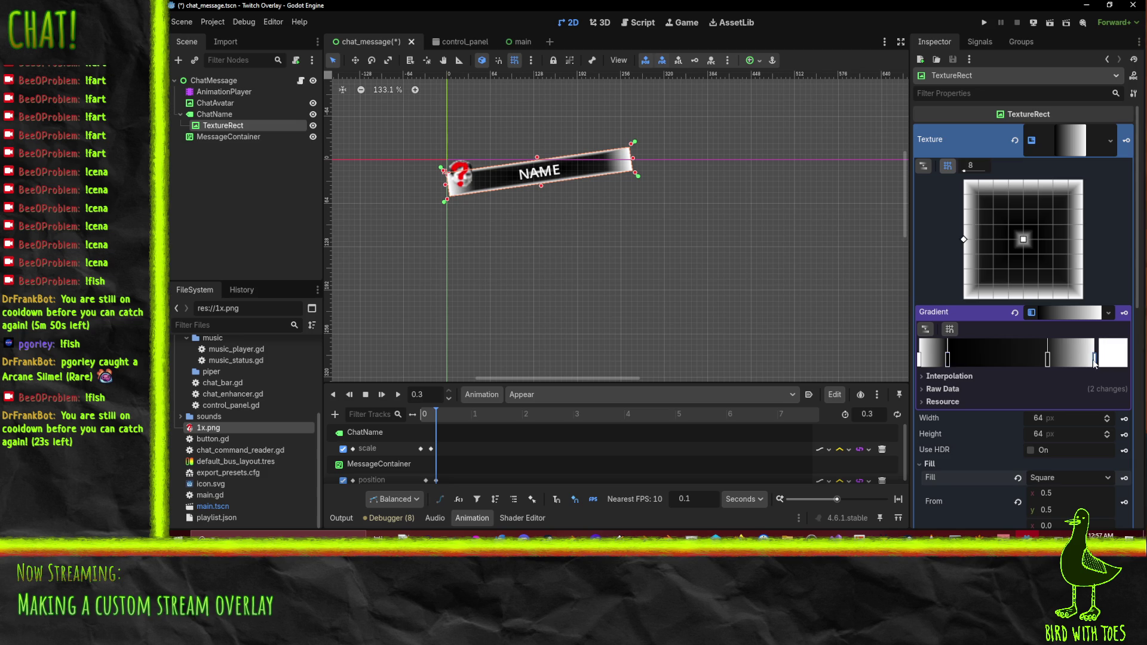
pyautogui.press('Delete')
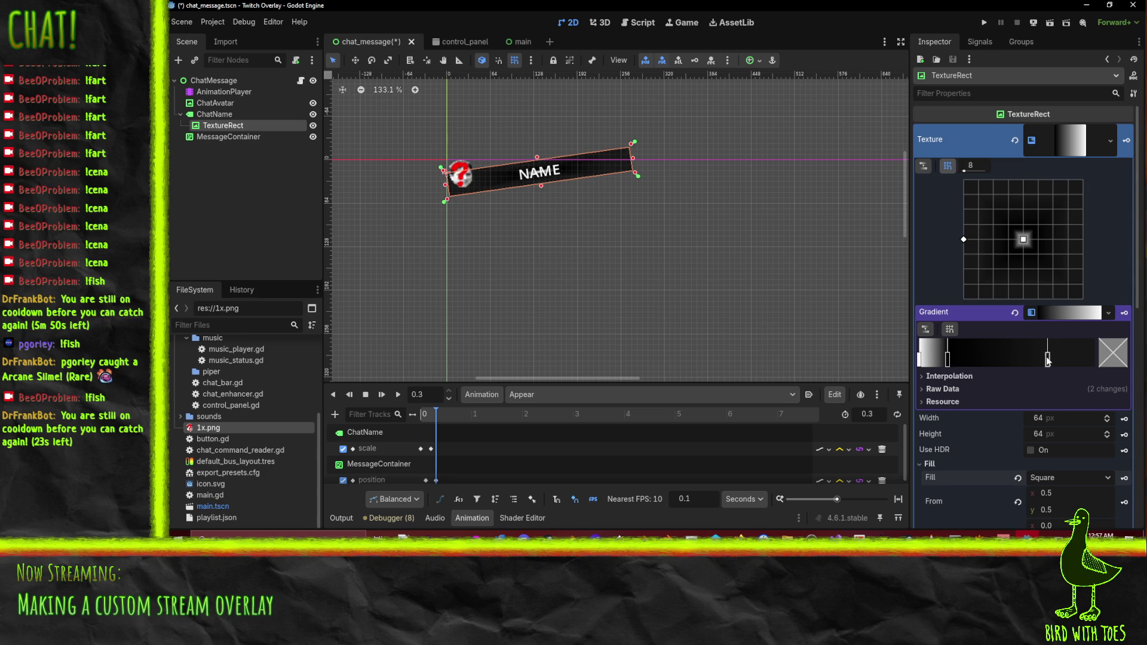
pyautogui.click(1047, 358)
pyautogui.press('Delete')
pyautogui.moveTo(948, 359); pyautogui.dragTo(1079, 358)
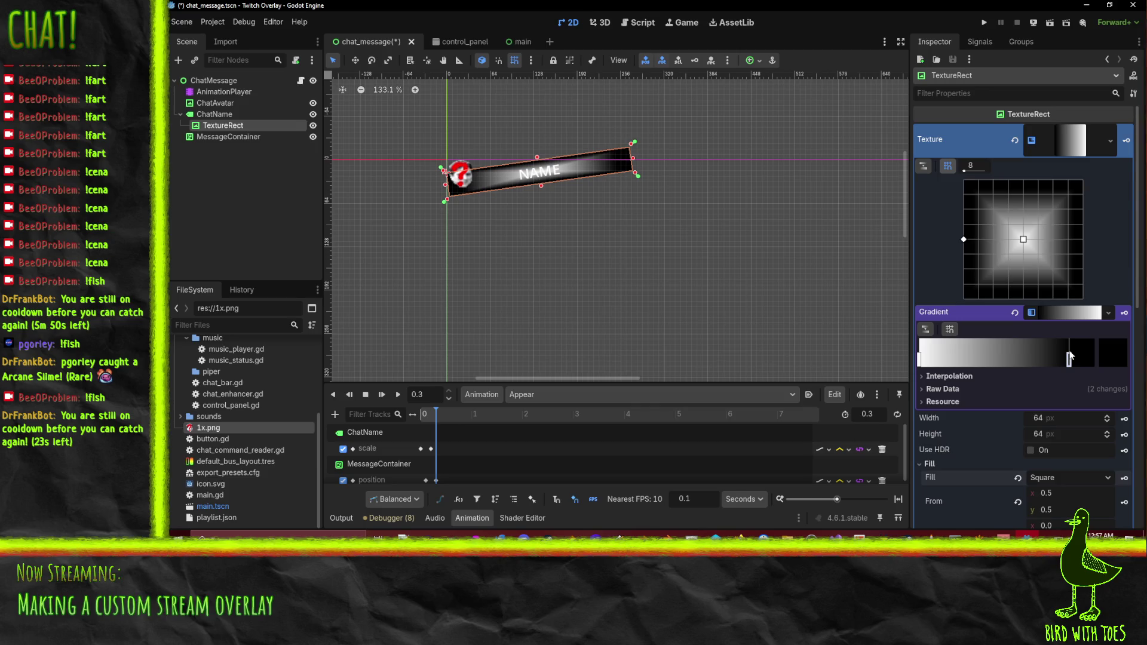
pyautogui.moveTo(923, 360)
pyautogui.mouseDown()
pyautogui.moveTo(992, 359)
pyautogui.moveTo(899, 363)
pyautogui.mouseUp()
# Remove the black stop and reposition the white and dark stops to reshape the square ring.
pyautogui.click(1021, 358)
pyautogui.click(1078, 359)
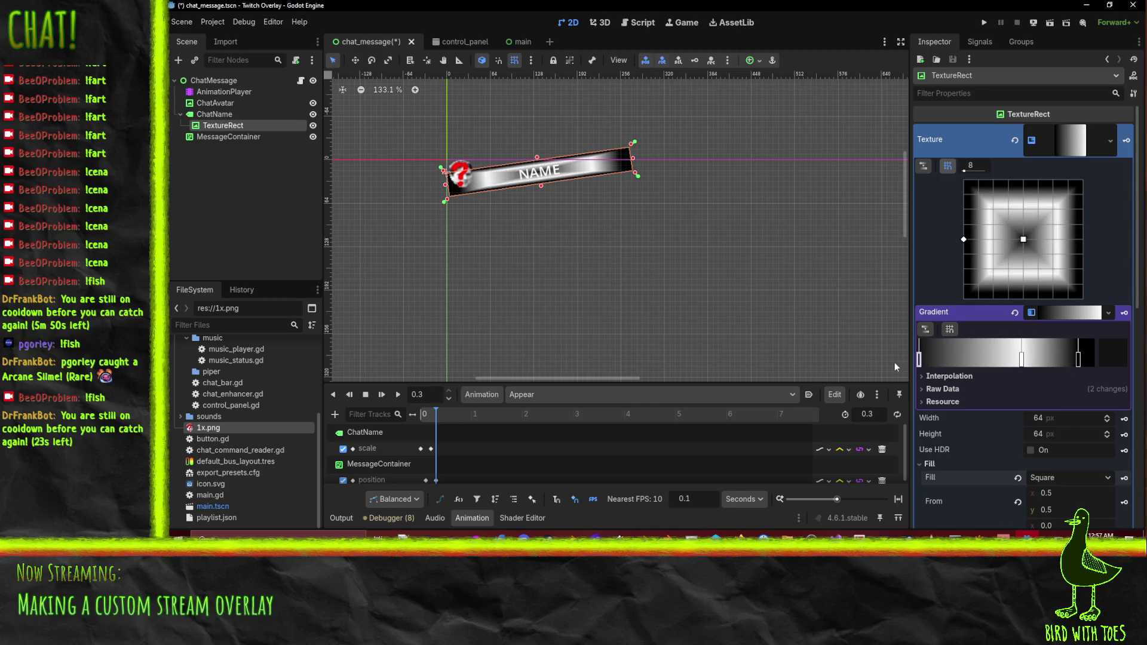
pyautogui.click(1078, 360)
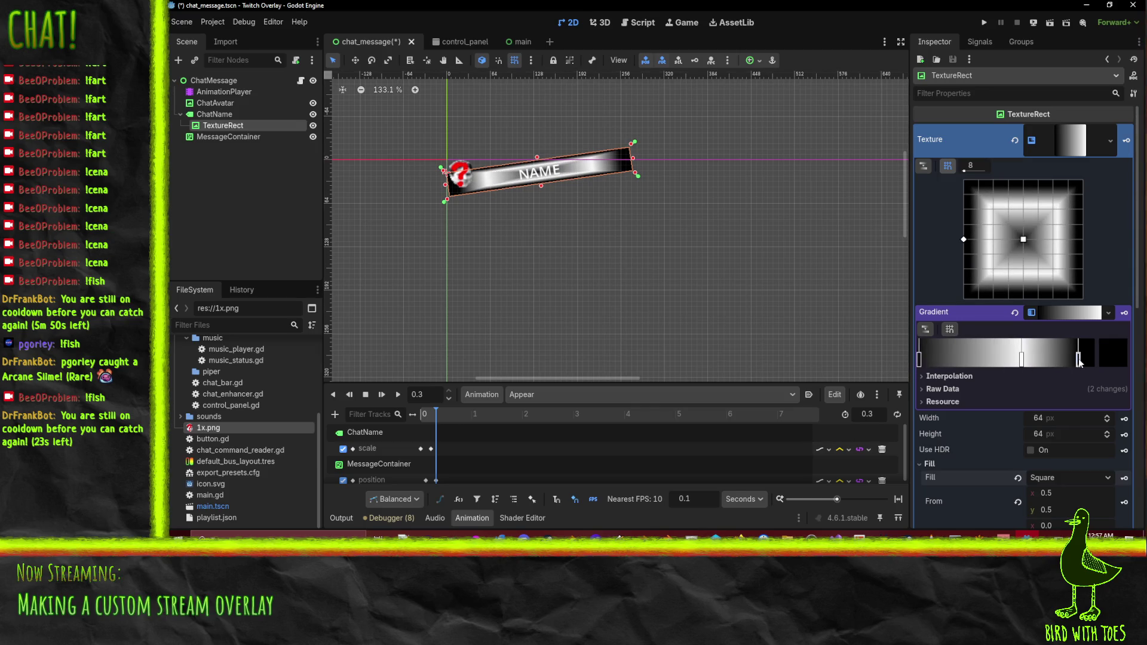
pyautogui.rightClick(1078, 358)
pyautogui.moveTo(1021, 358)
pyautogui.mouseDown()
pyautogui.moveTo(1082, 363)
pyautogui.moveTo(956, 361)
pyautogui.moveTo(1094, 359)
pyautogui.mouseUp()
pyautogui.moveTo(919, 359); pyautogui.dragTo(1079, 361)
pyautogui.click(1094, 359)
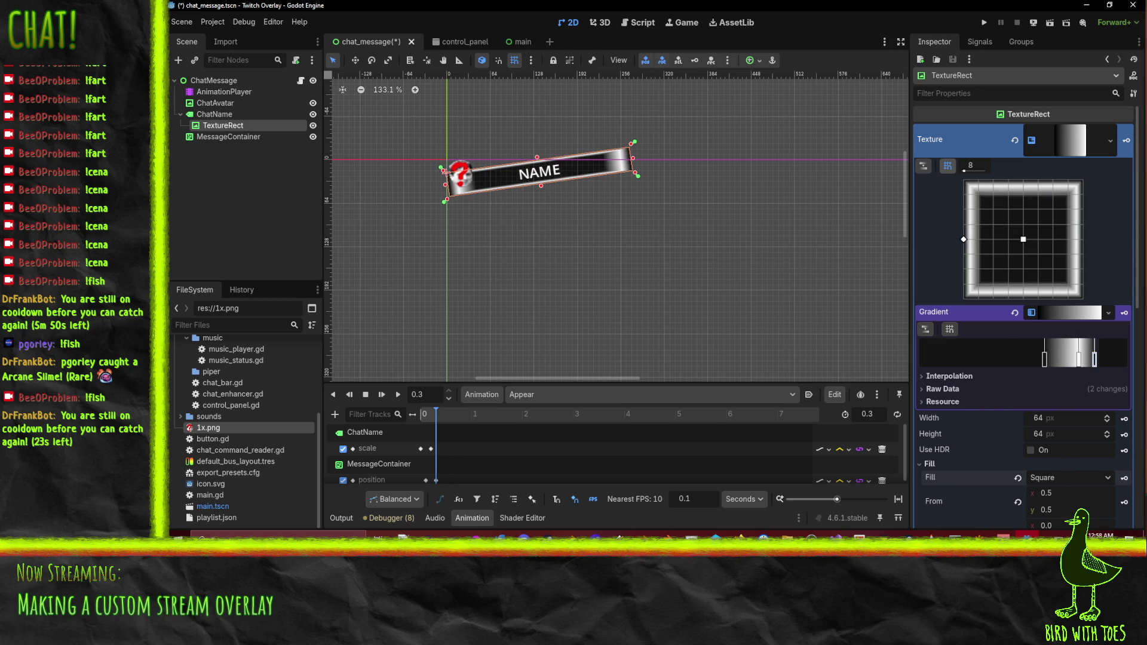
pyautogui.moveTo(1079, 359); pyautogui.dragTo(1071, 362)
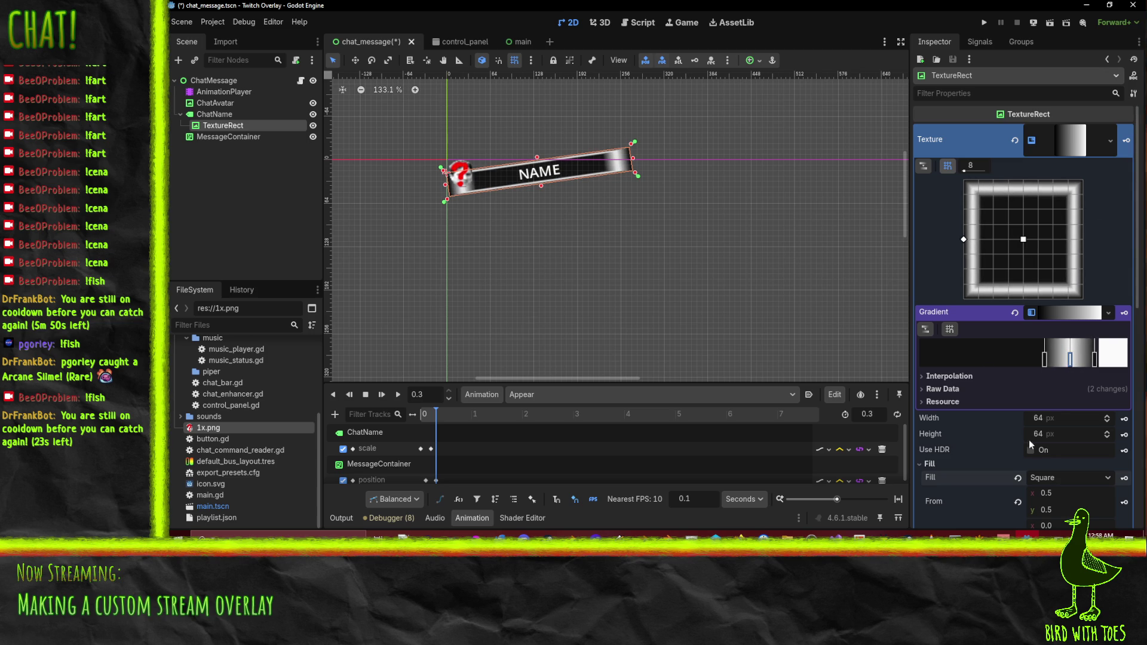
# Set the gradient texture width to 128 px and raise the preview snap to 15.
pyautogui.click(1046, 421)
pyautogui.write('128')
pyautogui.press('Return')
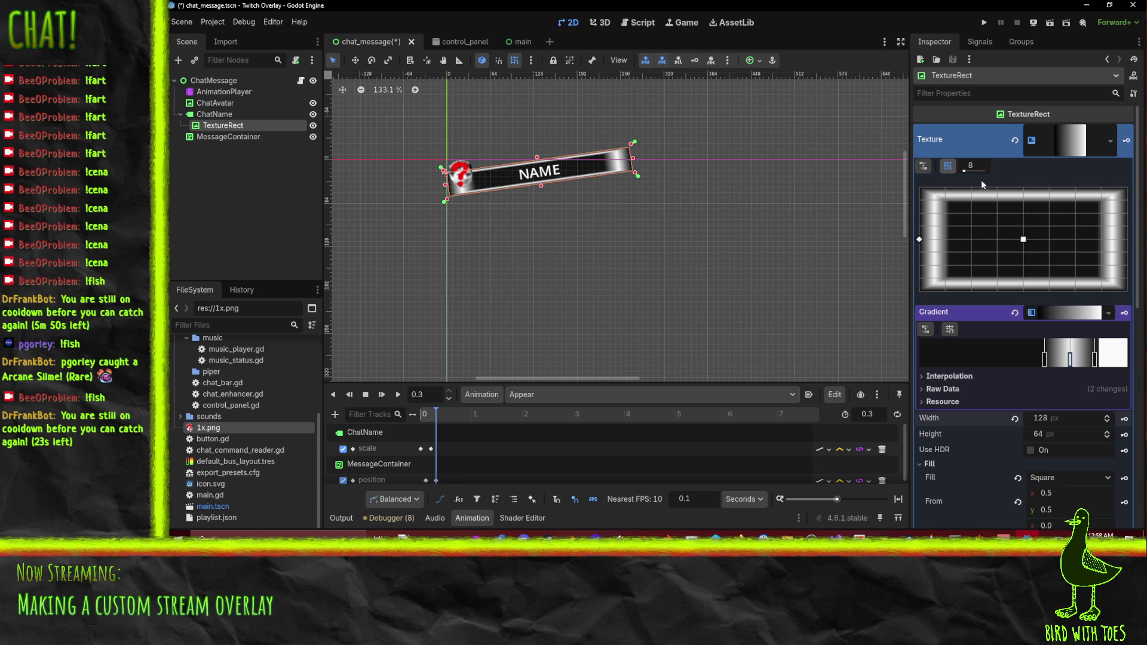
pyautogui.moveTo(964, 174); pyautogui.dragTo(985, 173)
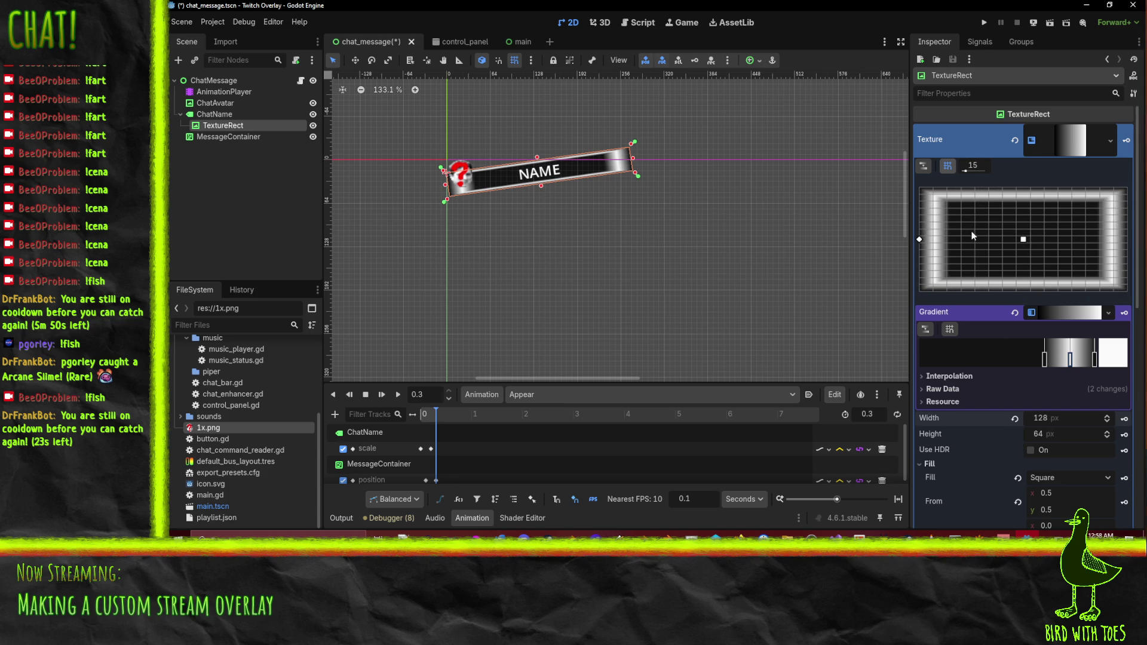
# Keep the fill as Square and drag the To point inward to y 0.467.
pyautogui.scroll(-2, 974, 437)
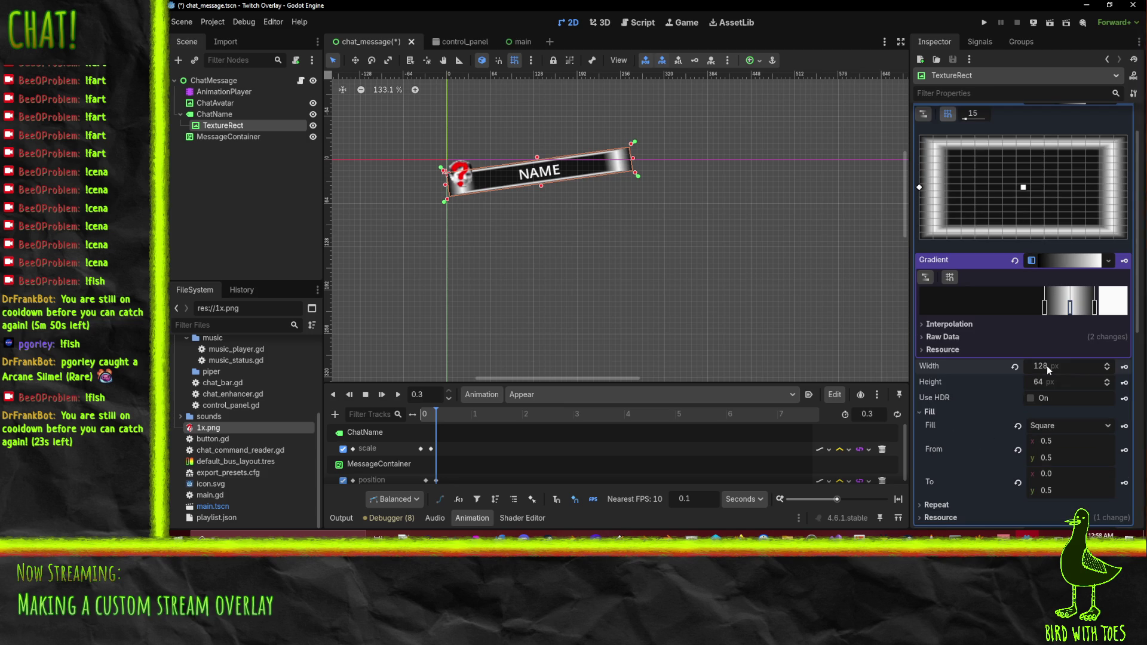
pyautogui.click(1045, 428)
pyautogui.click(1044, 426)
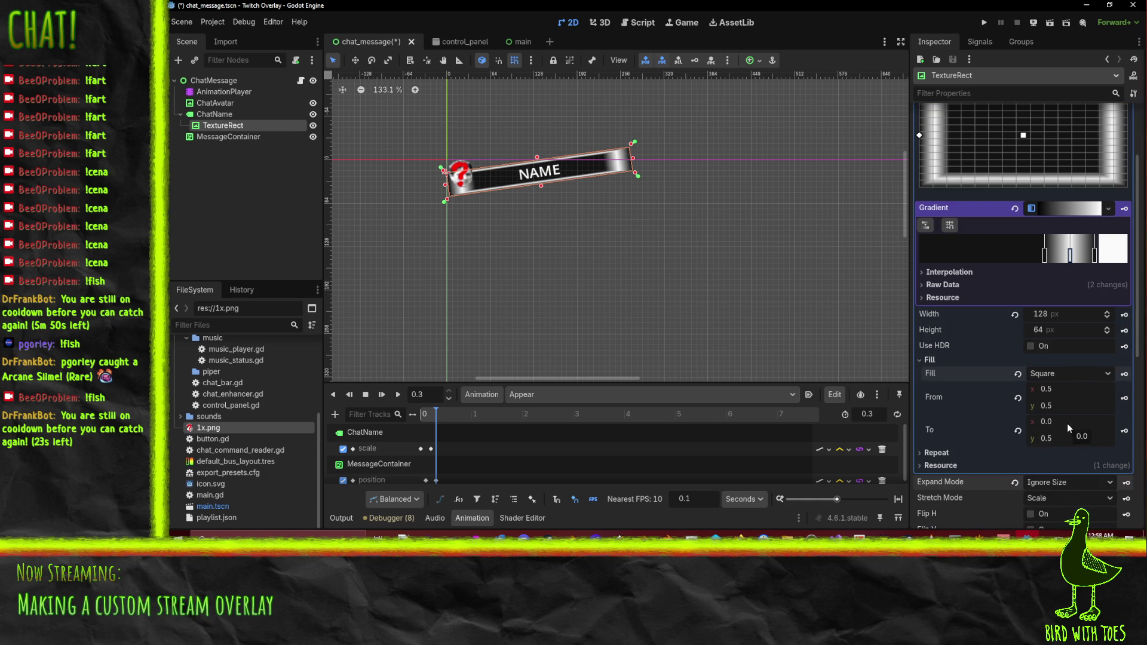
pyautogui.scroll(2, 1067, 423)
pyautogui.scroll(-2, 1067, 424)
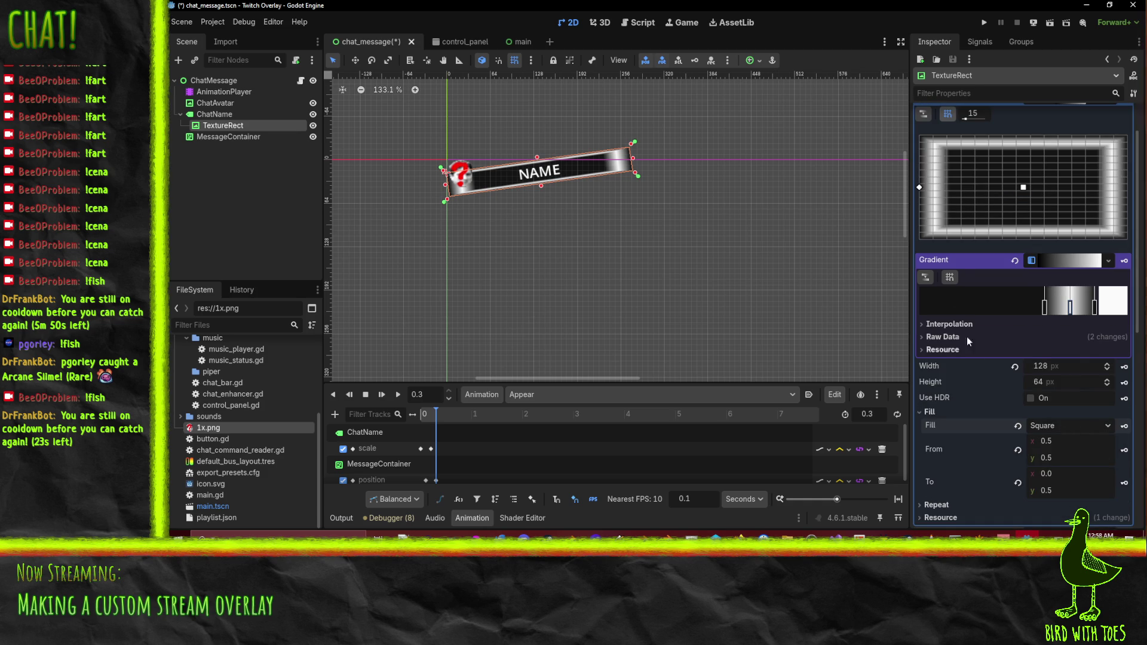
pyautogui.moveTo(919, 188)
pyautogui.mouseDown()
pyautogui.moveTo(948, 187)
pyautogui.moveTo(905, 186)
pyautogui.mouseUp()
# Try texture widths of 64 and 256 px, then settle back on 64 px.
pyautogui.click(1043, 366)
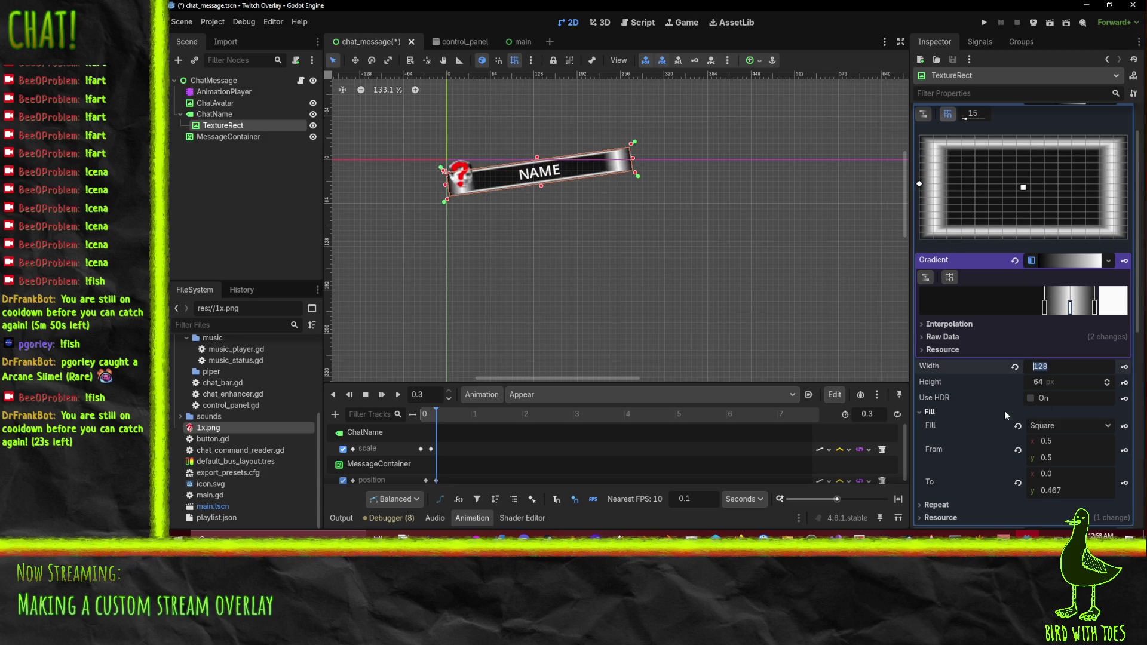
pyautogui.write('64')
pyautogui.press('Return')
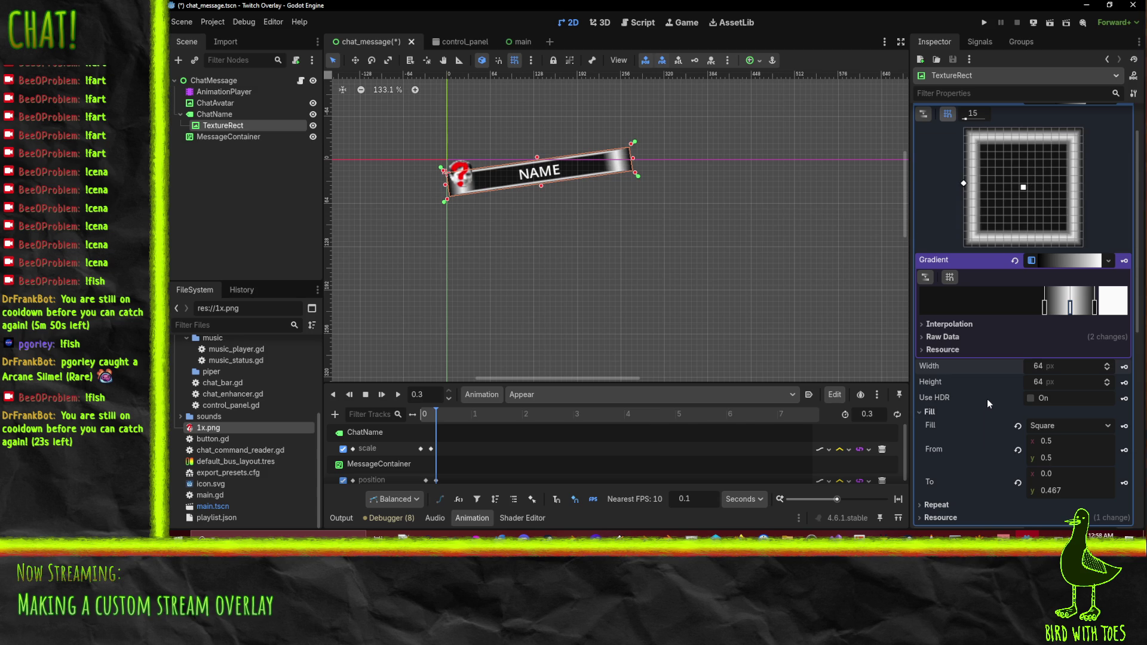
pyautogui.click(1048, 368)
pyautogui.write('256')
pyautogui.press('Return')
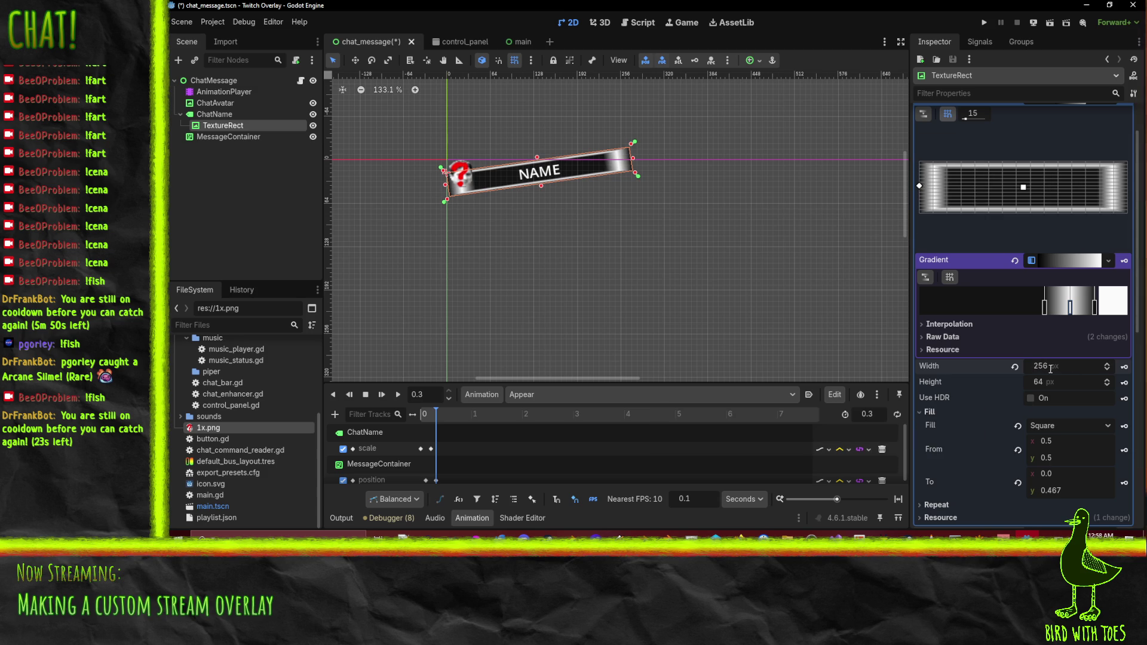
pyautogui.click(1048, 367)
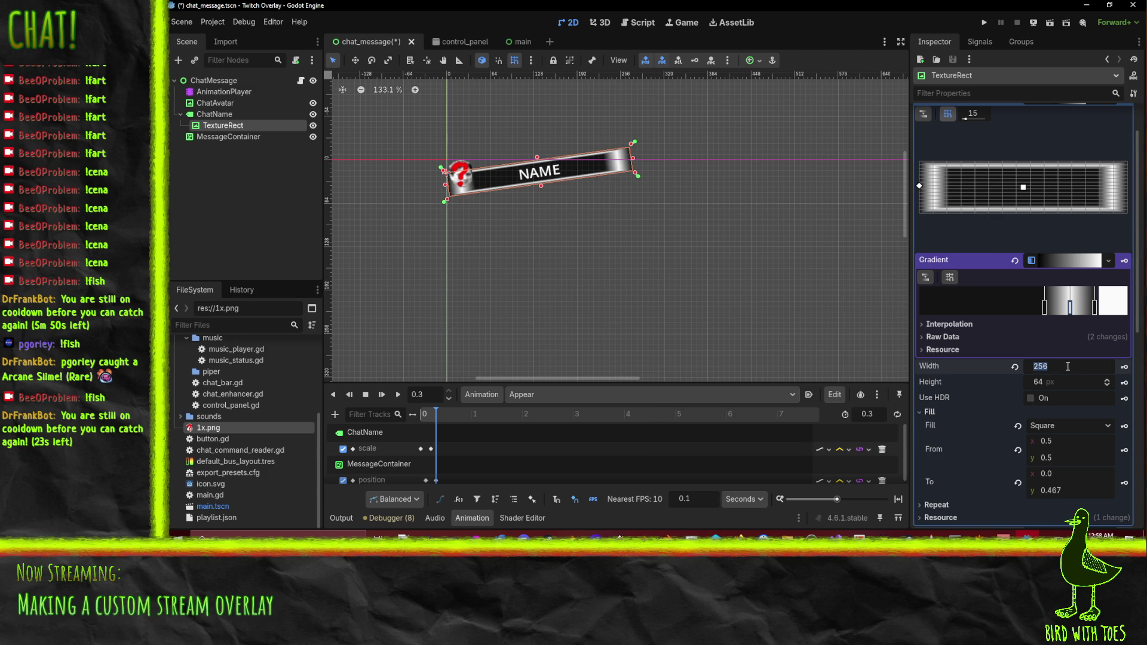
pyautogui.write('64')
pyautogui.press('Return')
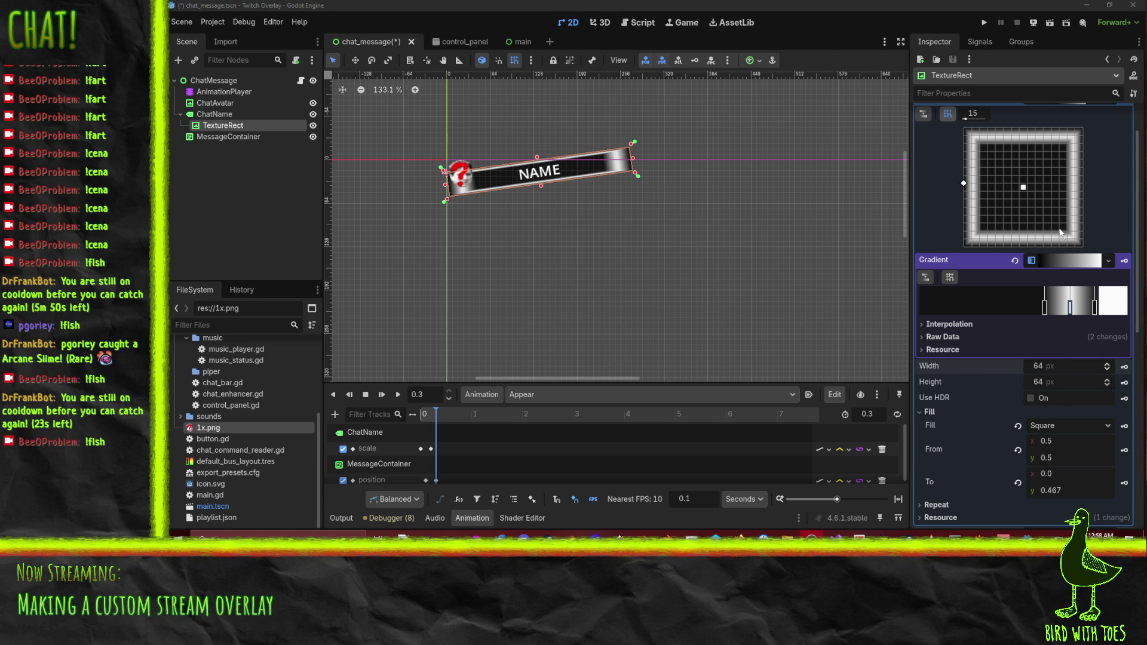
pyautogui.doubleClick(1045, 311)
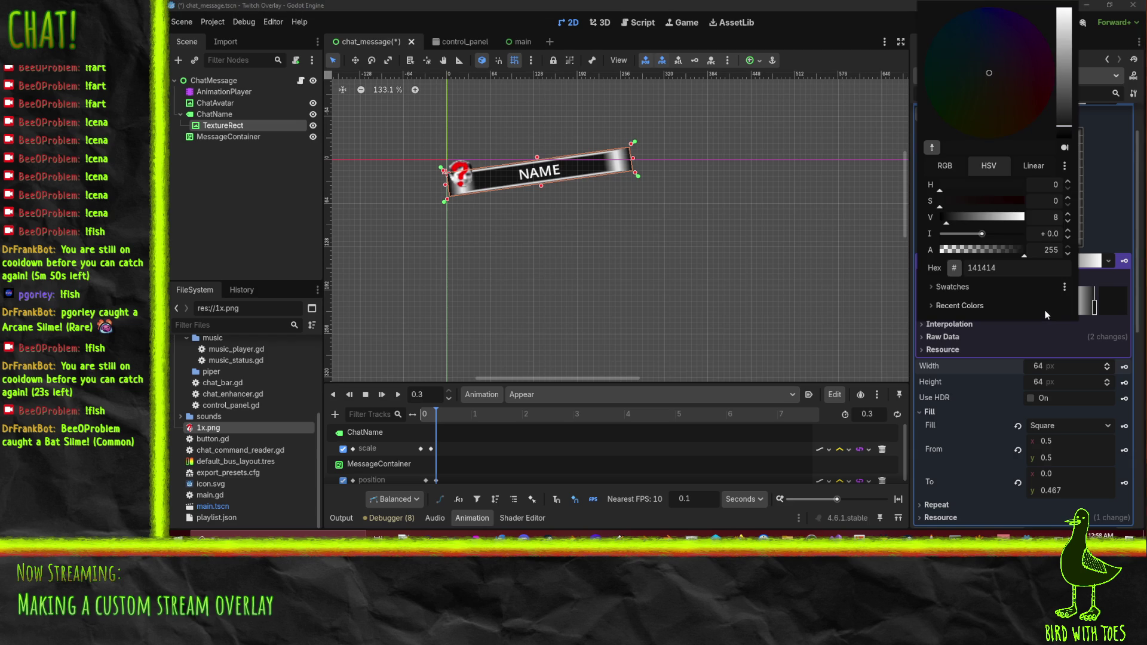
# Set the right gradient stop's alpha to 0, making it fully transparent.
pyautogui.click(1109, 219)
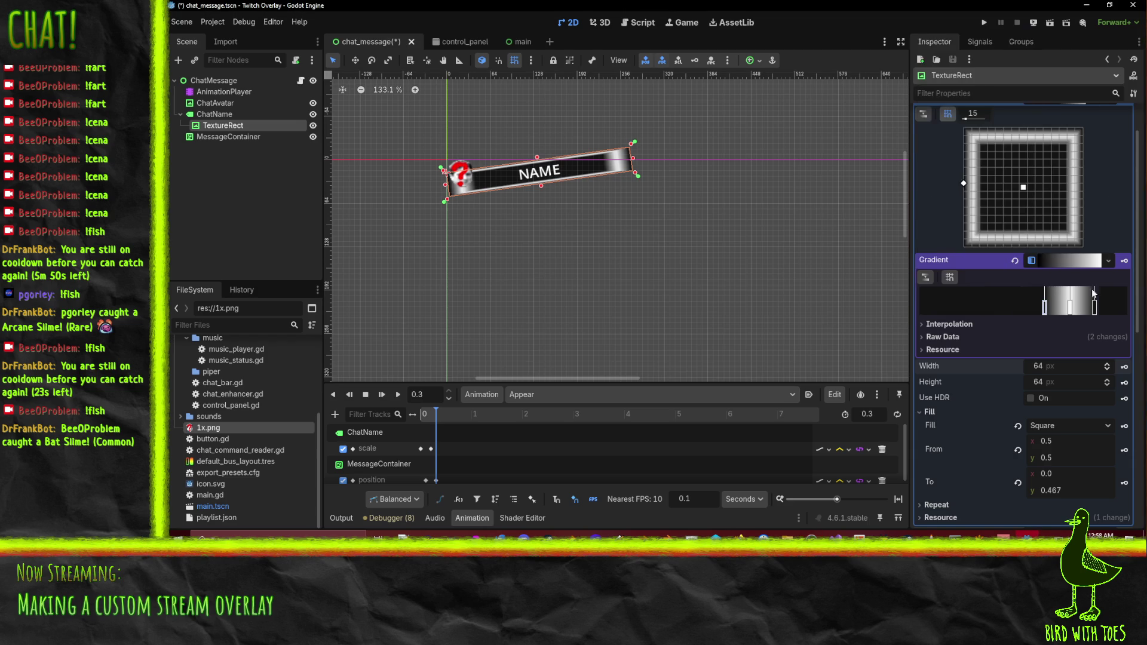
pyautogui.click(1092, 314)
pyautogui.doubleClick(1095, 313)
pyautogui.moveTo(1022, 250); pyautogui.dragTo(884, 250)
pyautogui.click(884, 250)
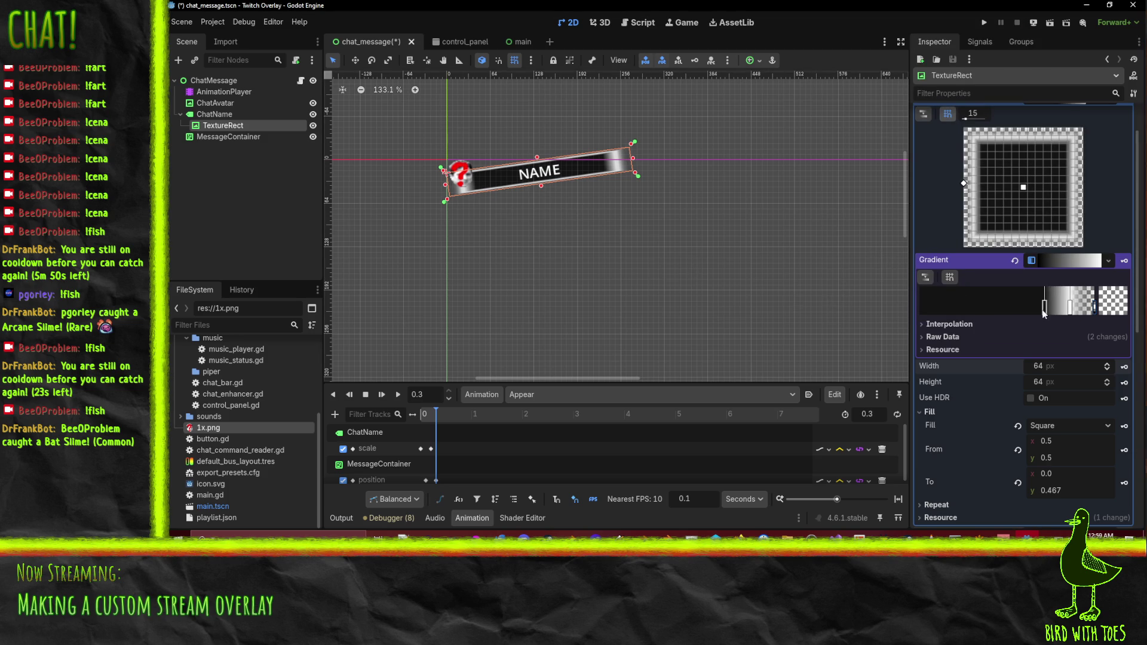
# Add a grey stop with alpha 207 and slide the stops left to thin the frame.
pyautogui.moveTo(1044, 313)
pyautogui.mouseDown()
pyautogui.moveTo(1035, 316)
pyautogui.moveTo(1059, 310)
pyautogui.mouseUp()
pyautogui.click(1070, 310)
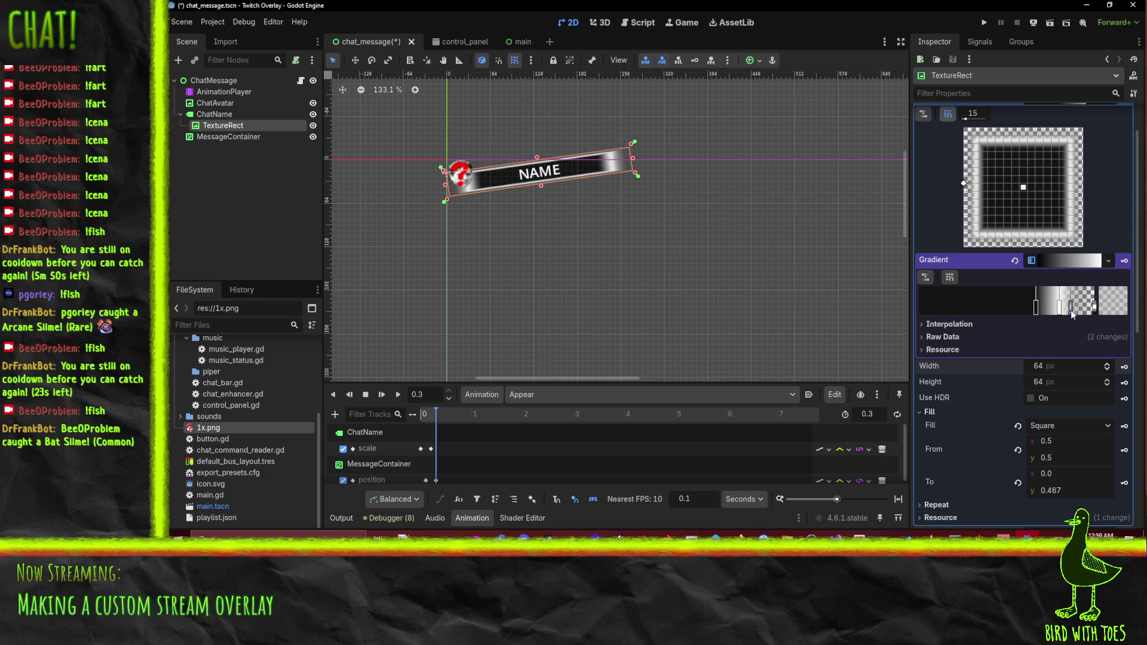
pyautogui.click(1111, 311)
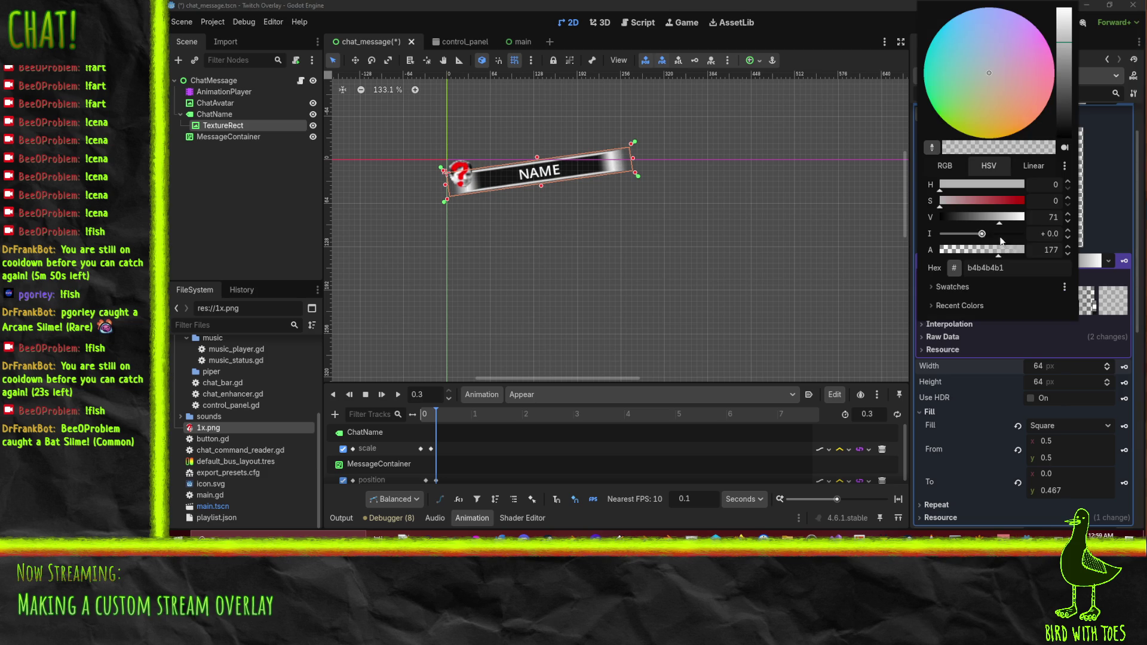
pyautogui.moveTo(998, 250)
pyautogui.mouseDown()
pyautogui.moveTo(1008, 251)
pyautogui.moveTo(979, 217)
pyautogui.mouseUp()
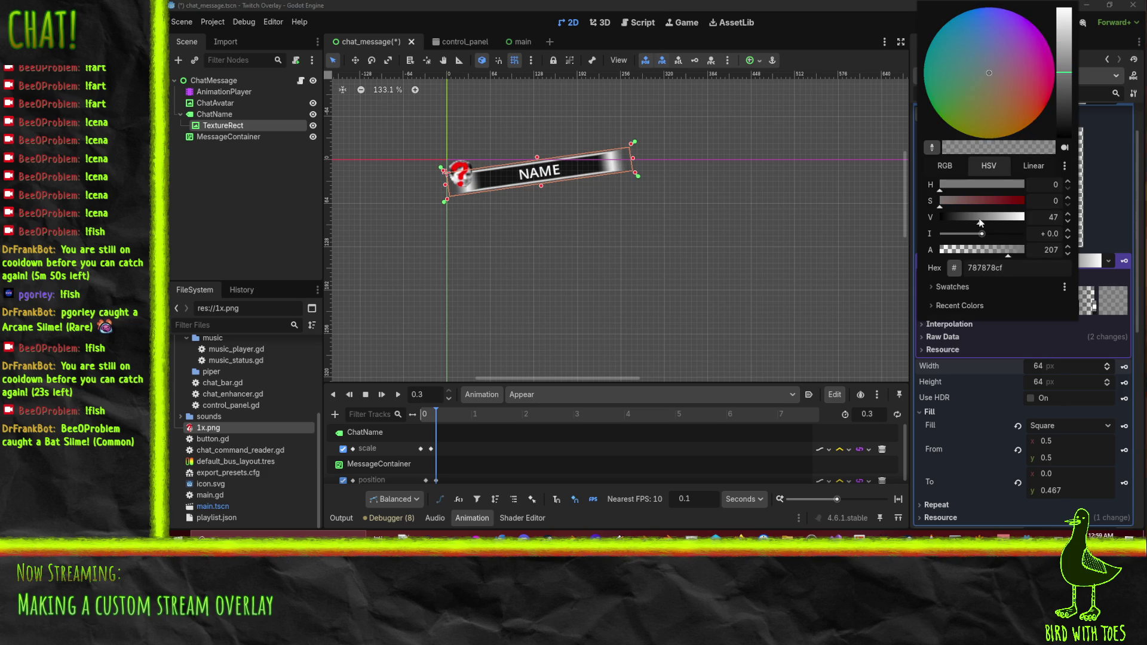
pyautogui.click(1084, 327)
pyautogui.moveTo(1060, 307)
pyautogui.mouseDown()
pyautogui.moveTo(1052, 314)
pyautogui.moveTo(1084, 312)
pyautogui.moveTo(1075, 314)
pyautogui.mouseUp()
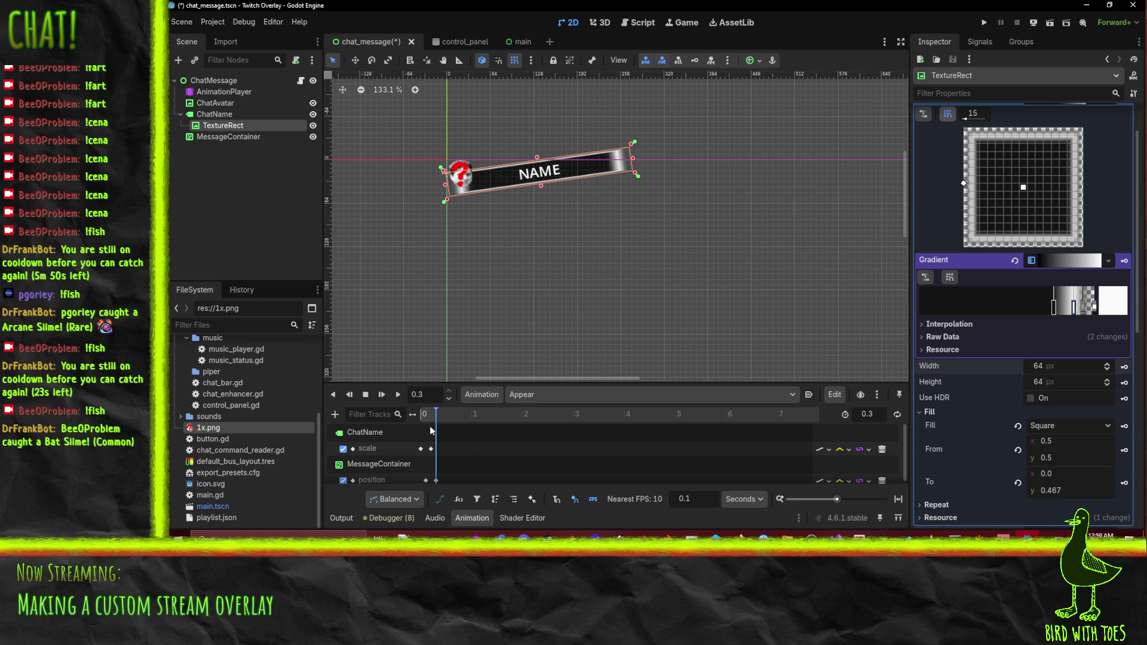
pyautogui.moveTo(428, 417)
pyautogui.mouseDown()
pyautogui.moveTo(404, 419)
pyautogui.moveTo(447, 425)
pyautogui.moveTo(377, 430)
pyautogui.mouseUp()
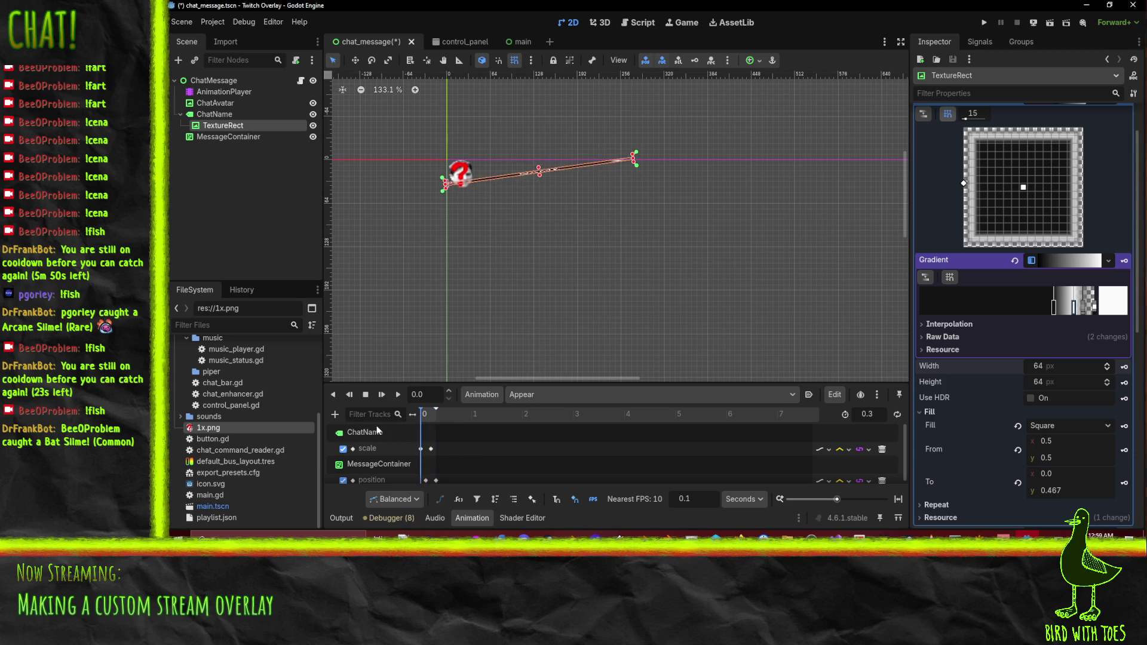
# Set the Appear animation length to 0.5 s, move the scale keyframe later, and preview it.
pyautogui.scroll(-1, 433, 449)
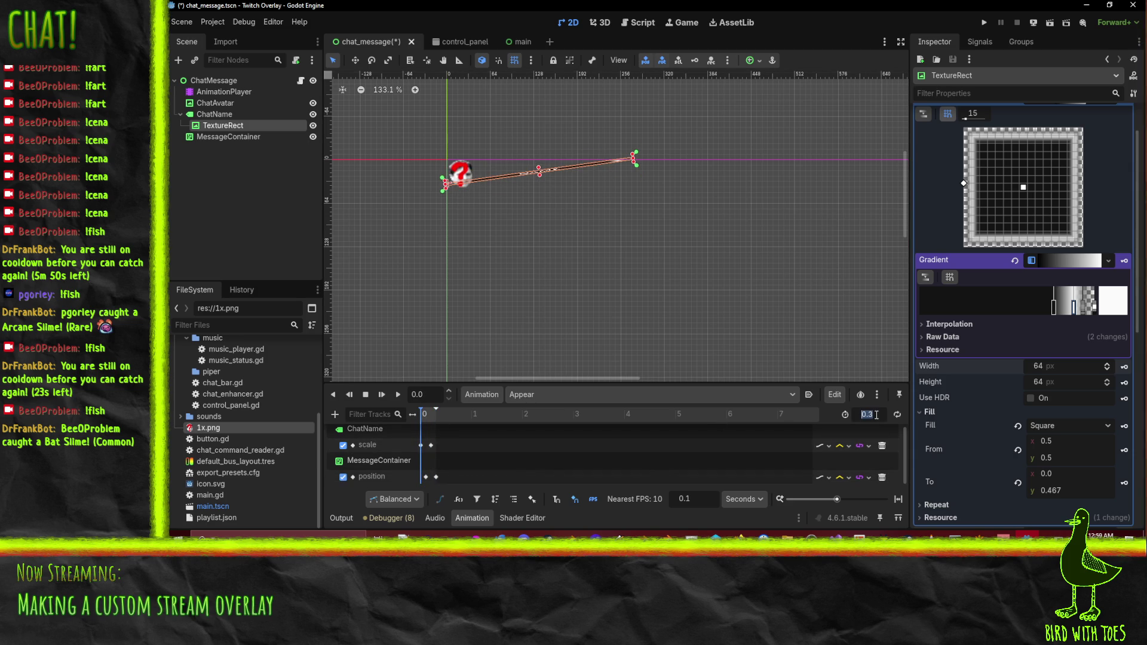
pyautogui.press('Return')
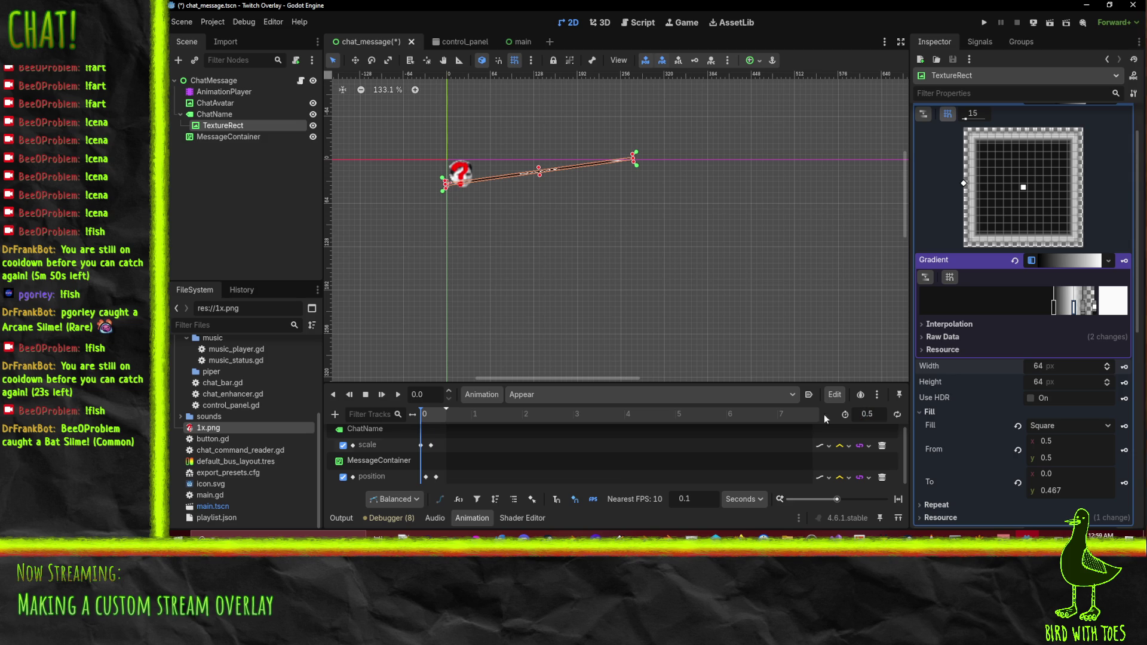
pyautogui.moveTo(431, 445)
pyautogui.mouseDown()
pyautogui.moveTo(447, 476)
pyautogui.moveTo(436, 477)
pyautogui.moveTo(450, 446)
pyautogui.mouseUp()
pyautogui.click(397, 395)
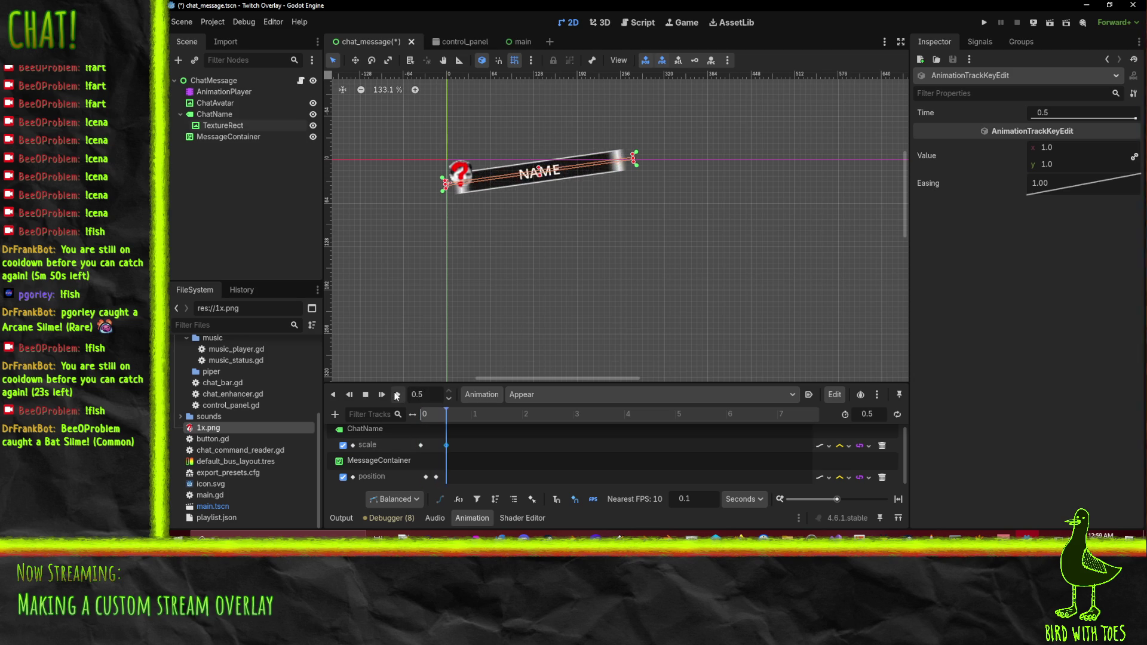
pyautogui.click(397, 395)
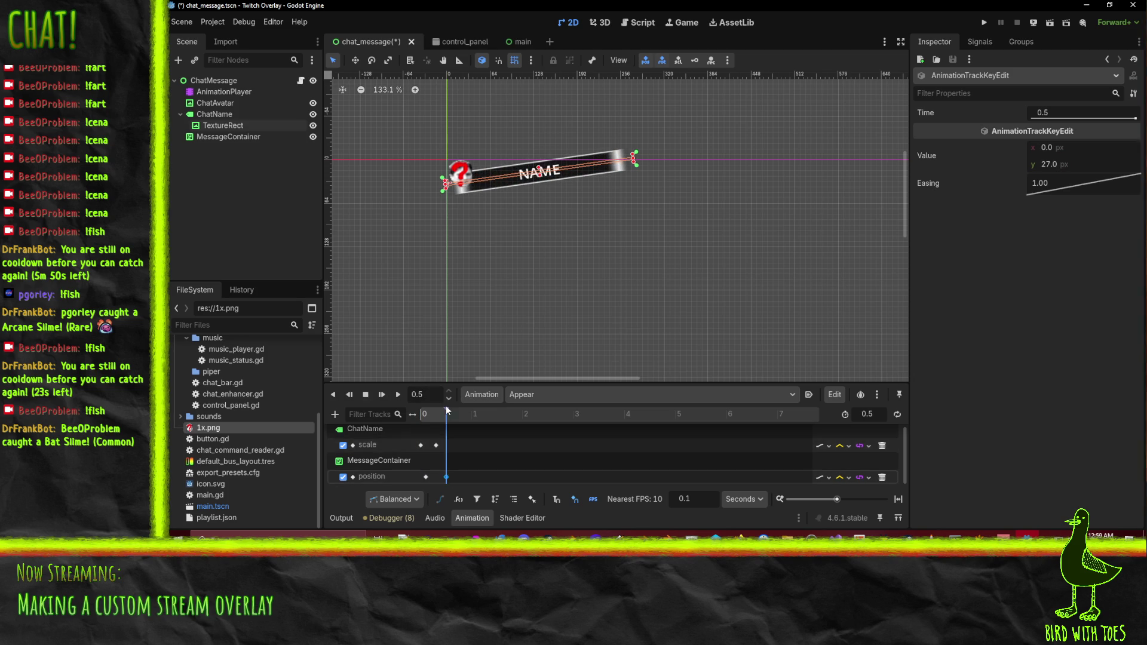
pyautogui.moveTo(442, 406); pyautogui.dragTo(385, 405)
pyautogui.click(434, 445)
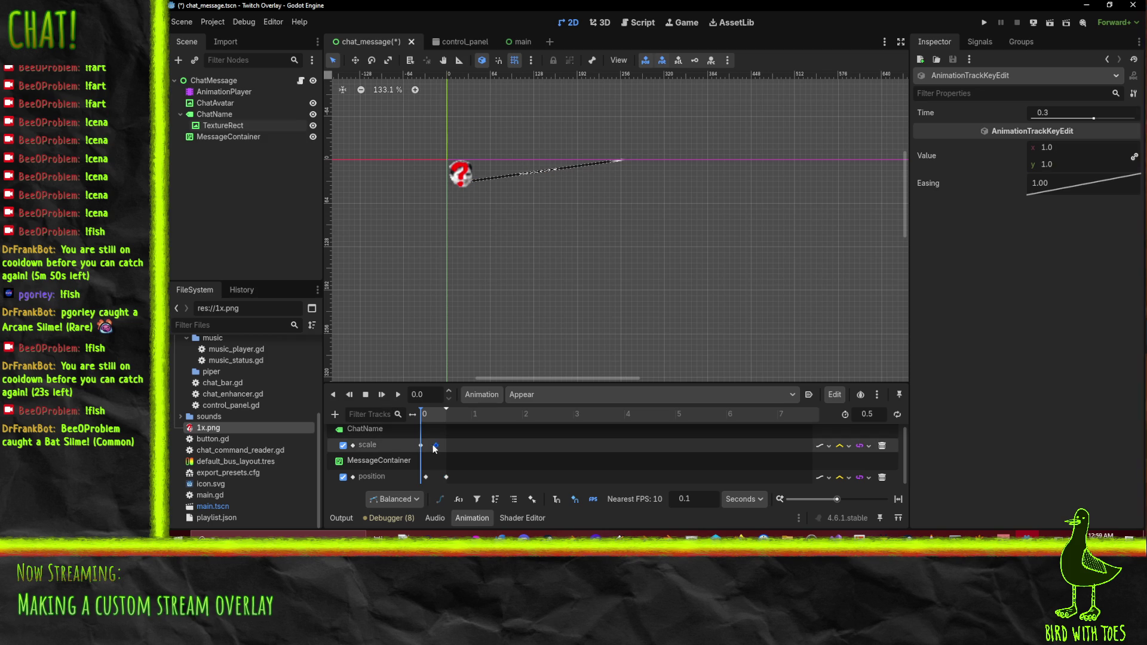
# Save the chat_message scene and run the project with F5.
pyautogui.hotkey('ctrl', 's')
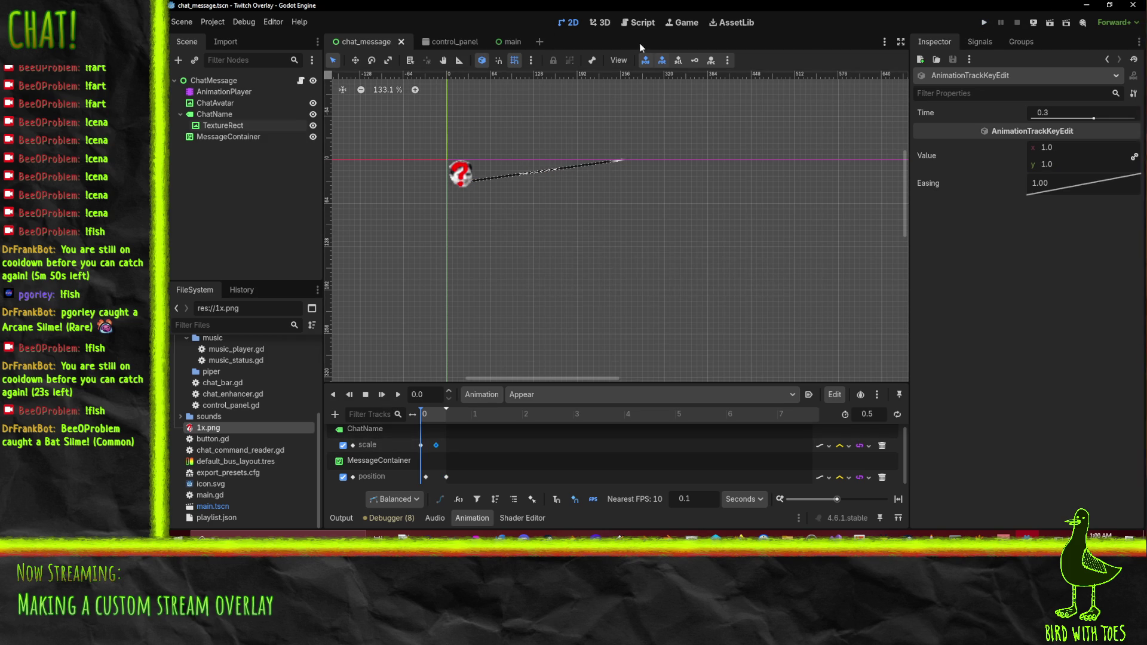
pyautogui.click(681, 23)
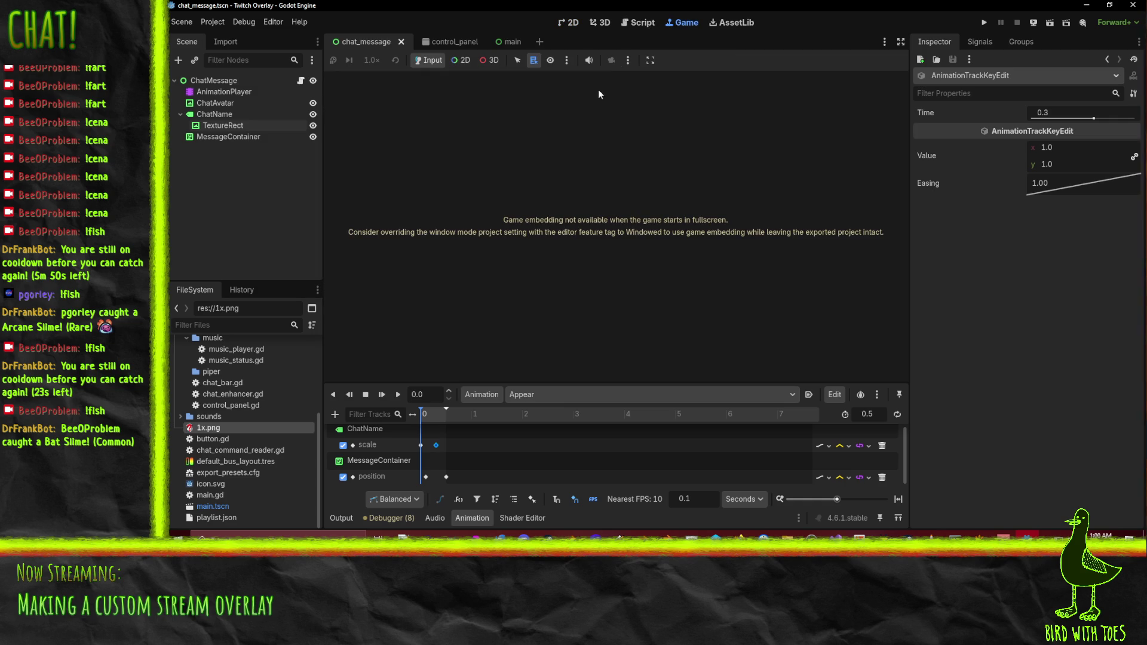
pyautogui.press('F5')
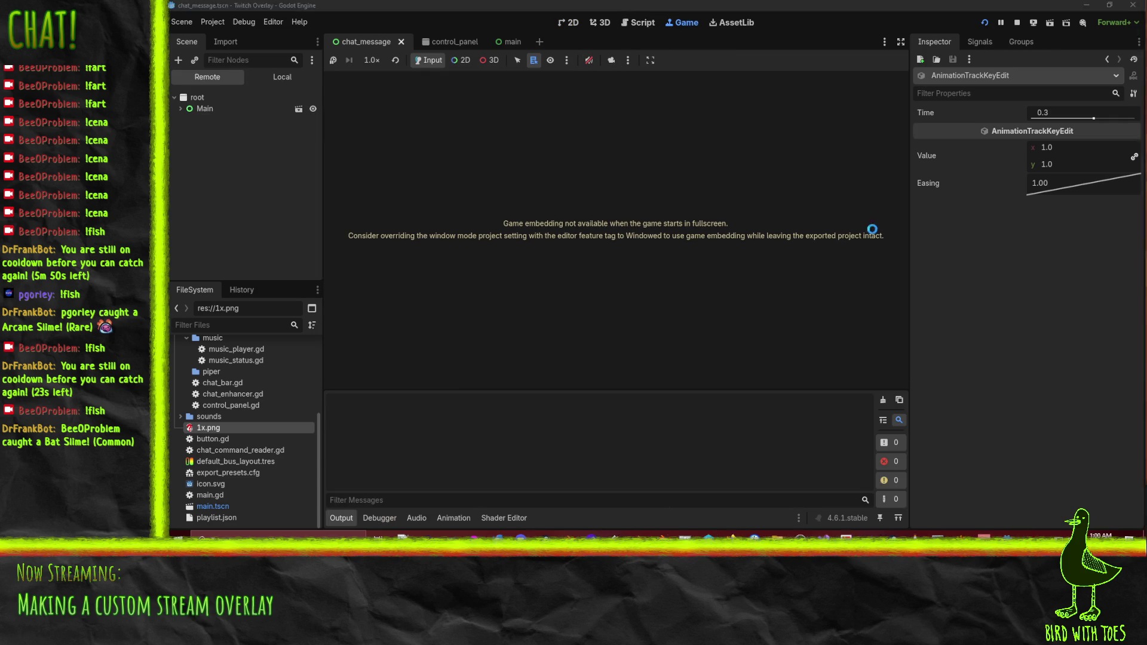
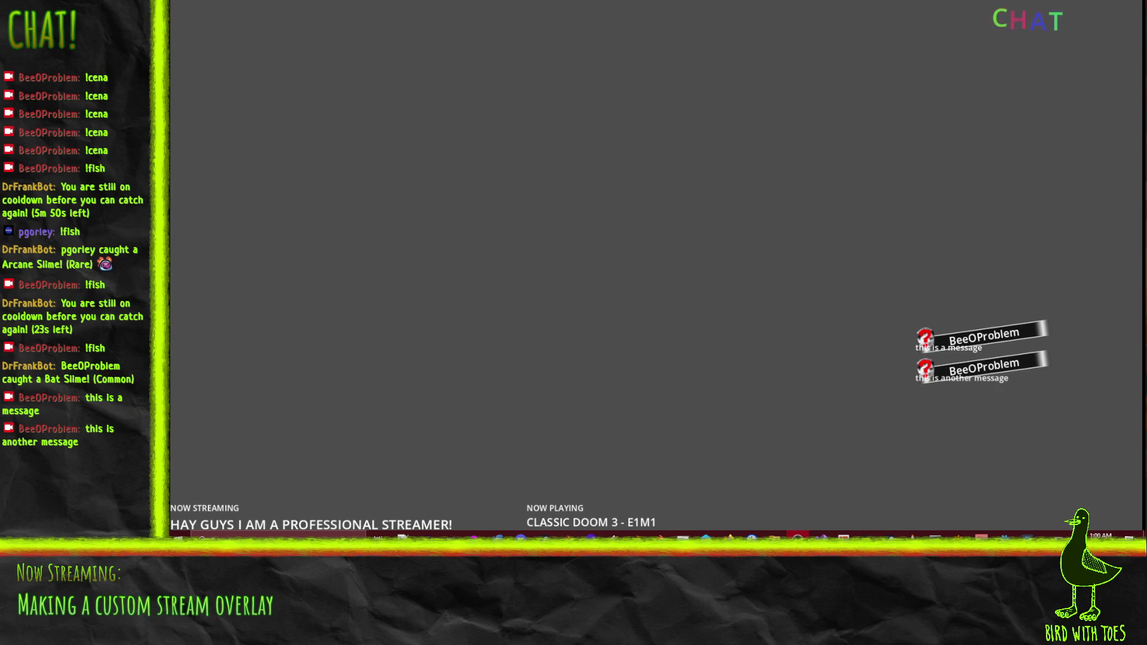
# Stop the running overlay game and return to the 2D scene editor with ChatAvatar selected.
pyautogui.hotkey('alt', 'F4')
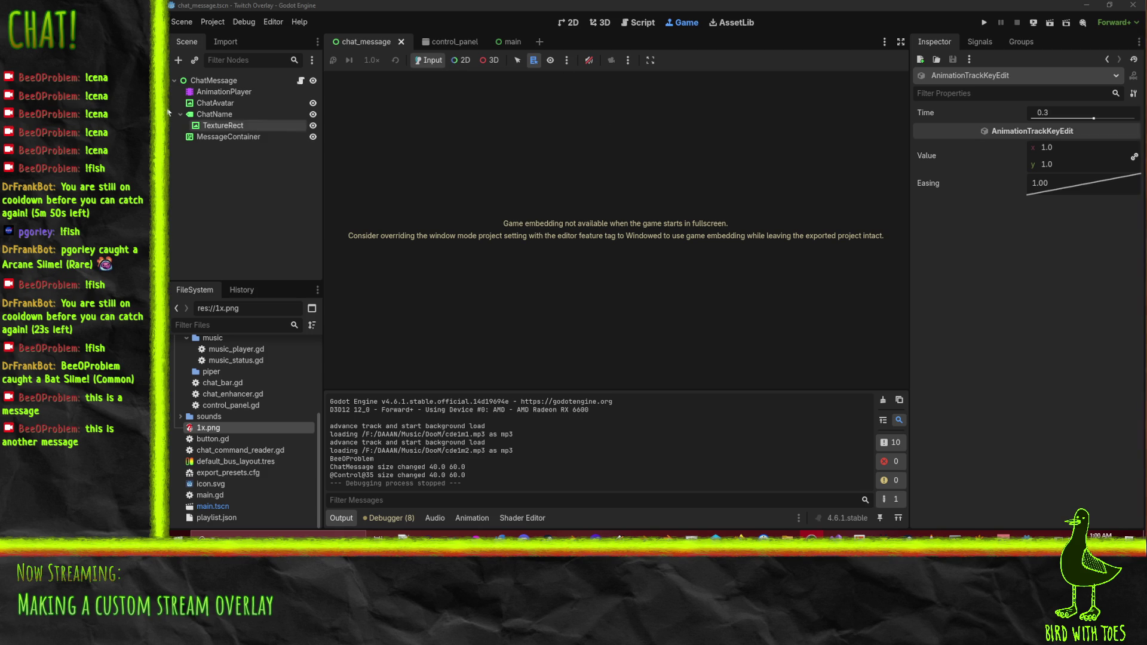
pyautogui.click(231, 105)
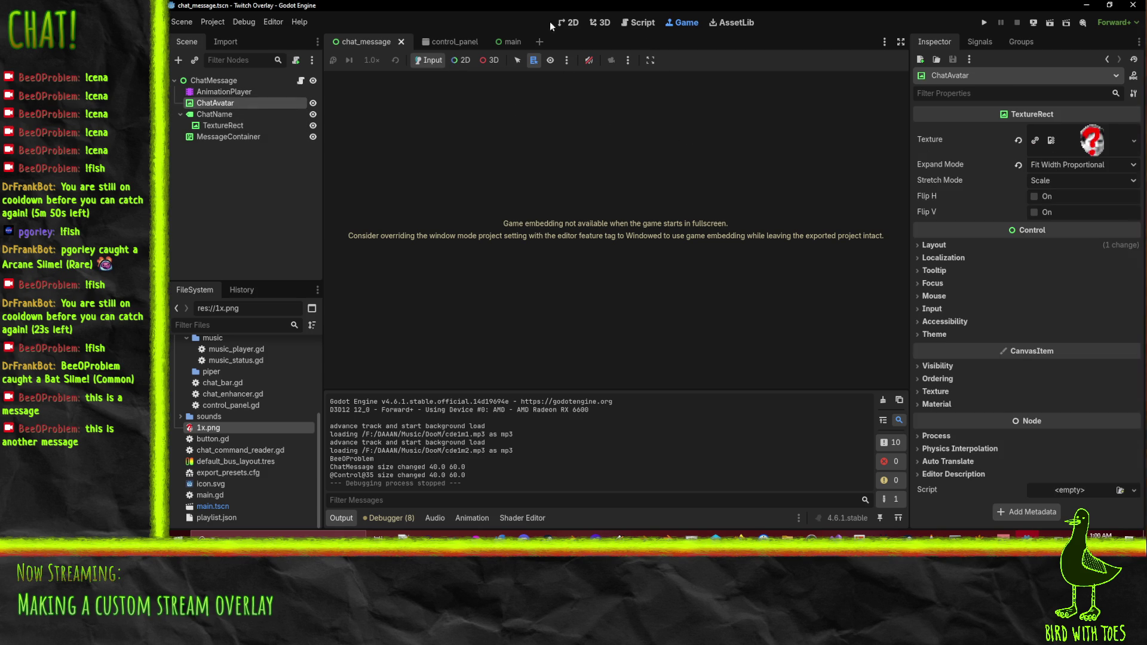
pyautogui.click(566, 22)
# Preview the Appear animation at its 0.5 position keyframe to reveal the name banner.
pyautogui.click(219, 136)
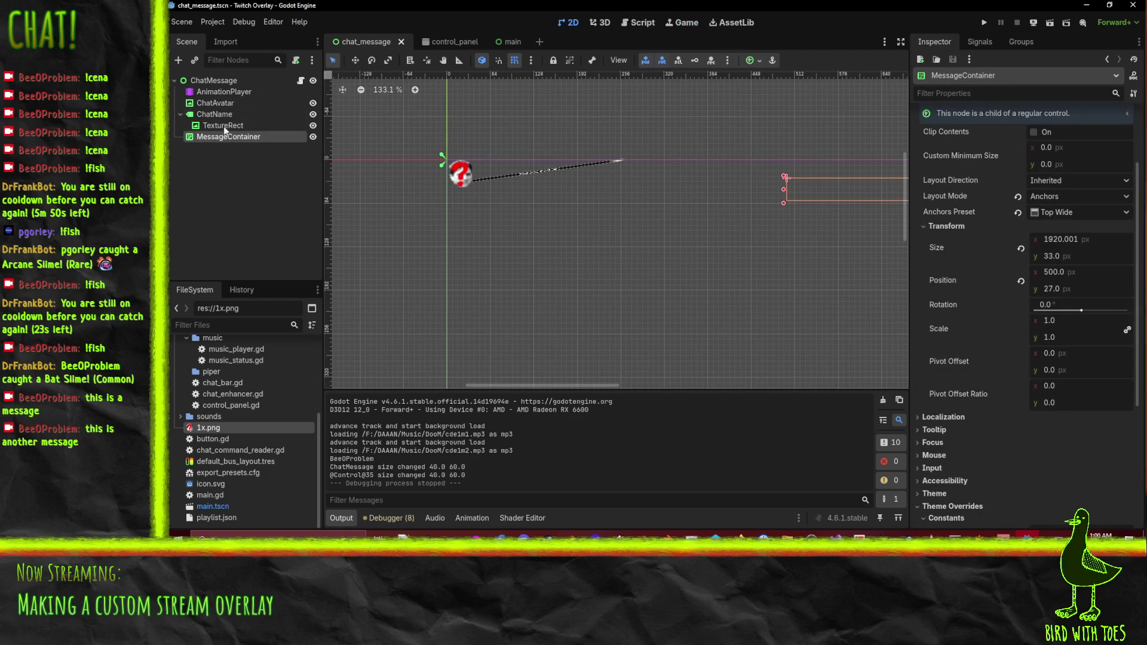
pyautogui.click(224, 91)
pyautogui.click(445, 477)
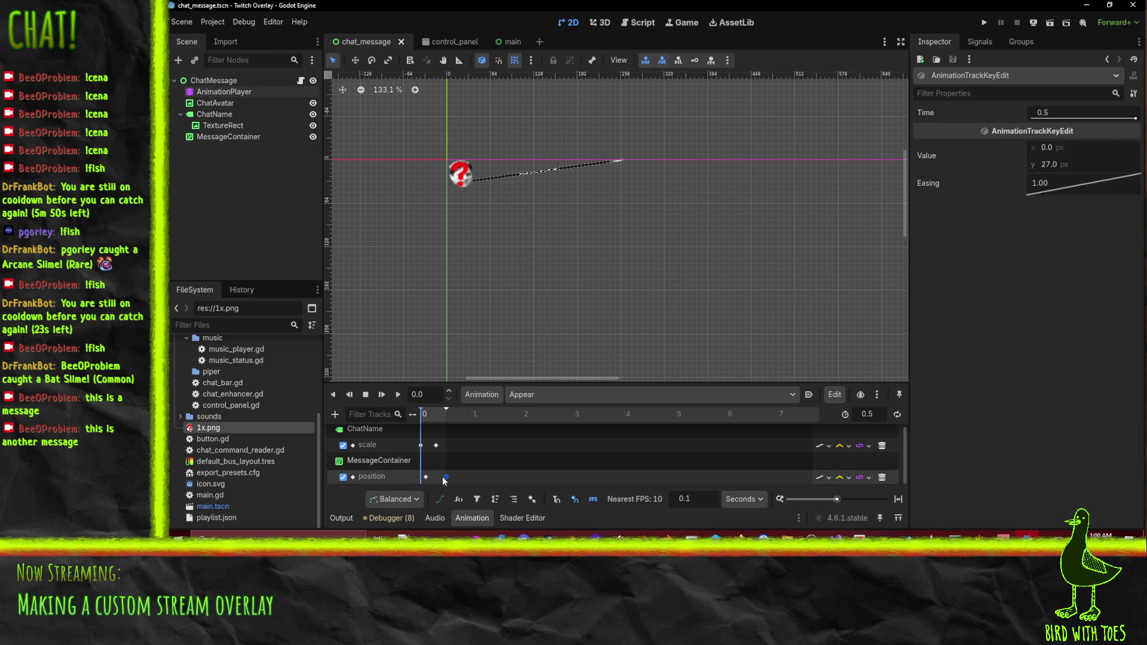
pyautogui.hotkey('shift', 'd')
pyautogui.click(239, 138)
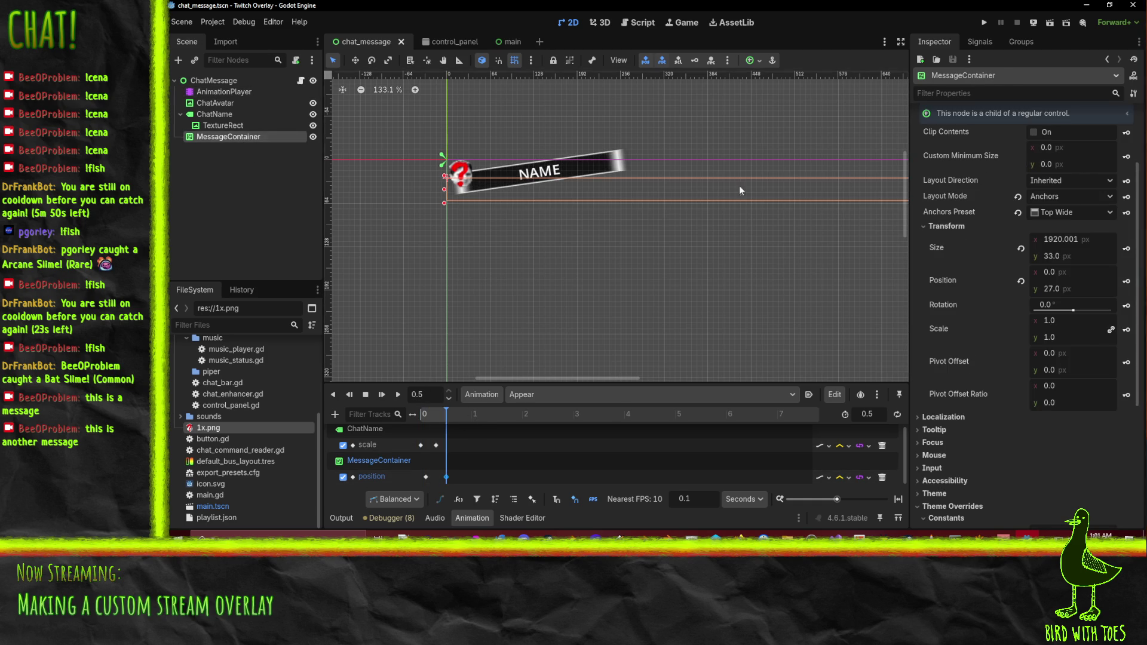
pyautogui.rightClick(252, 138)
# Add a Label child node under MessageContainer.
pyautogui.click(286, 147)
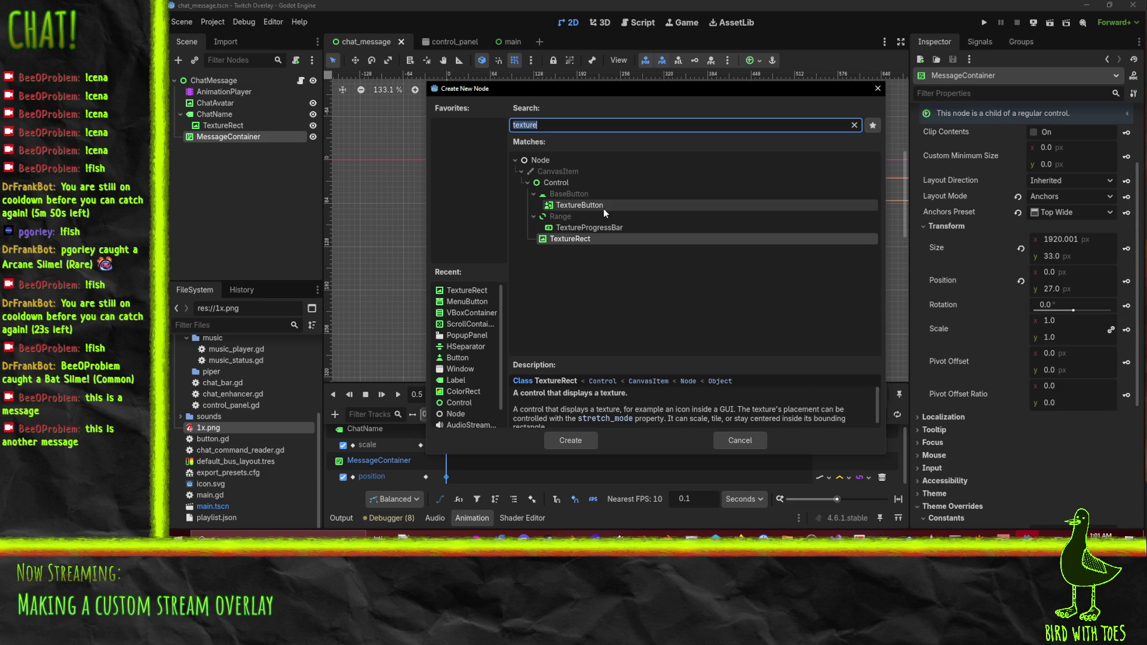
pyautogui.write('lable')
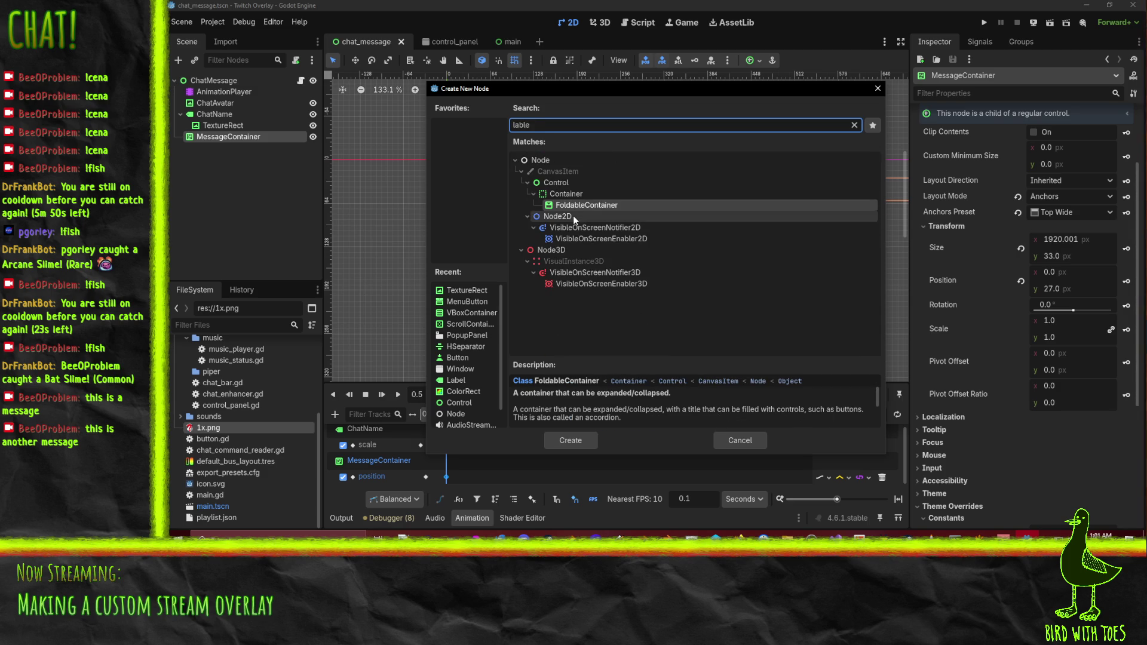
pyautogui.press('BackSpace')
pyautogui.press('BackSpace')
pyautogui.write('el')
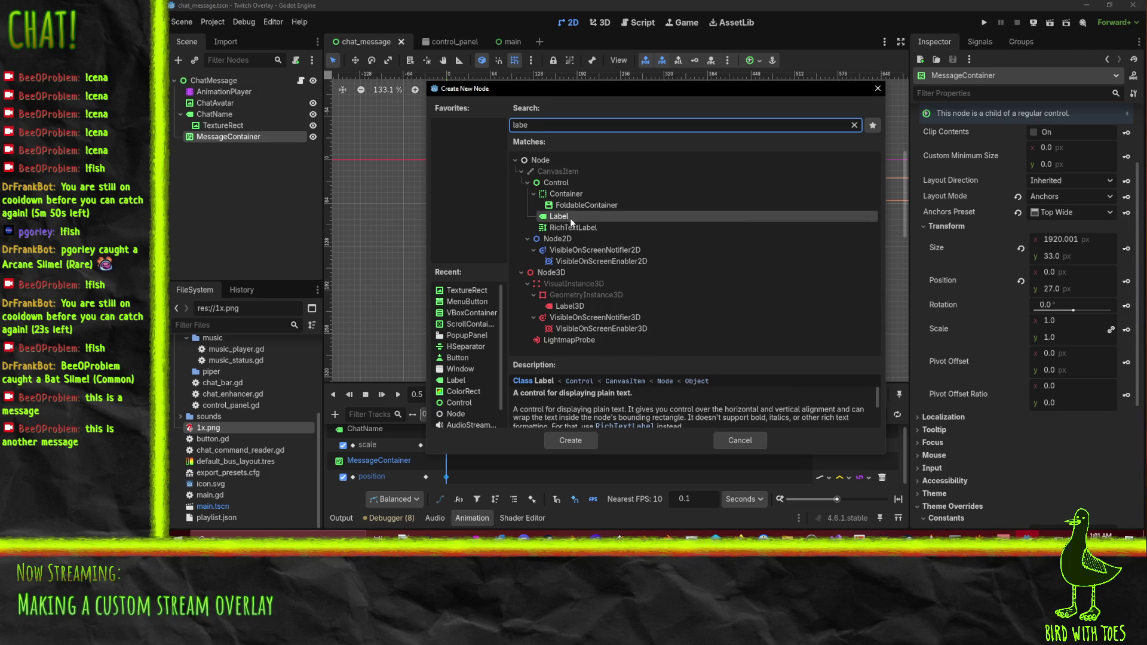
pyautogui.doubleClick(569, 217)
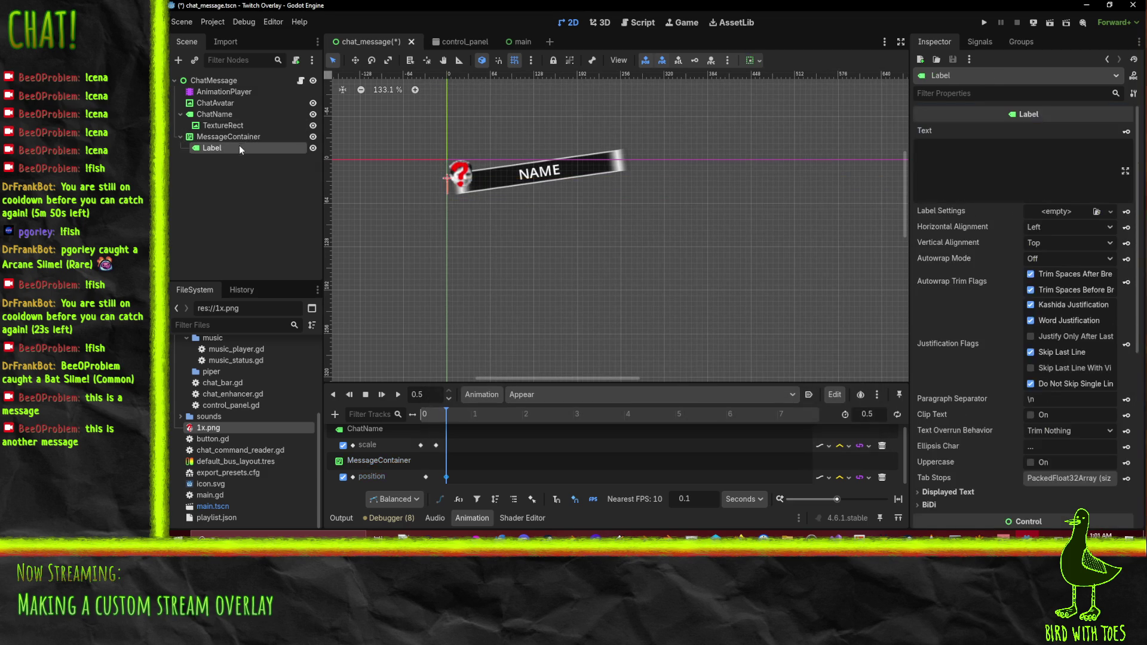
# Set the new Label's text to 'this is the baseline text label and will be deleted'.
pyautogui.click(944, 162)
pyautogui.write('this is the baseline text label and will be deleted')
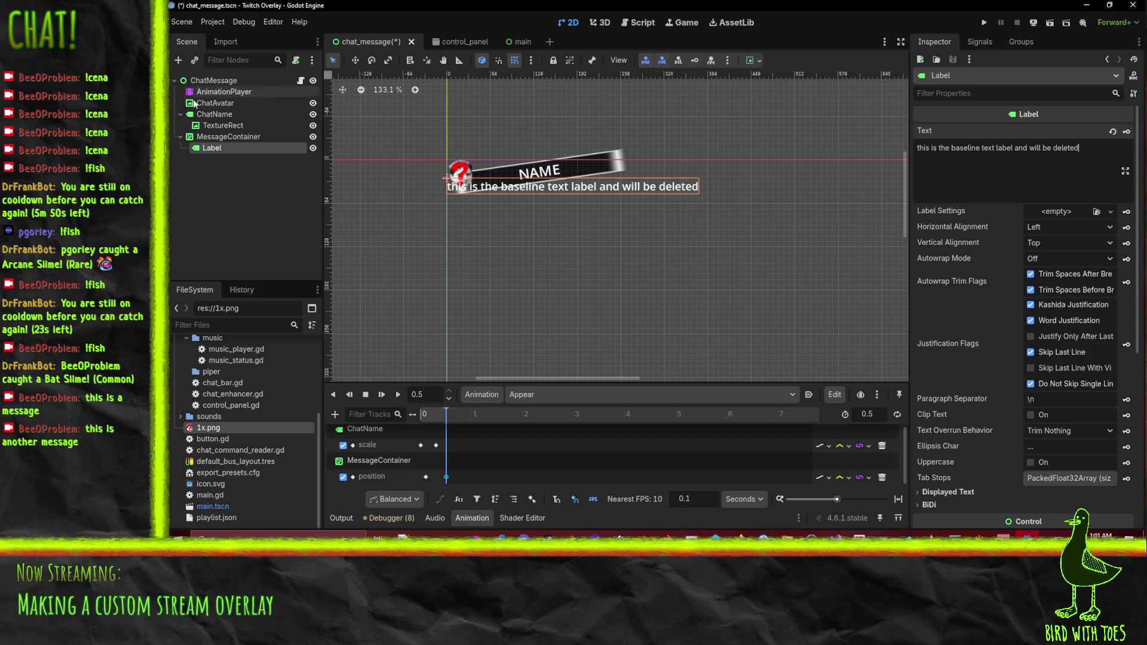
pyautogui.click(230, 139)
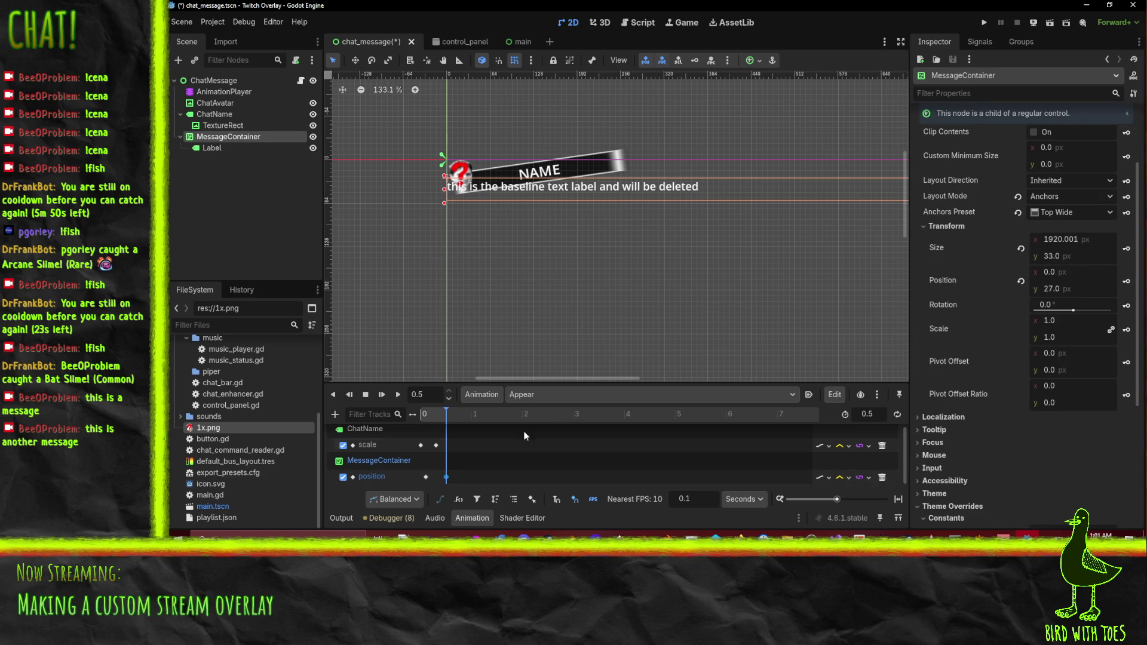
# Set MessageContainer's position to x 50 and y 35.
pyautogui.click(1073, 271)
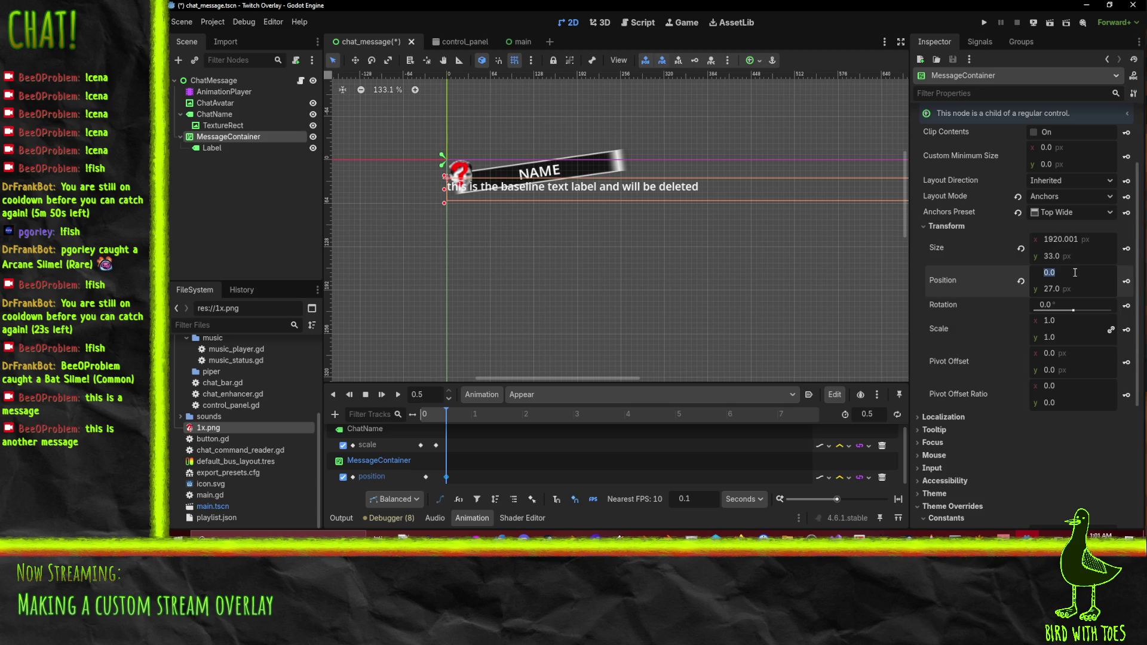
pyautogui.write('50')
pyautogui.press('Return')
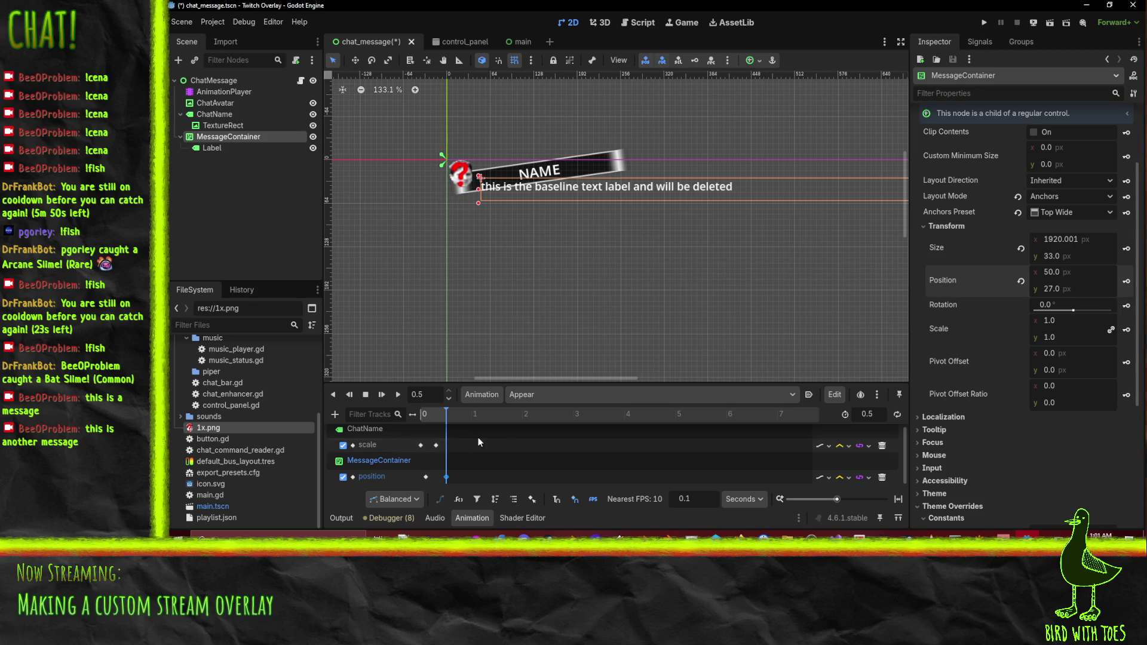
pyautogui.click(1073, 291)
pyautogui.write('0')
pyautogui.press('Return')
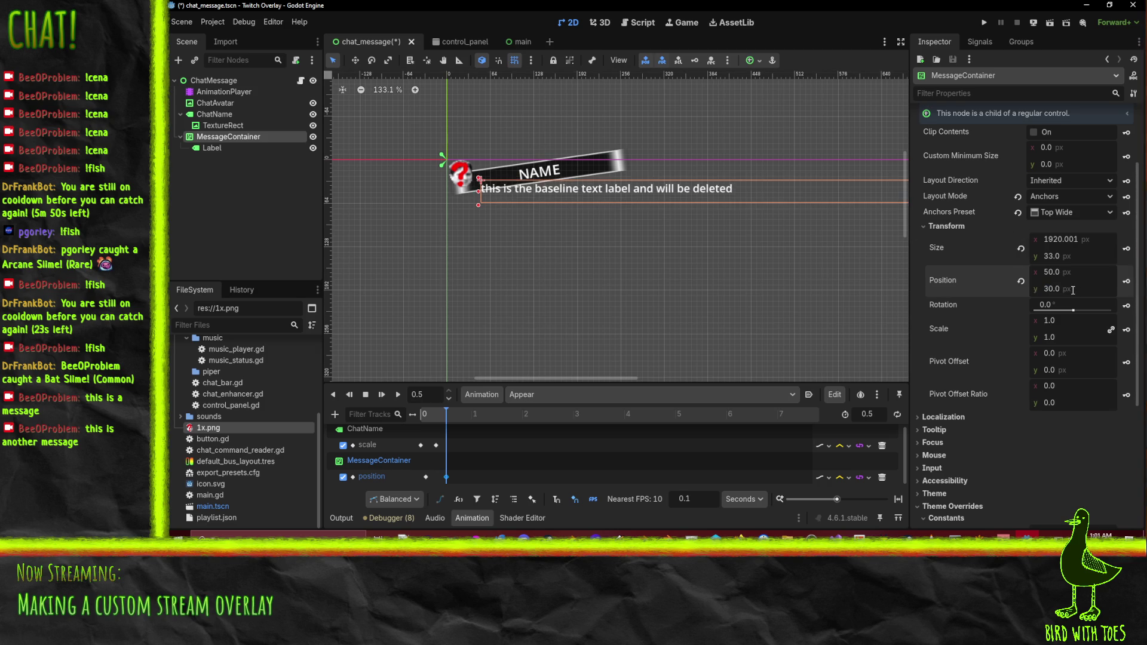
pyautogui.click(1078, 289)
pyautogui.write('35')
pyautogui.press('Return')
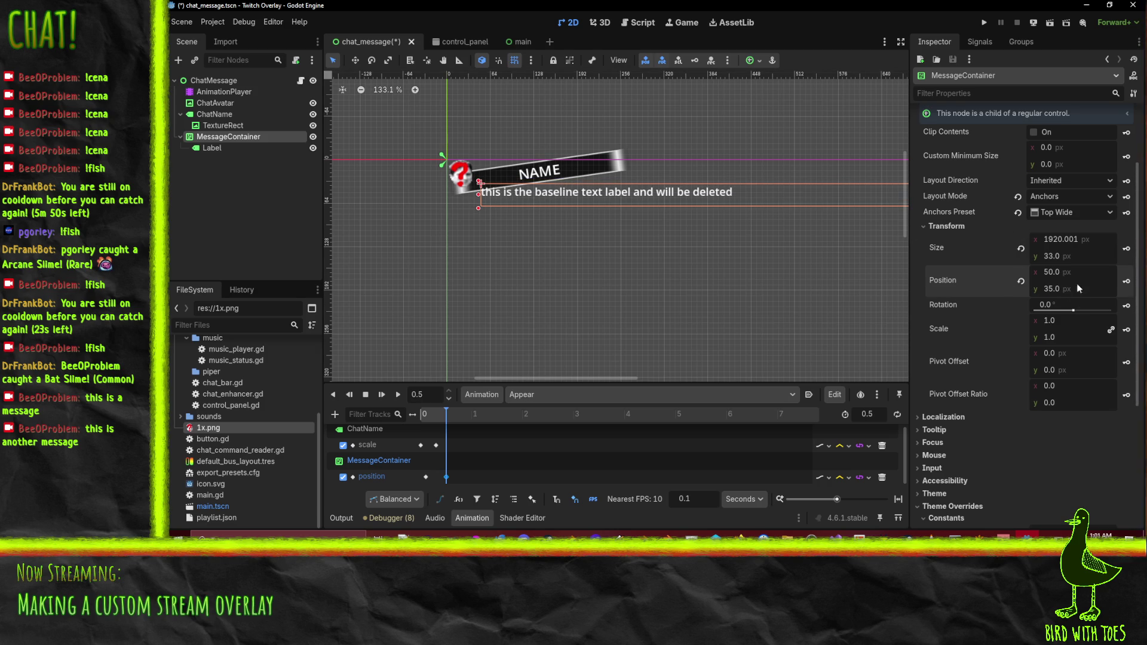
# Check the Label's placement and save the chat_message scene.
pyautogui.click(212, 149)
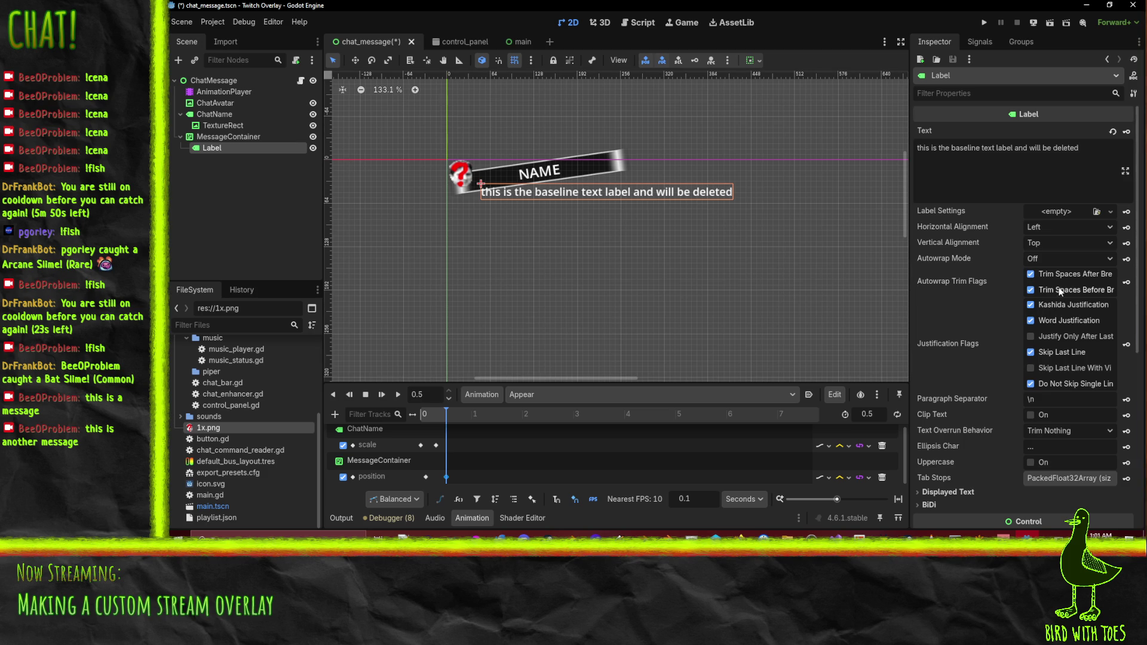
pyautogui.click(229, 137)
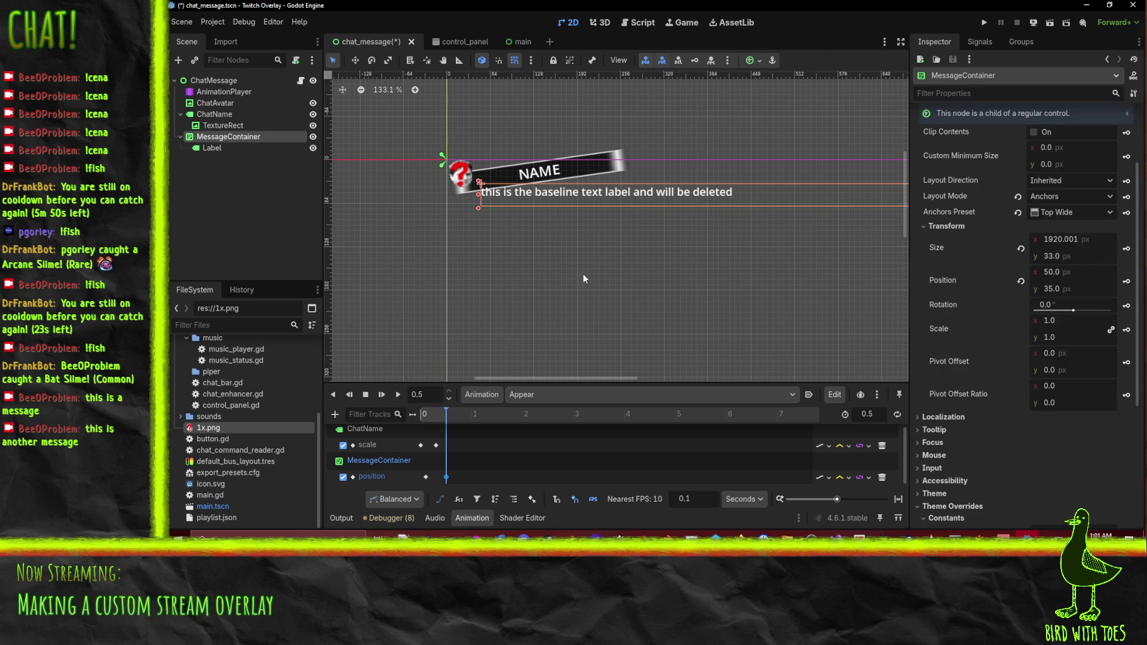
pyautogui.hotkey('ctrl', 's')
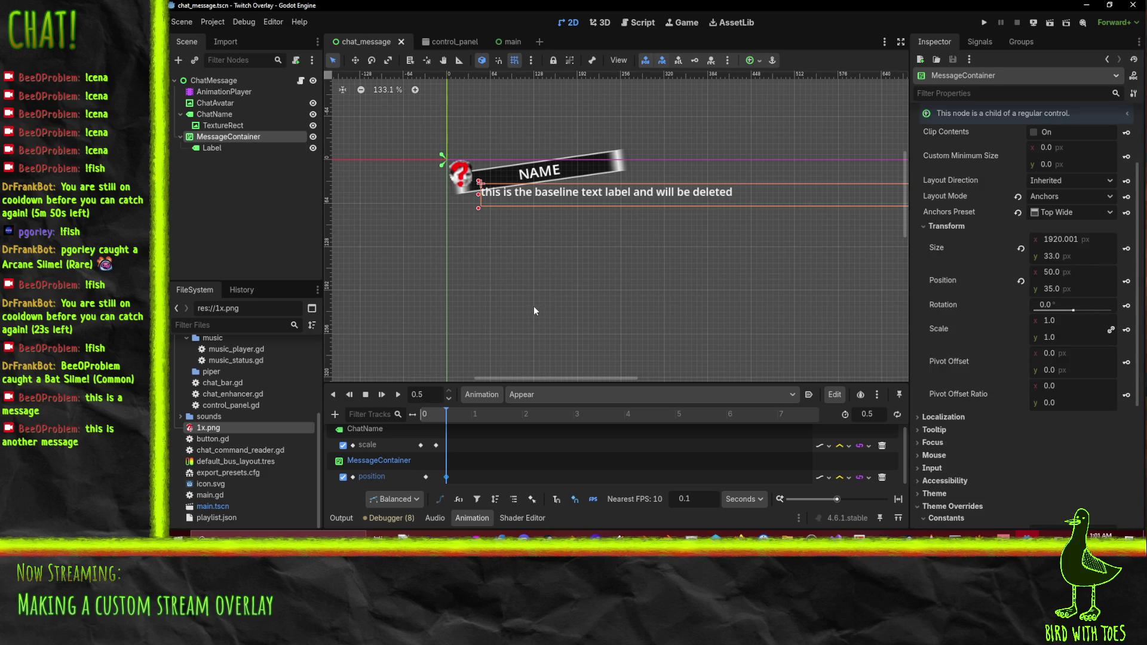
pyautogui.click(227, 80)
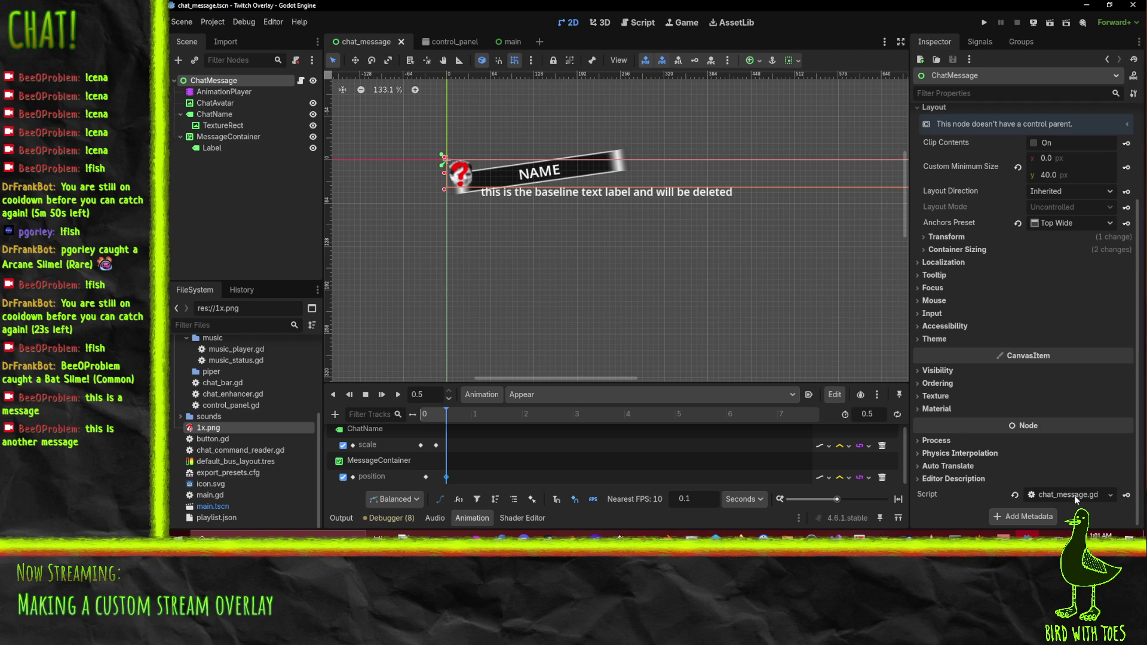
pyautogui.click(1062, 494)
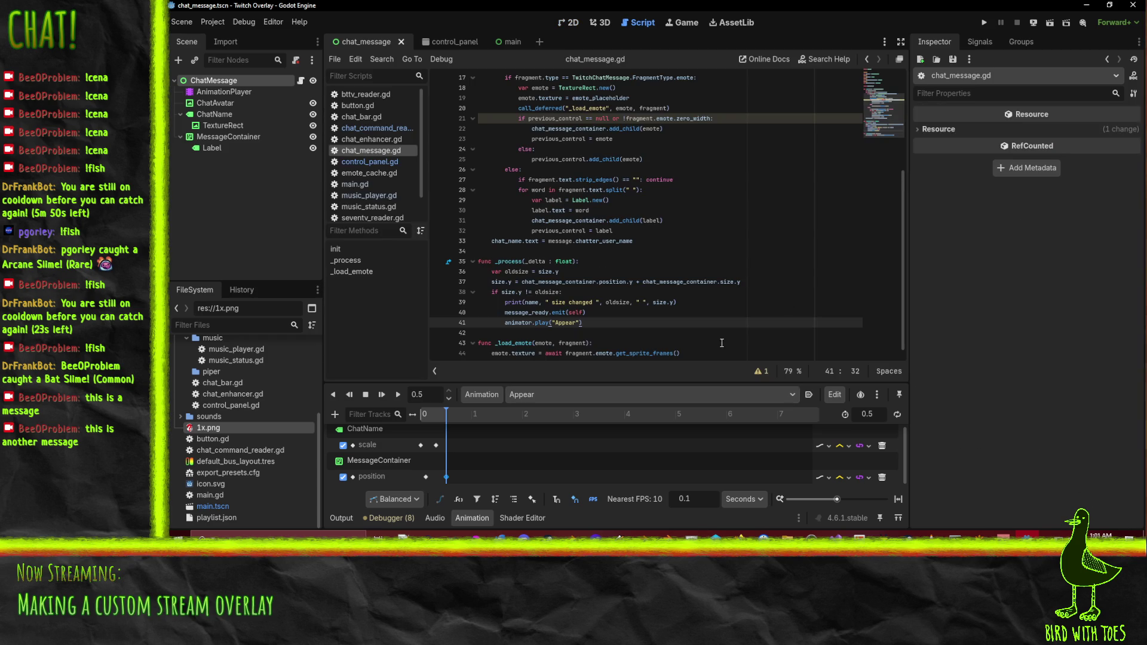
pyautogui.doubleClick(572, 281)
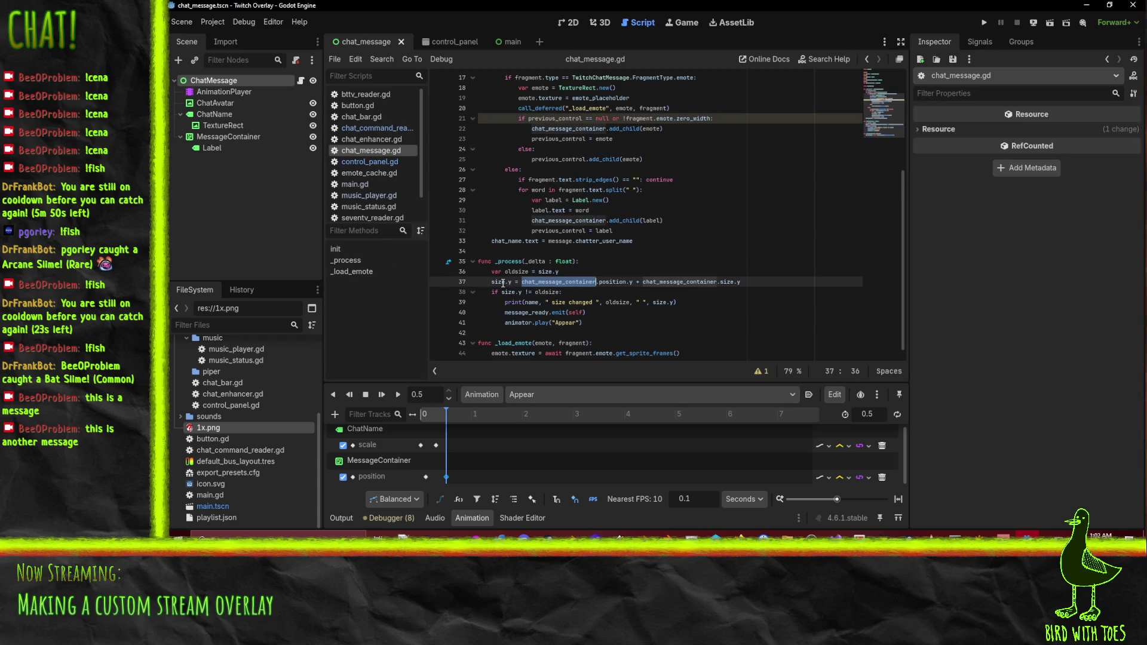
pyautogui.click(552, 282)
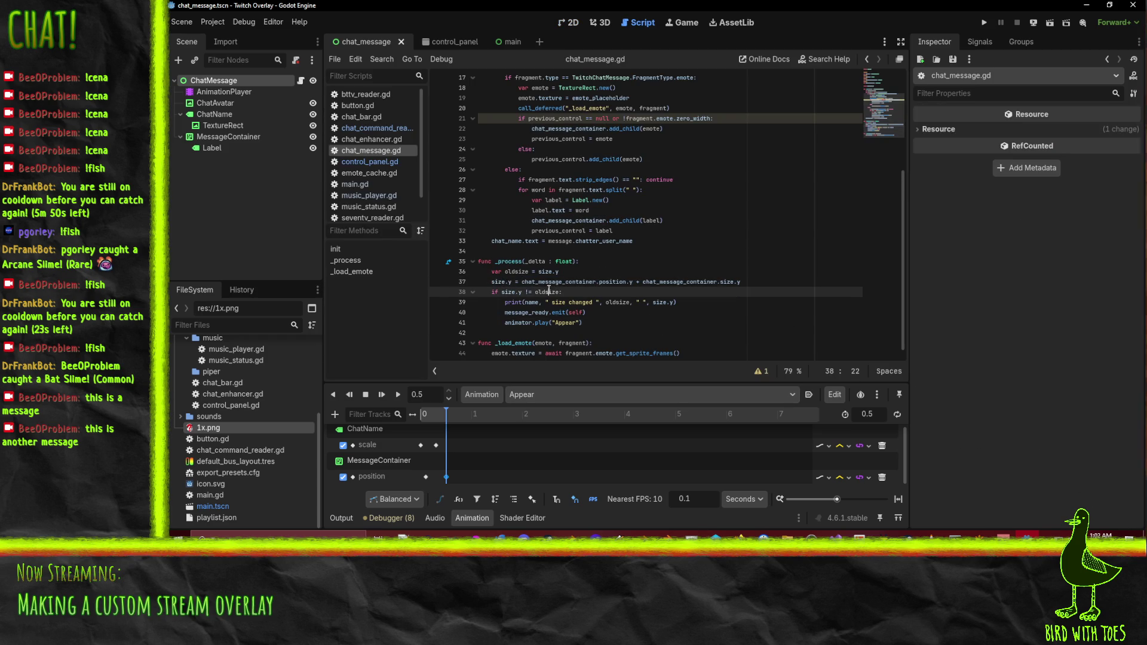
pyautogui.doubleClick(682, 282)
pyautogui.click(718, 282)
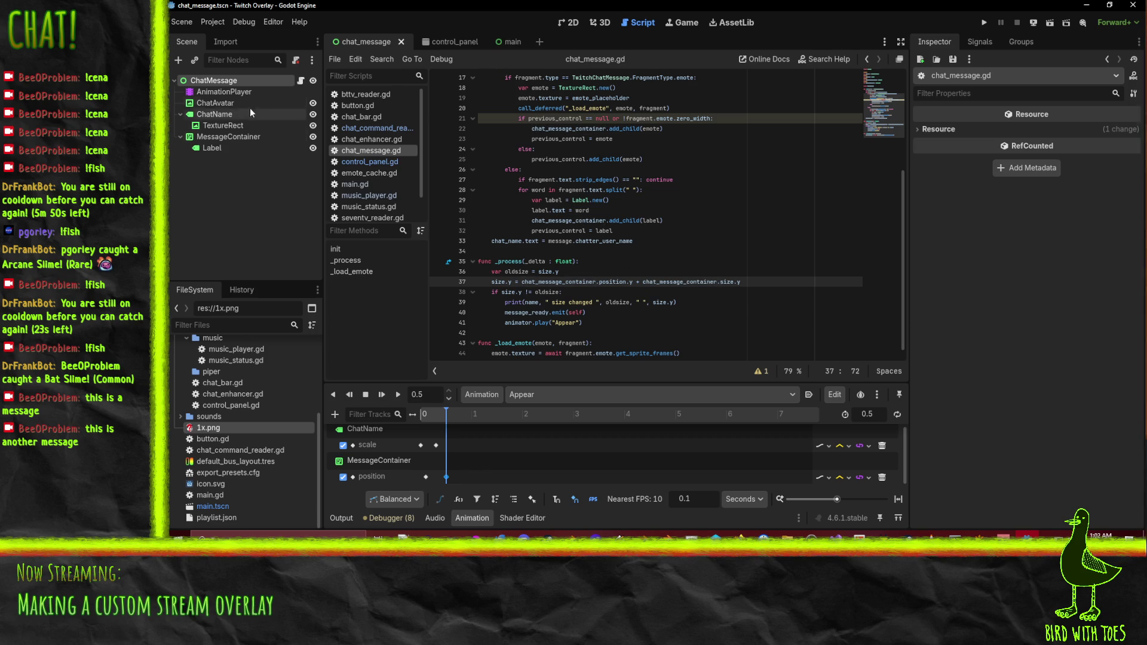
pyautogui.click(228, 80)
pyautogui.click(570, 22)
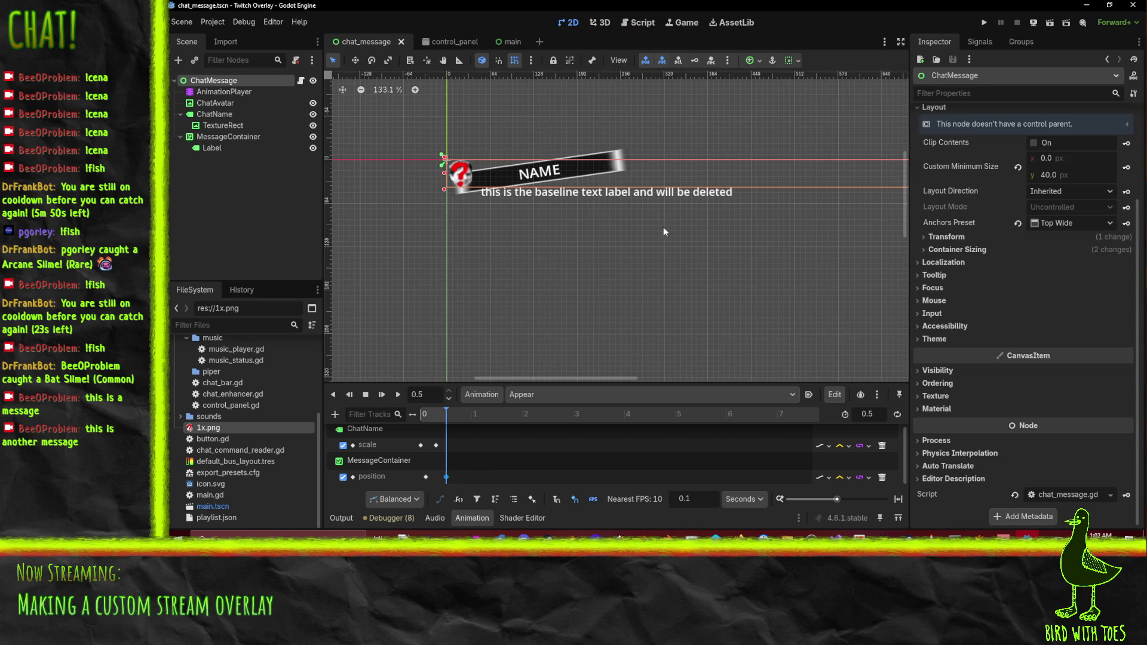
# Inspect the message Label's Theme property options in the Inspector.
pyautogui.click(227, 138)
pyautogui.click(256, 149)
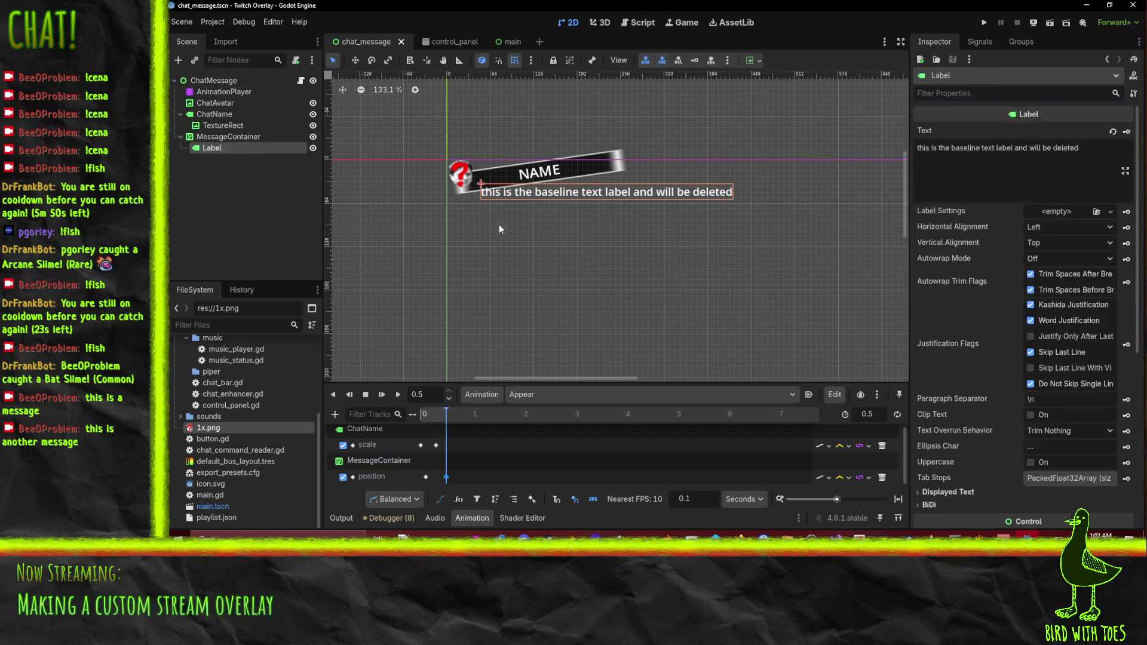
pyautogui.scroll(-3, 1001, 326)
pyautogui.click(966, 339)
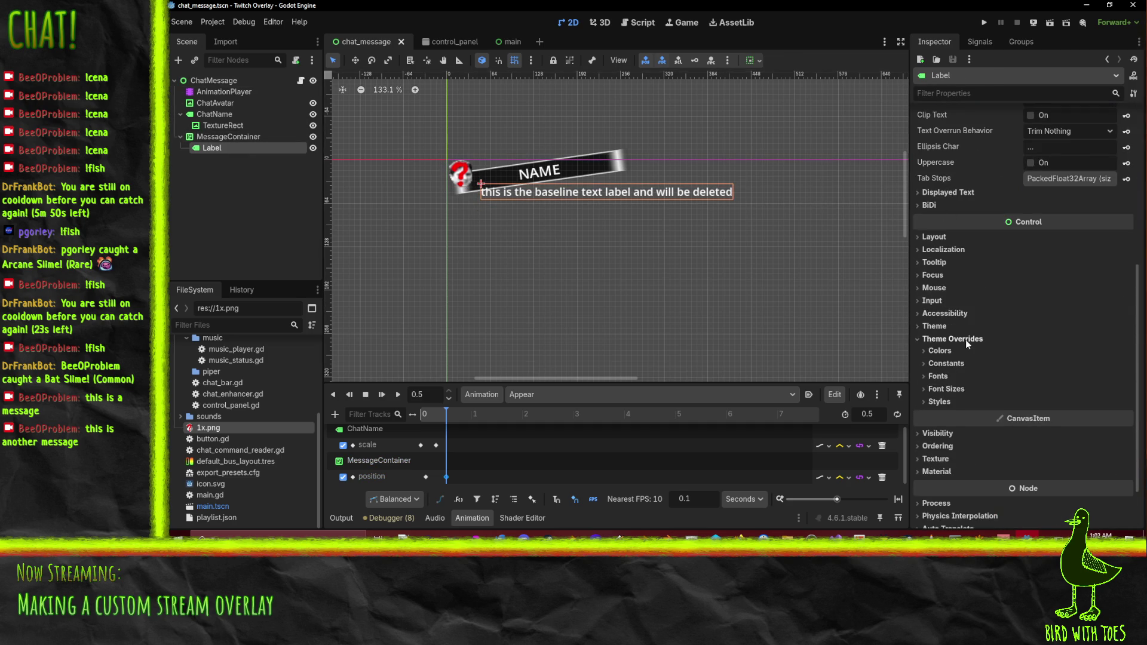
pyautogui.click(953, 326)
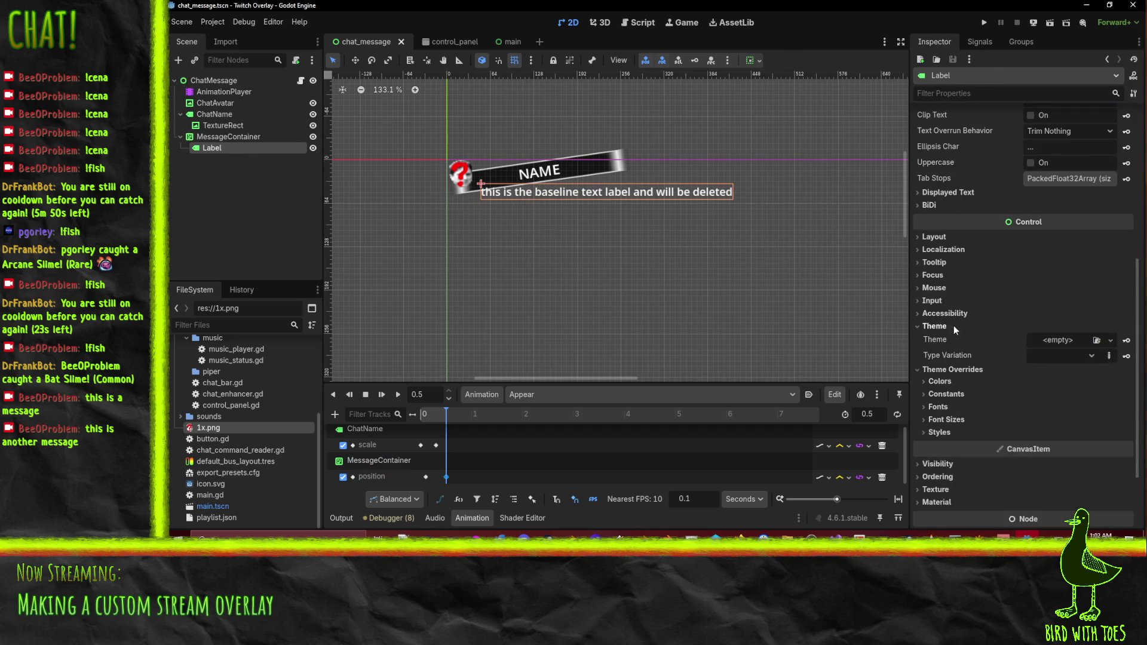
pyautogui.click(1109, 342)
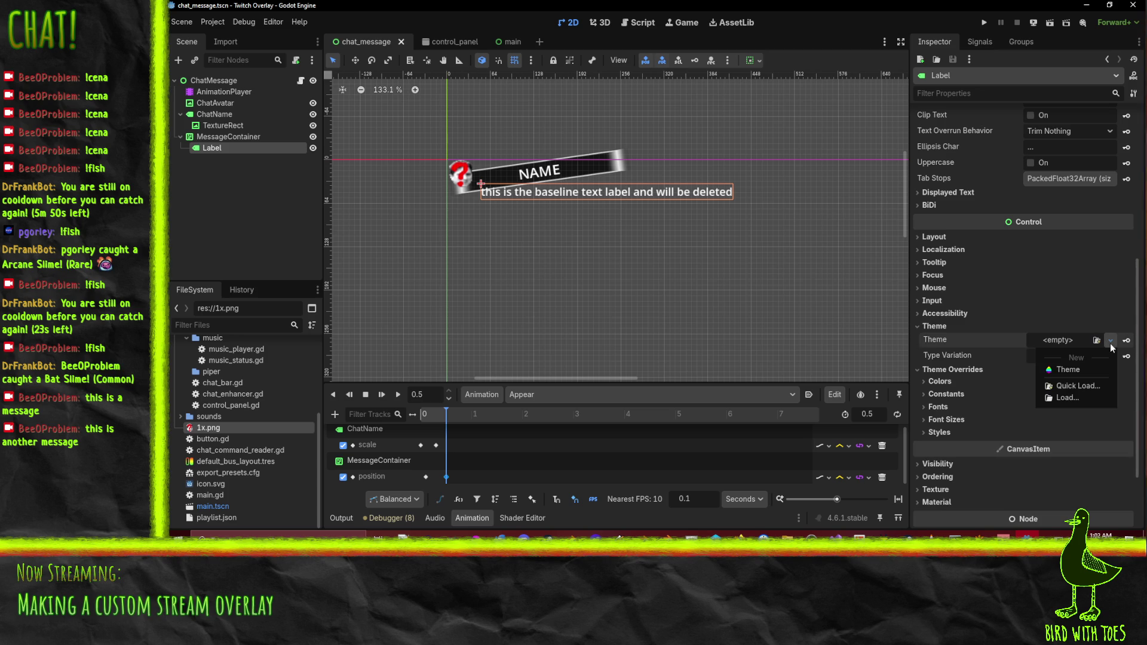
pyautogui.click(1110, 343)
pyautogui.scroll(3, 243, 441)
pyautogui.scroll(2, 243, 440)
# Create a new Theme resource in the elements folder.
pyautogui.click(177, 390)
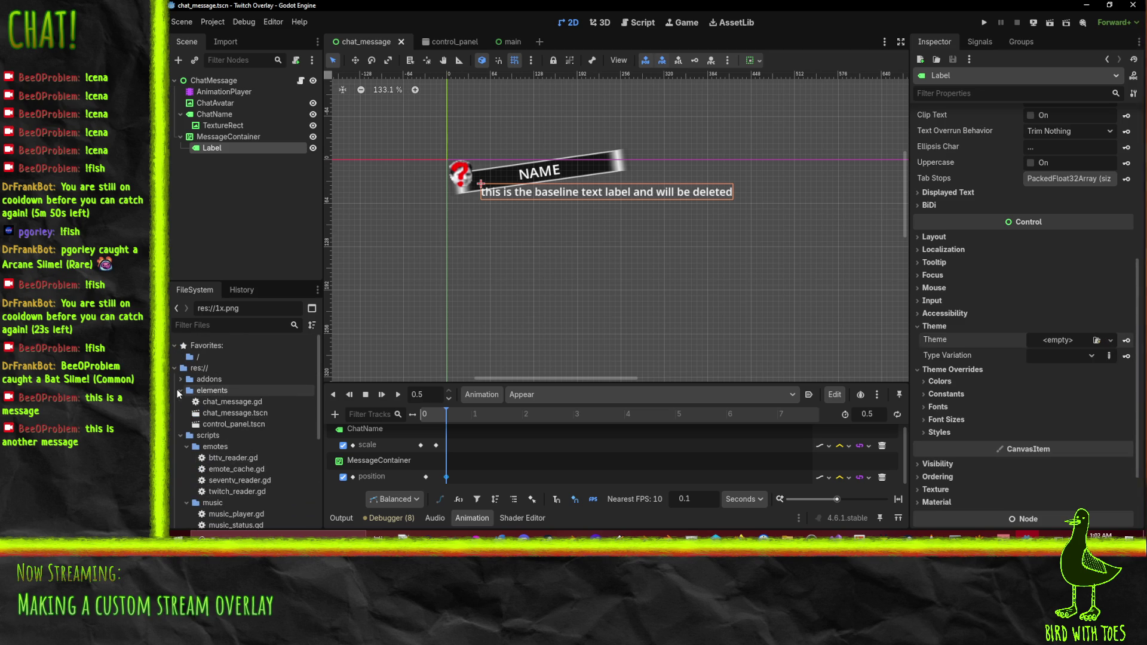
pyautogui.rightClick(213, 390)
pyautogui.moveTo(263, 346)
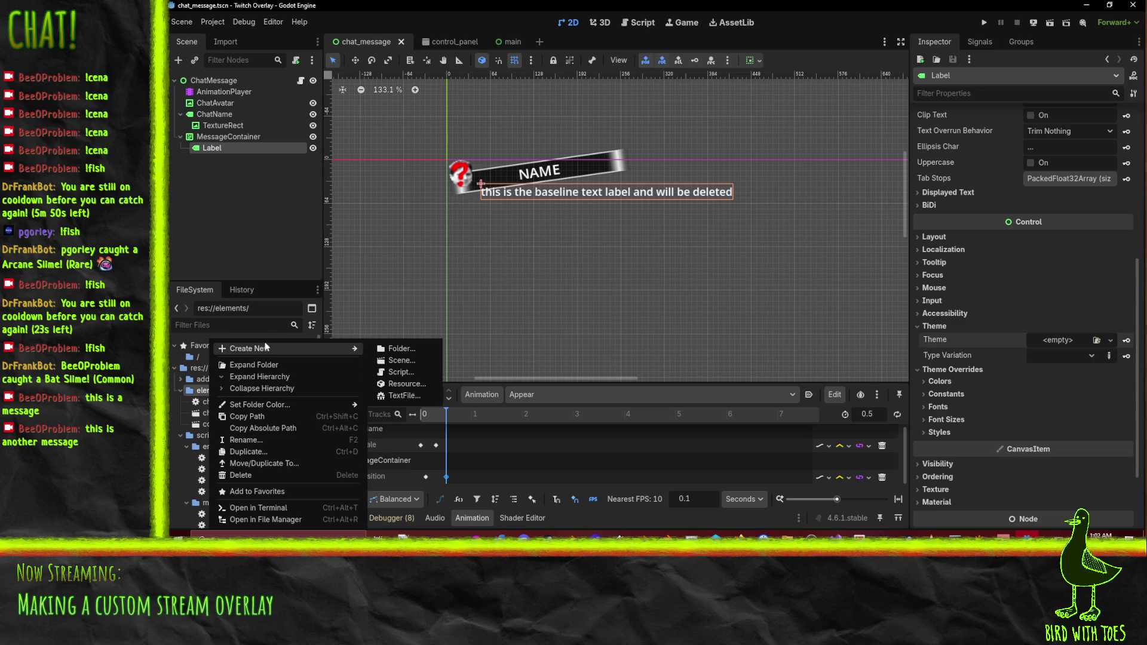
pyautogui.click(427, 384)
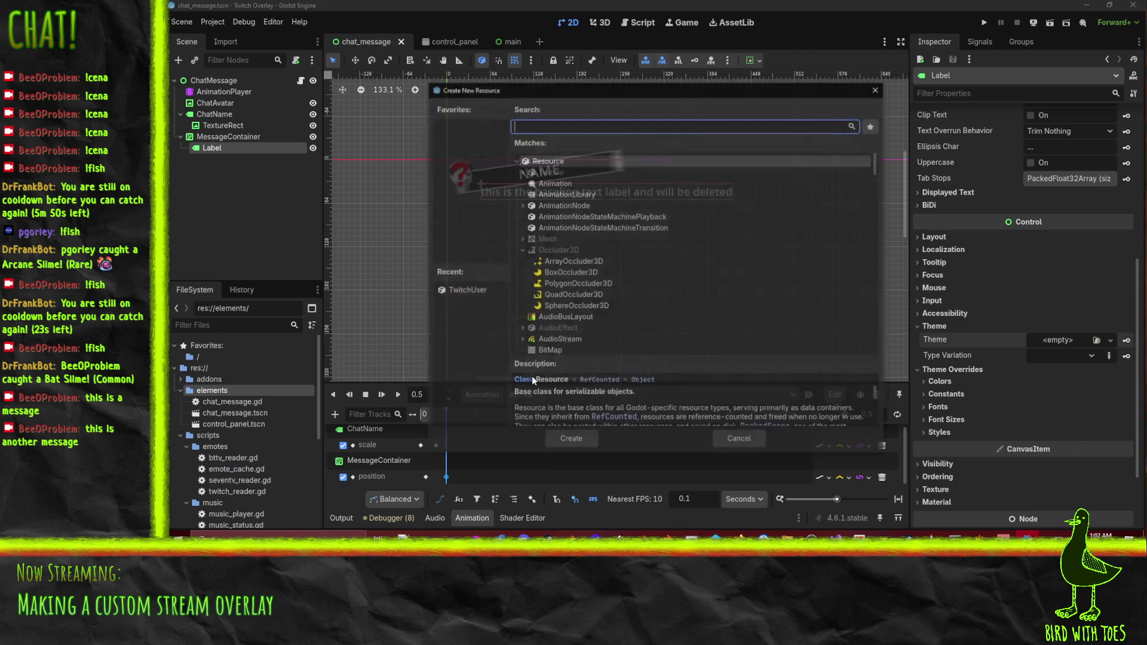
pyautogui.write('theme')
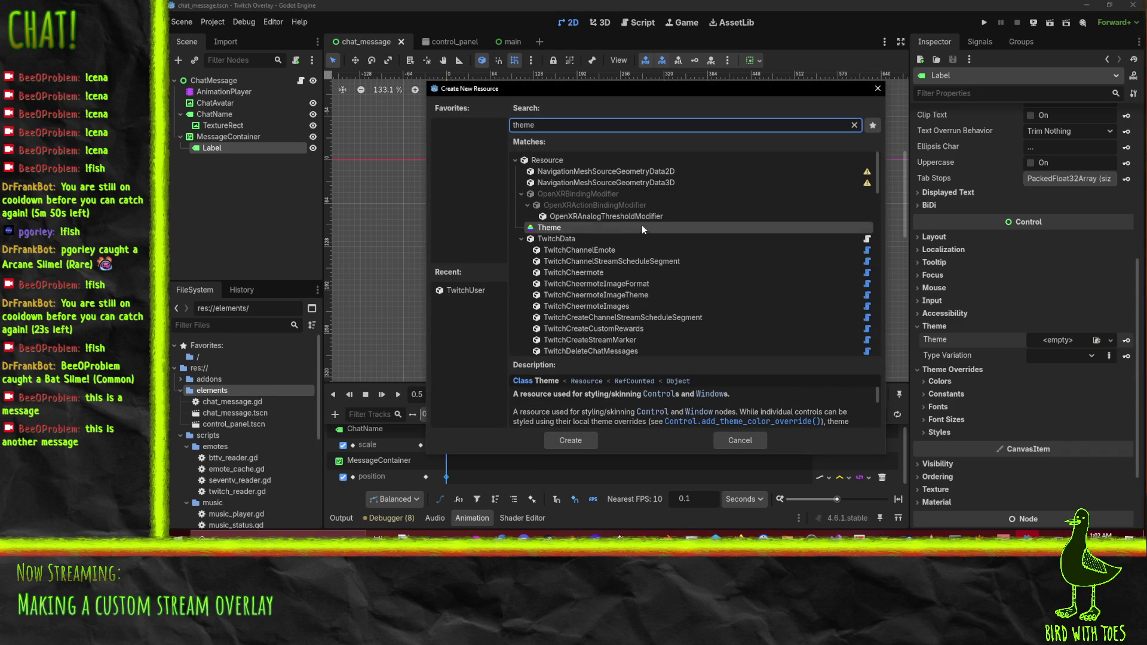
pyautogui.doubleClick(564, 228)
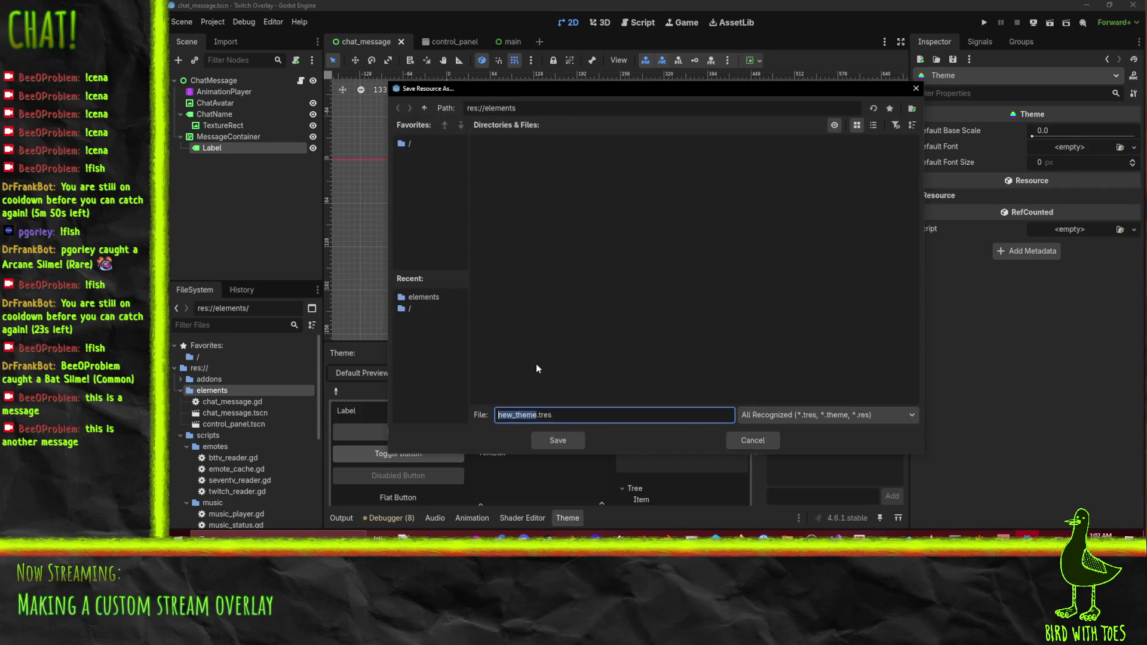
# Name the theme file chat_label_theme.tres and save it.
pyautogui.click(537, 416)
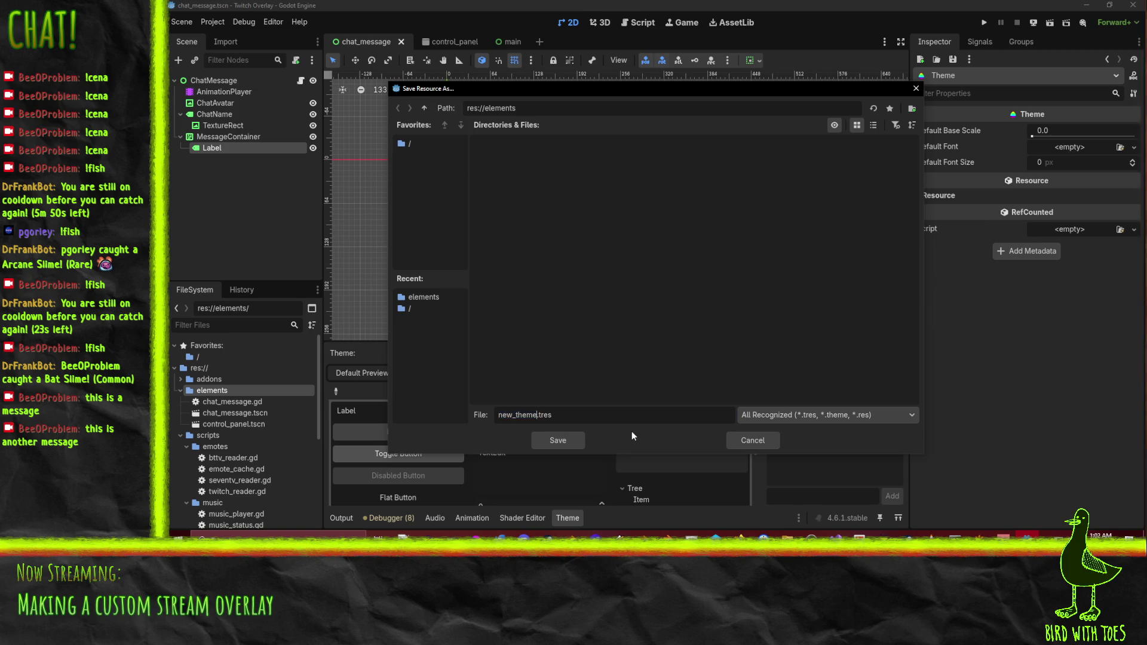
pyautogui.hotkey('shift', 'Home')
pyautogui.write('chat_')
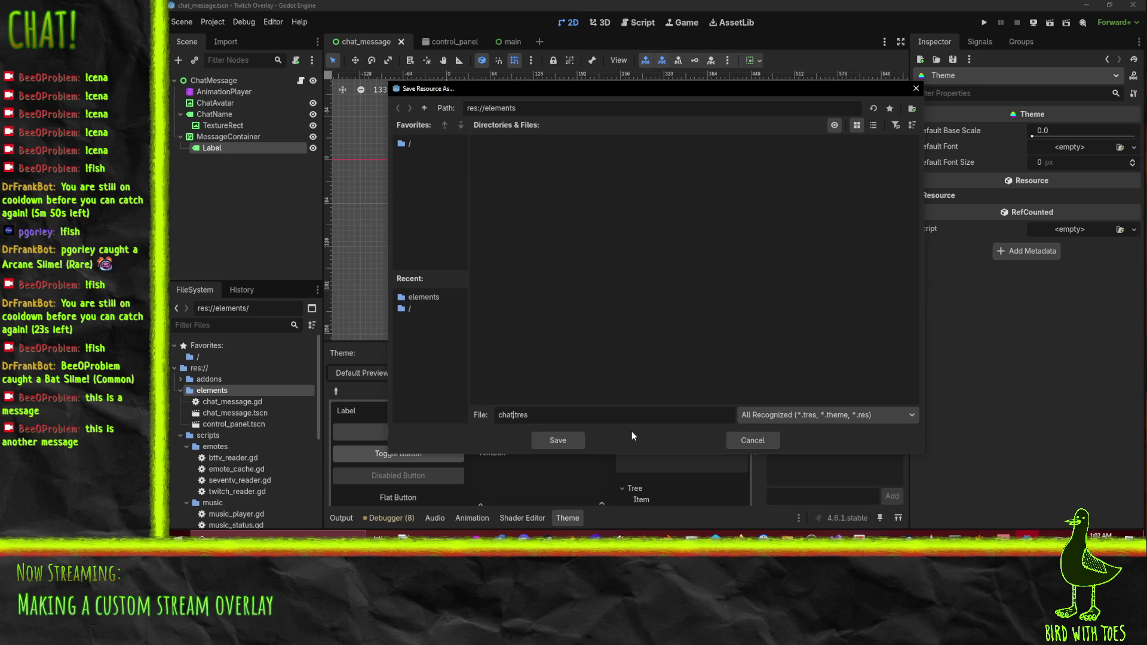
pyautogui.write('label_theem')
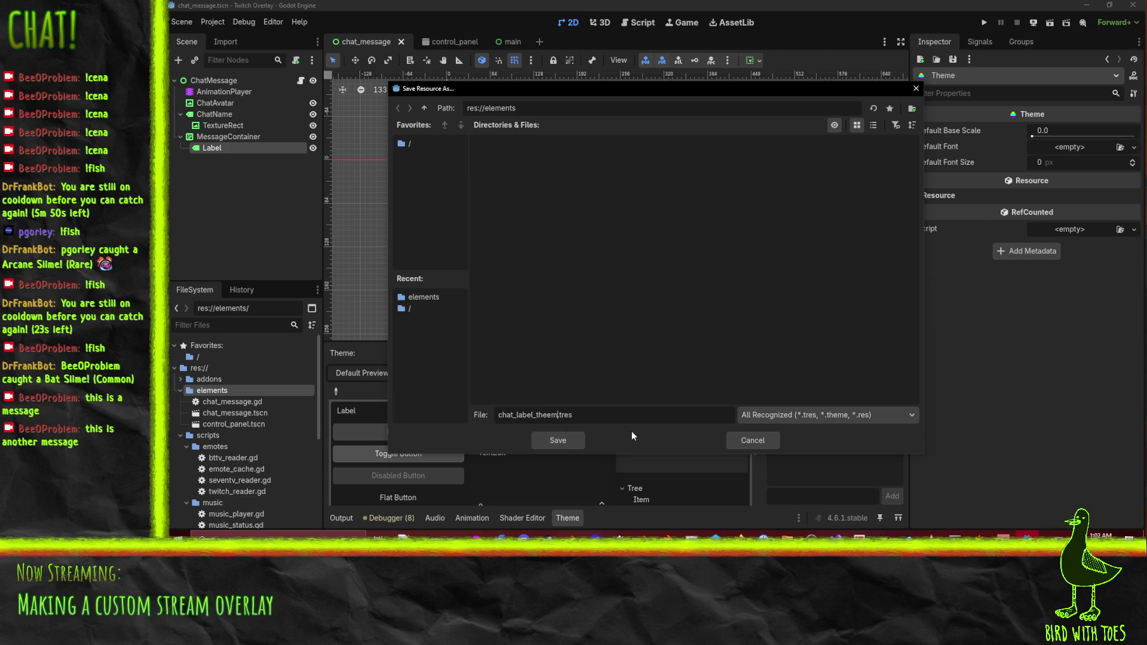
pyautogui.write('e')
pyautogui.press('Return')
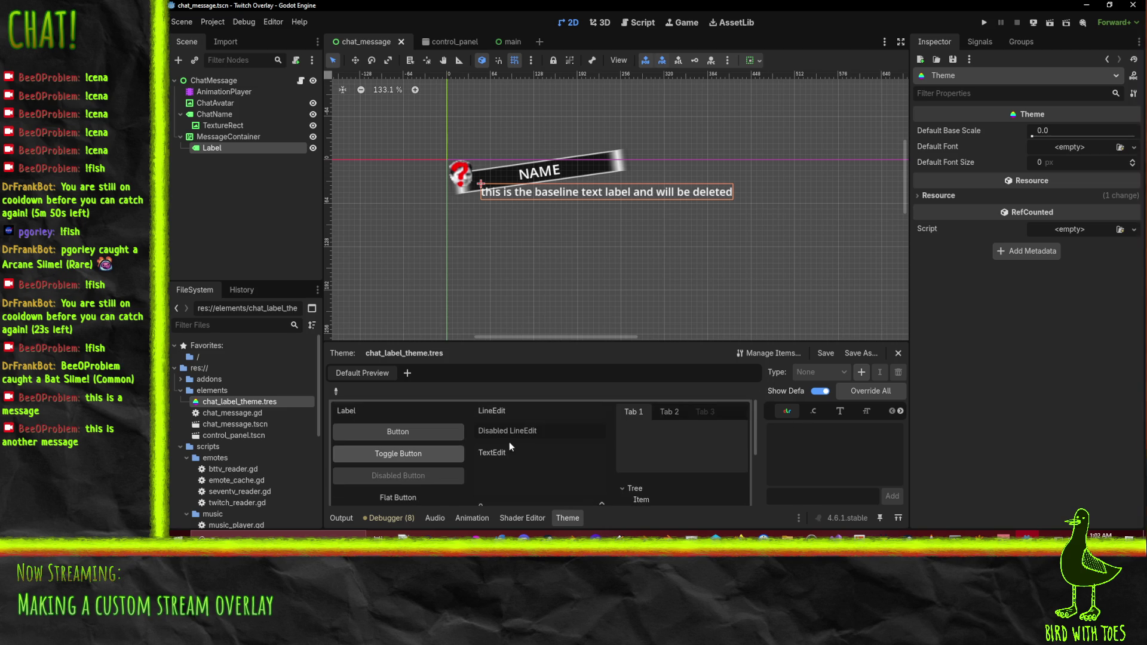
pyautogui.scroll(-5, 515, 435)
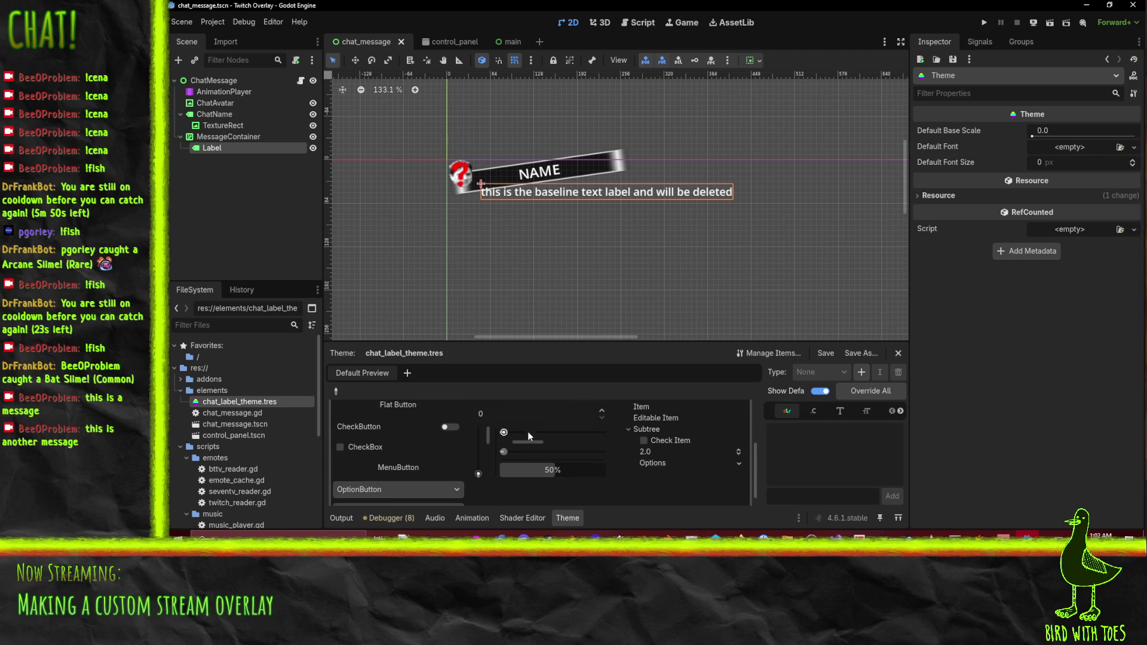
pyautogui.scroll(5, 529, 439)
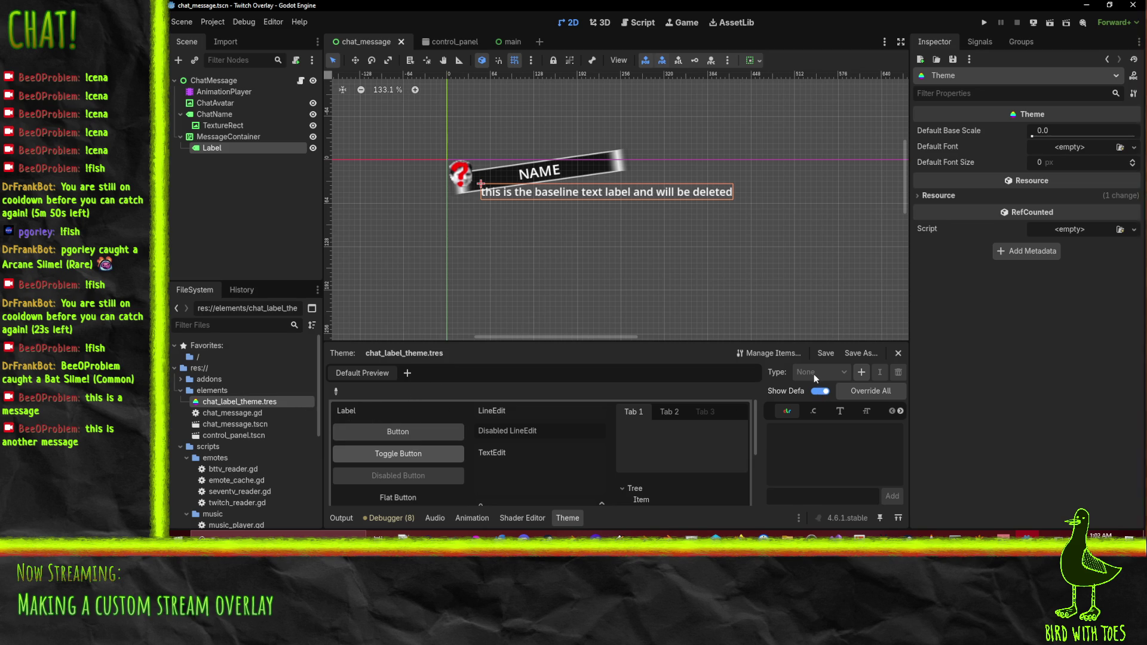
# Open the theme item manager's import view for the default theme.
pyautogui.click(750, 351)
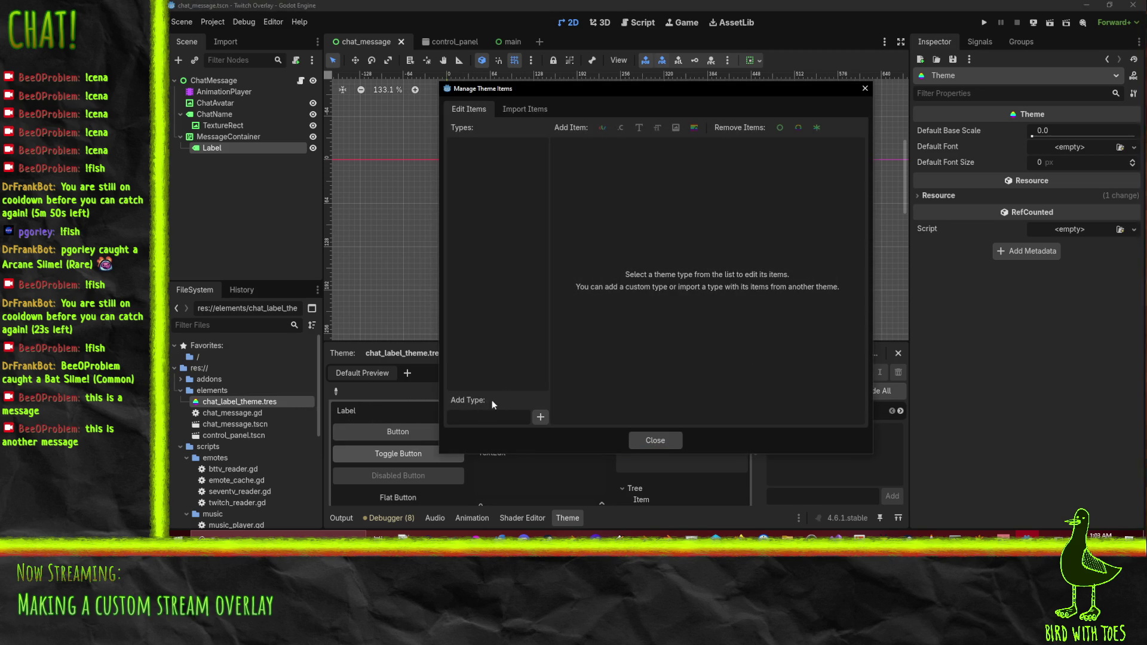
pyautogui.click(525, 111)
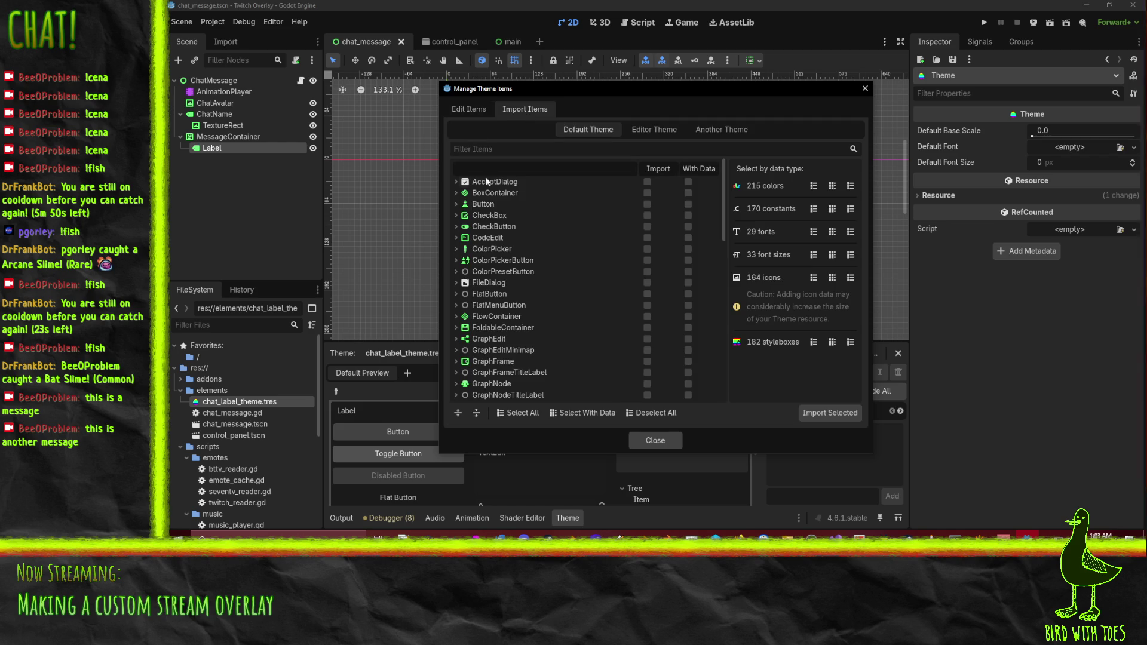
pyautogui.scroll(-5, 558, 299)
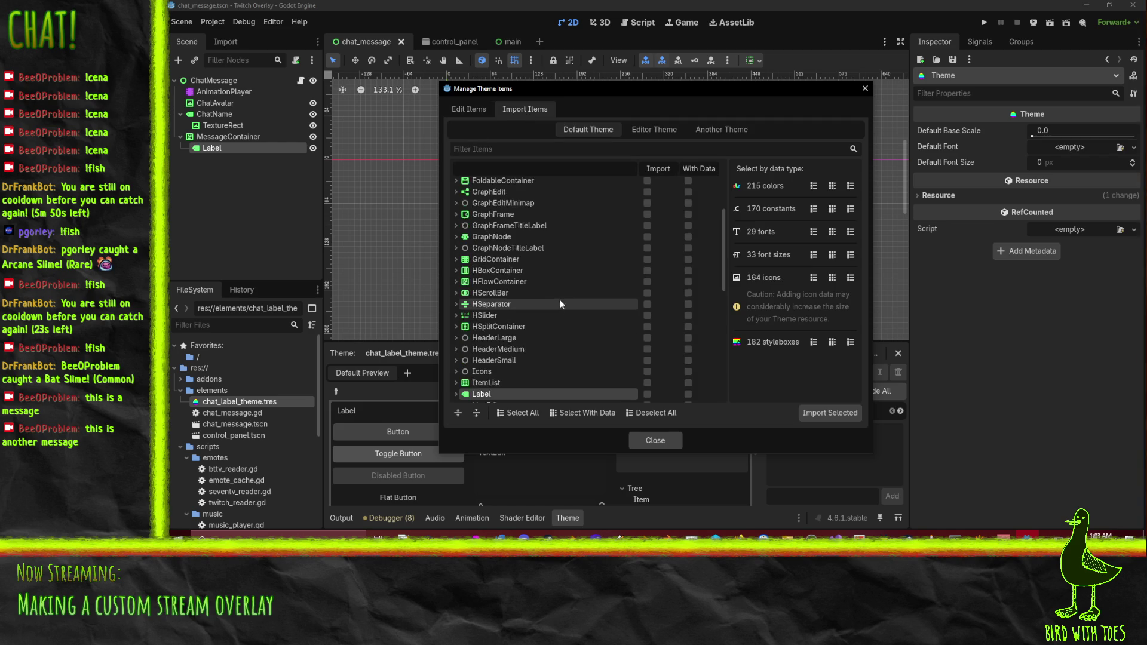
pyautogui.click(829, 418)
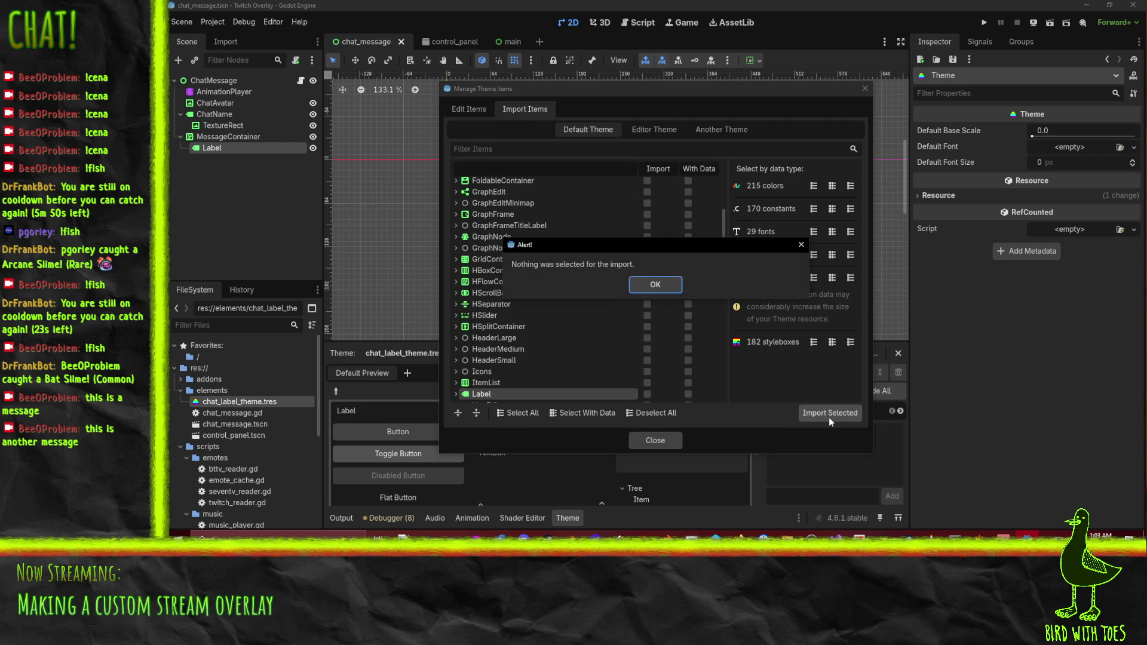
pyautogui.click(643, 288)
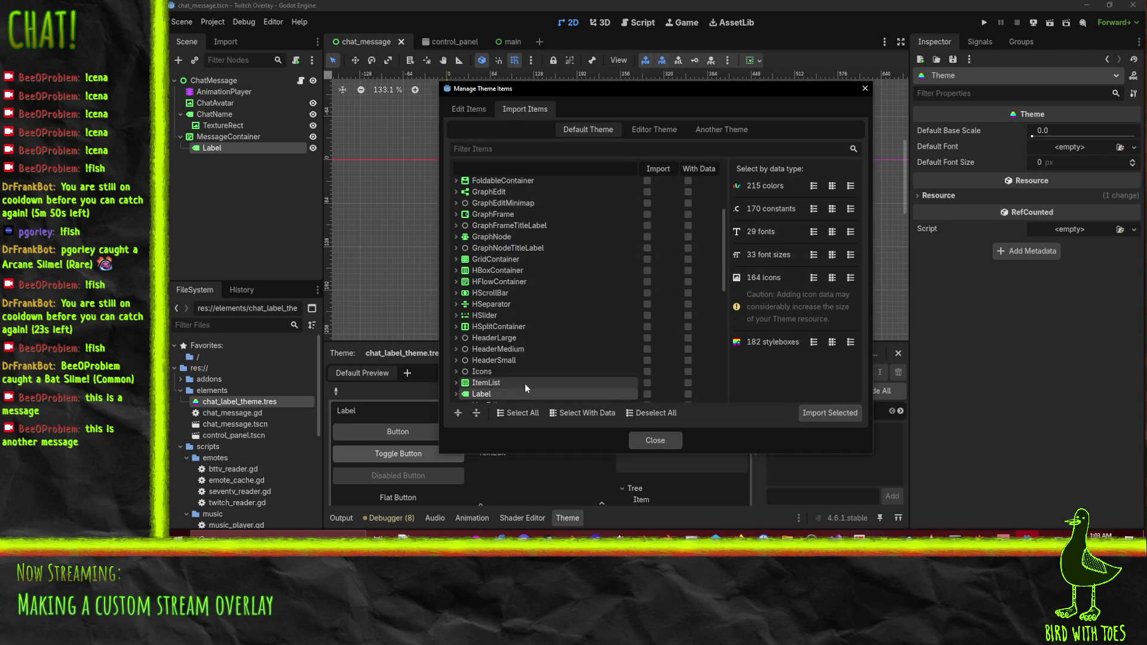
# Import the Label type's default items with data, then close the manager and confirm.
pyautogui.click(646, 393)
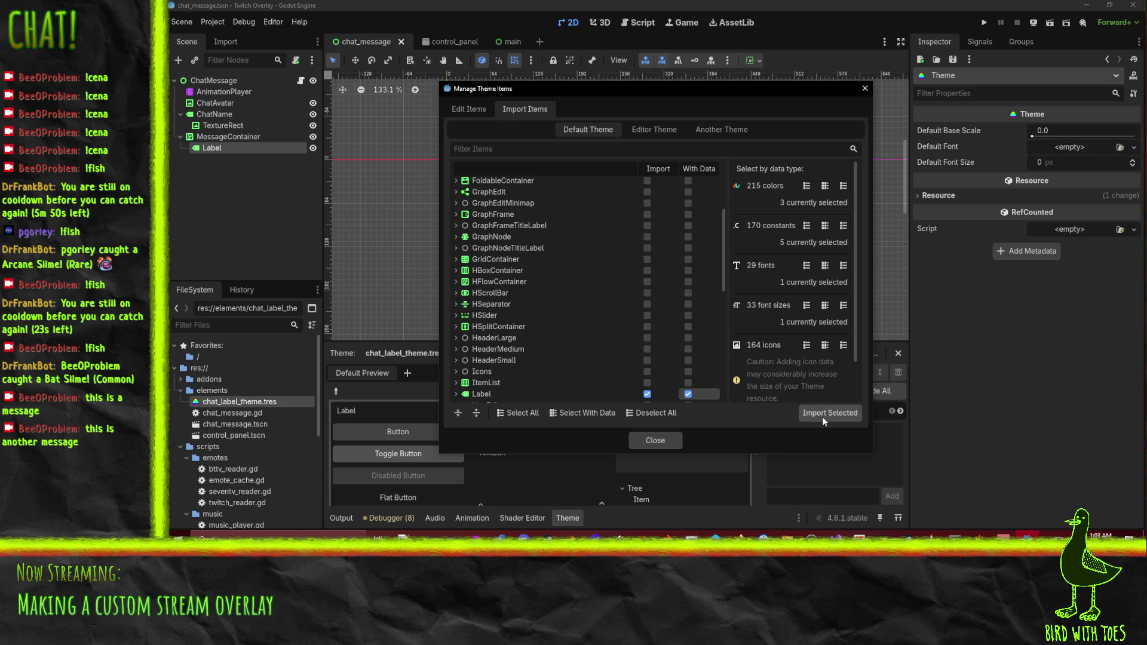
pyautogui.click(457, 393)
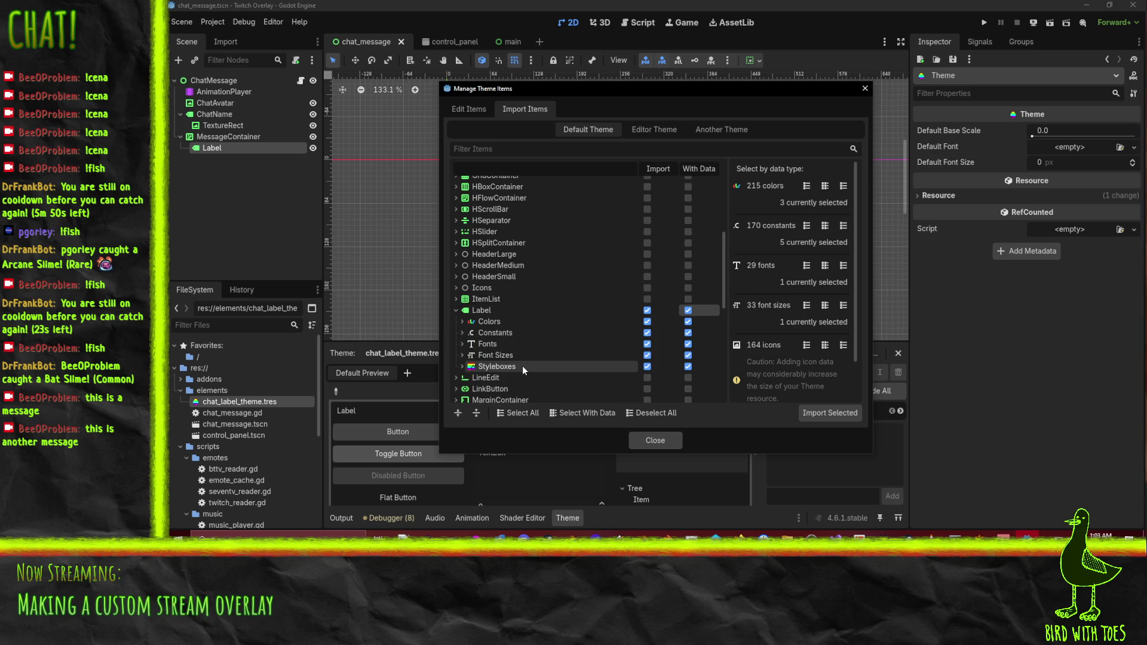
pyautogui.click(818, 415)
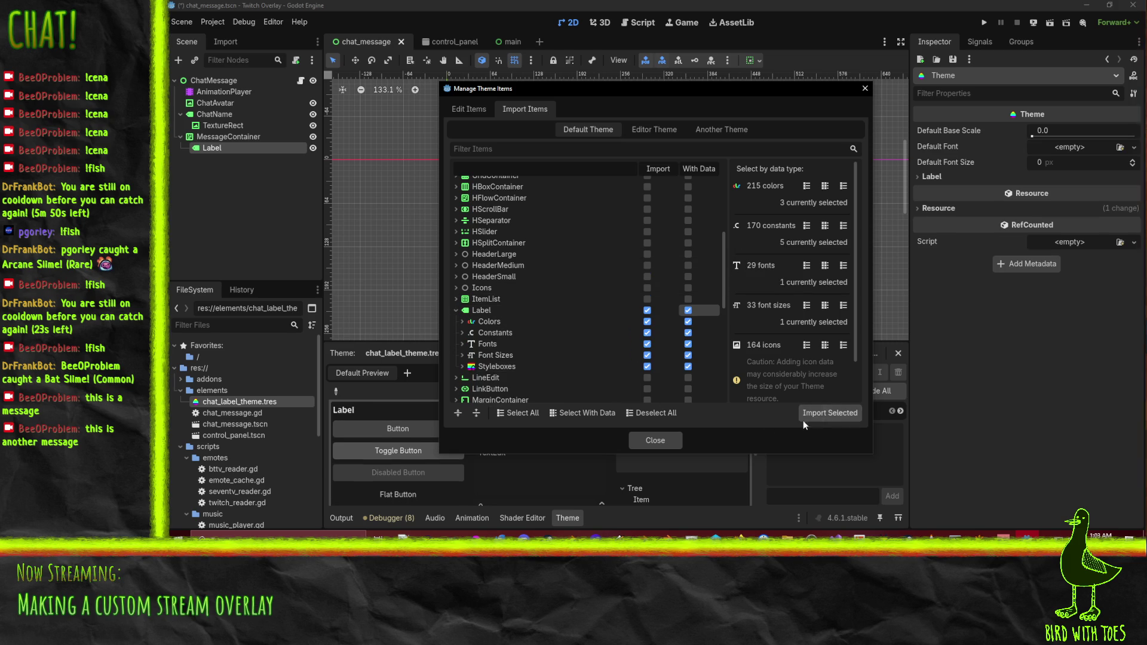
pyautogui.click(653, 442)
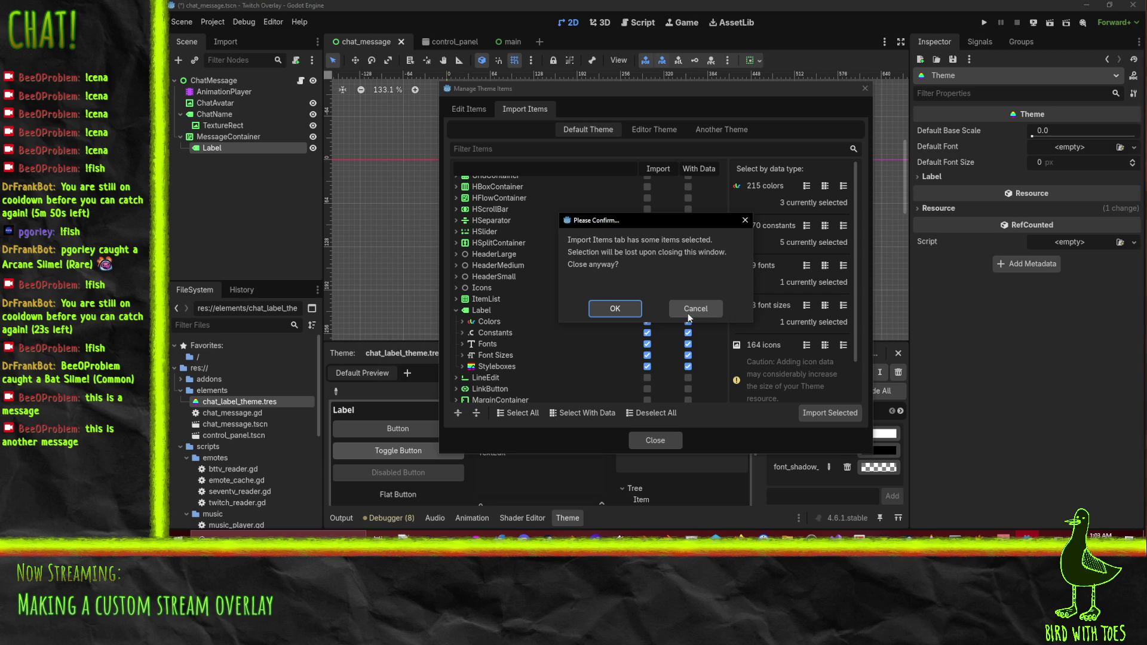
pyautogui.click(615, 308)
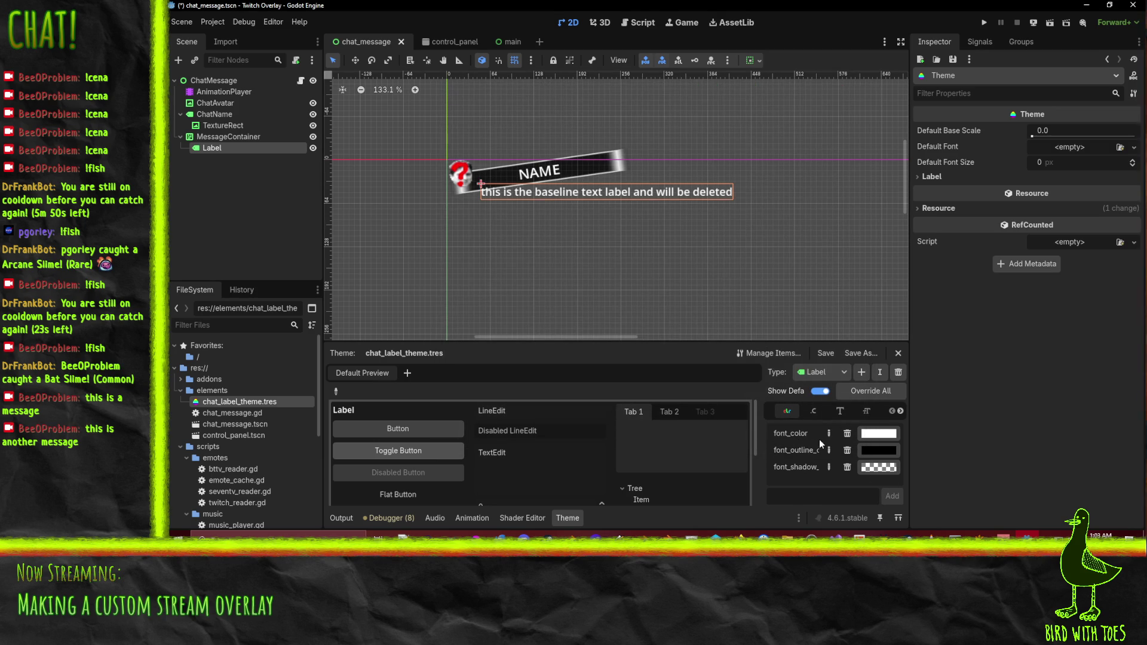
# Inspect the Label font colour and browse its constants and font entries.
pyautogui.click(883, 434)
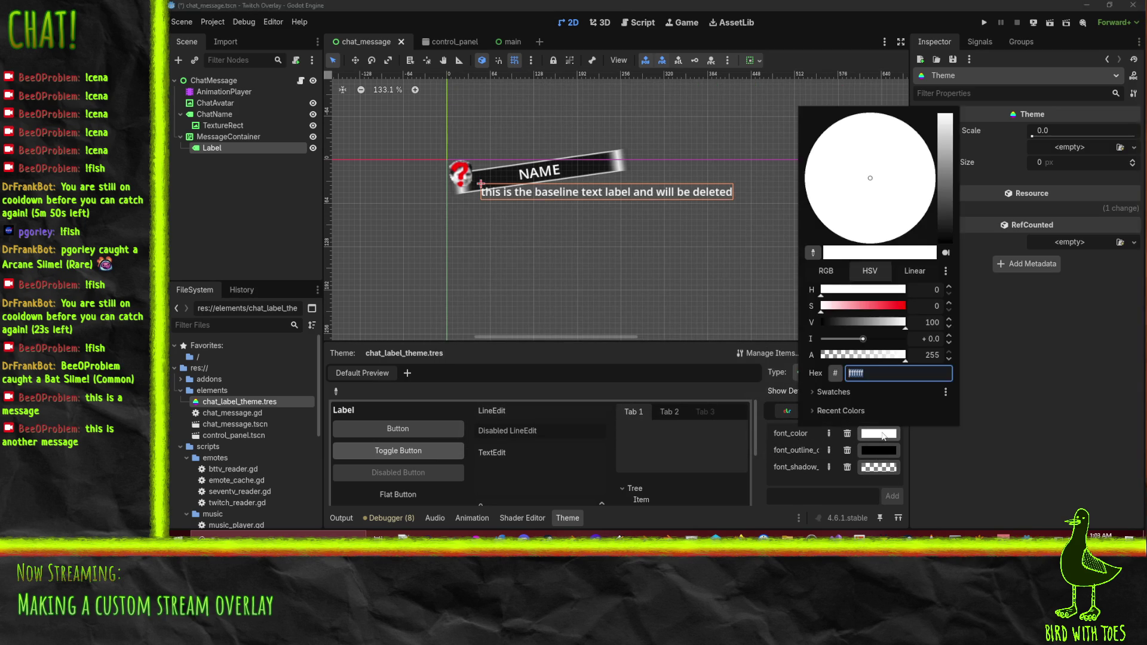
pyautogui.click(886, 428)
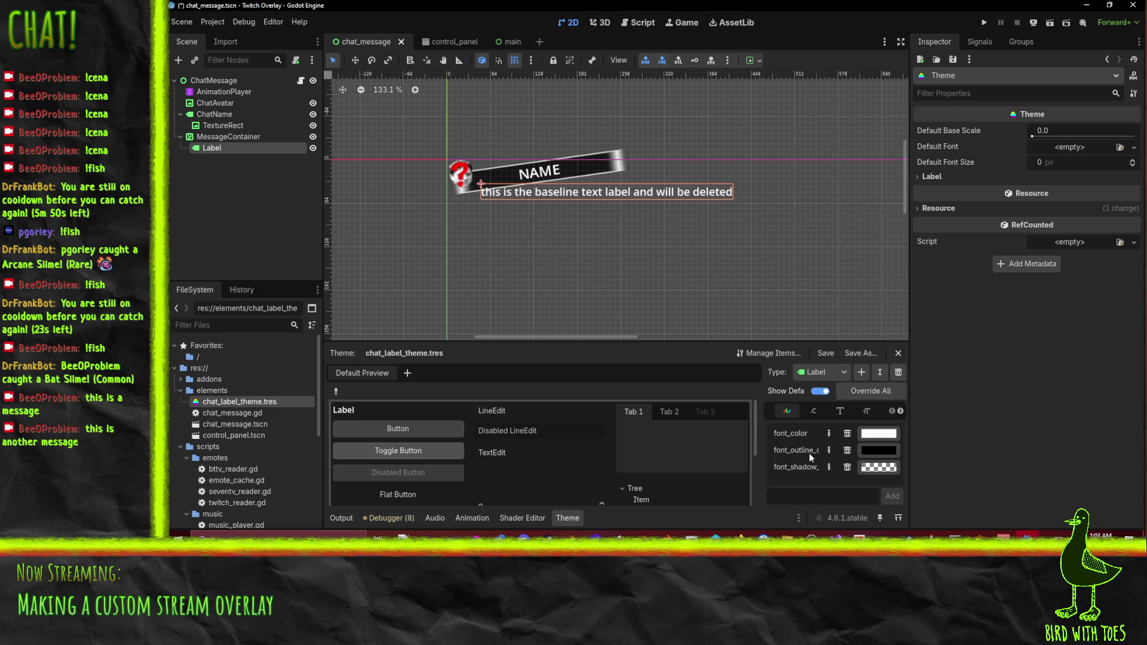
pyautogui.click(812, 412)
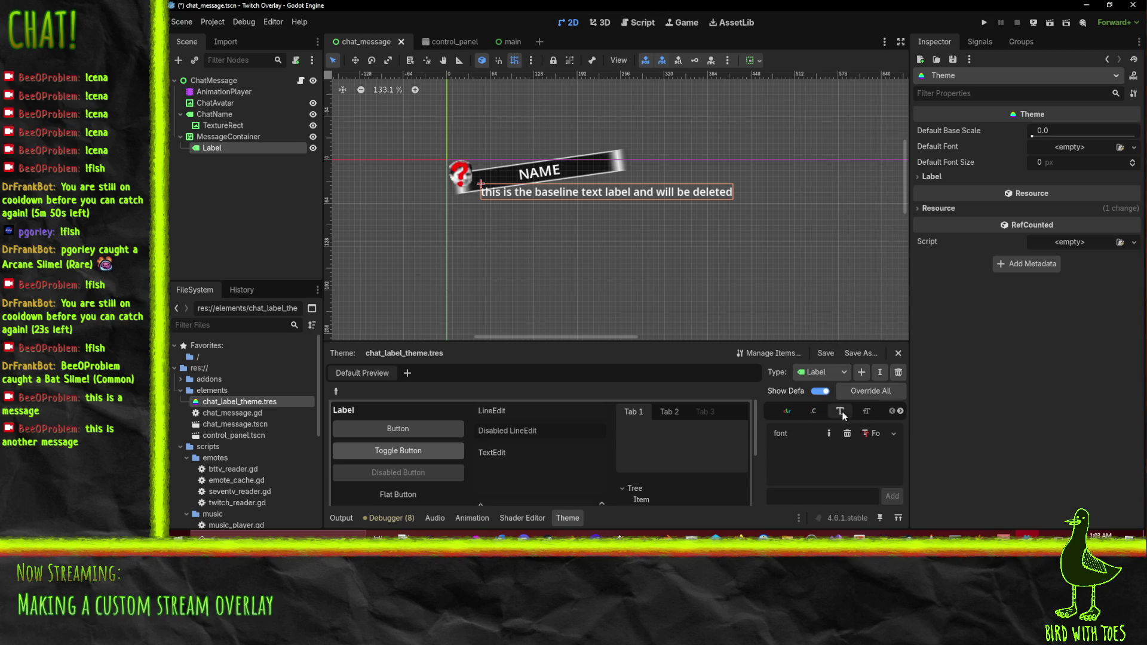
pyautogui.click(841, 412)
pyautogui.click(813, 412)
# Enlarge the theme editing panel and set the Label outline_size to 8.
pyautogui.moveTo(725, 343); pyautogui.dragTo(728, 314)
pyautogui.moveTo(762, 414); pyautogui.dragTo(679, 412)
pyautogui.click(715, 383)
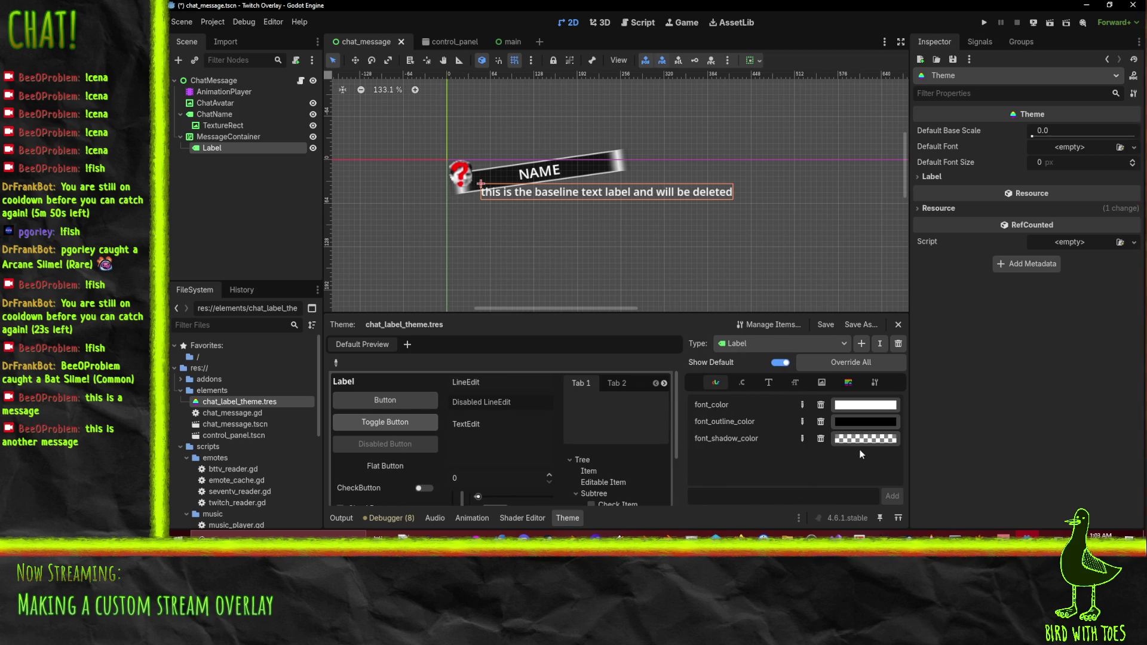
pyautogui.click(740, 384)
pyautogui.click(845, 421)
pyautogui.write('13')
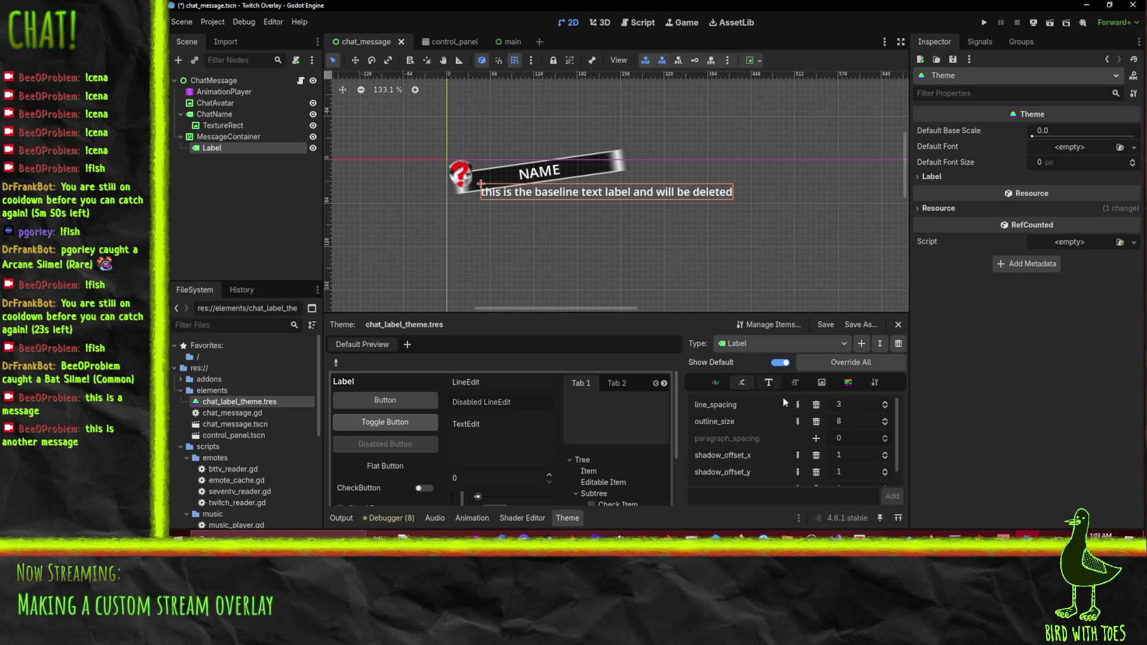
pyautogui.click(840, 455)
pyautogui.click(715, 383)
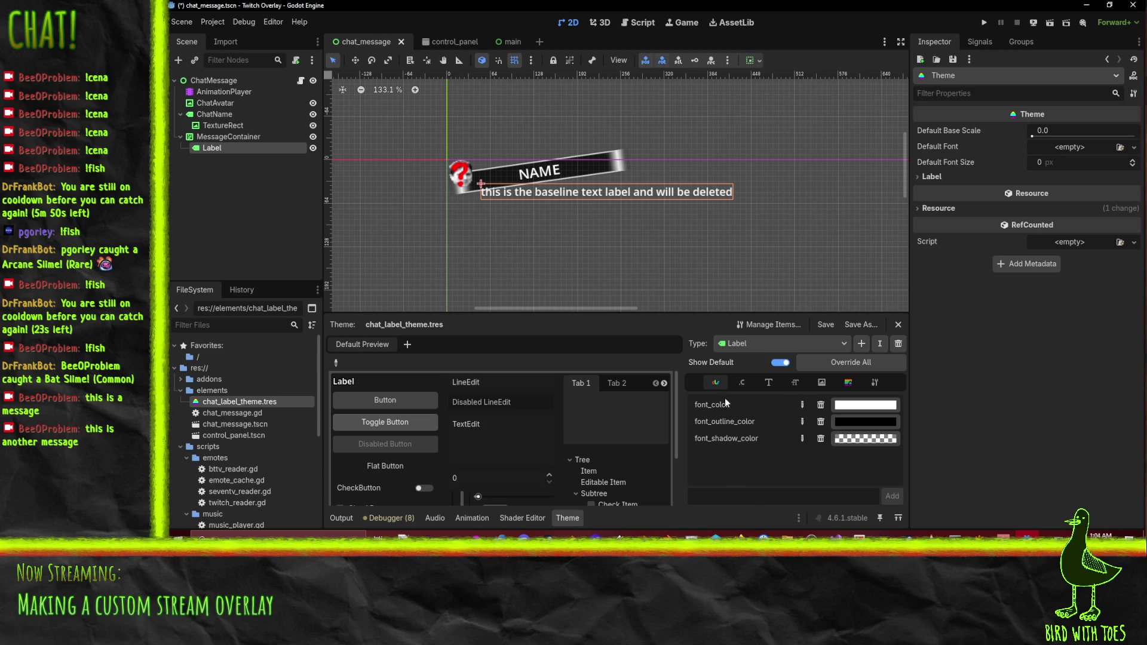
# Set the Label font_shadow_color to translucent dark grey 2e2e2ea1.
pyautogui.click(855, 439)
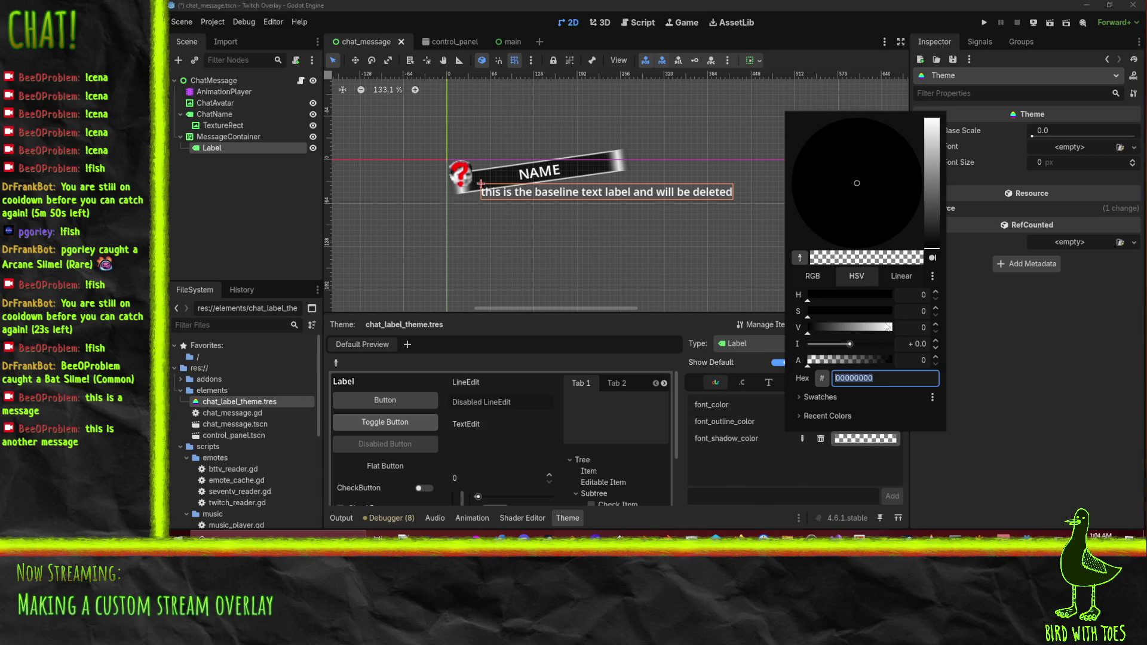
pyautogui.moveTo(850, 365)
pyautogui.mouseDown()
pyautogui.moveTo(855, 332)
pyautogui.moveTo(822, 328)
pyautogui.mouseUp()
pyautogui.click(866, 360)
pyautogui.click(862, 361)
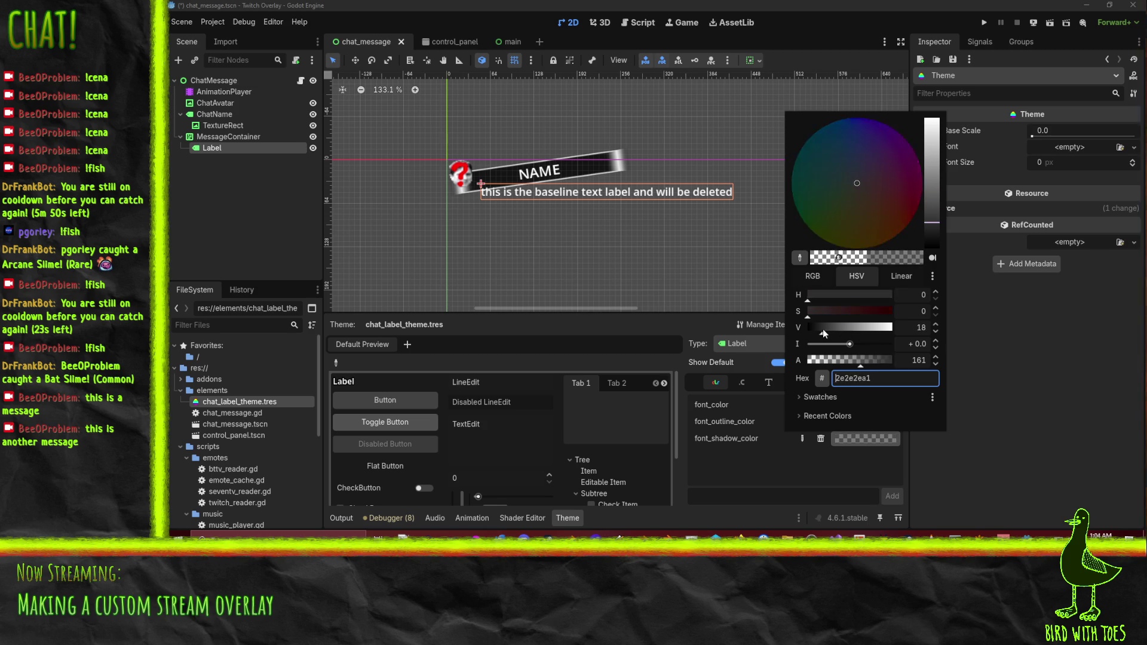
pyautogui.click(768, 497)
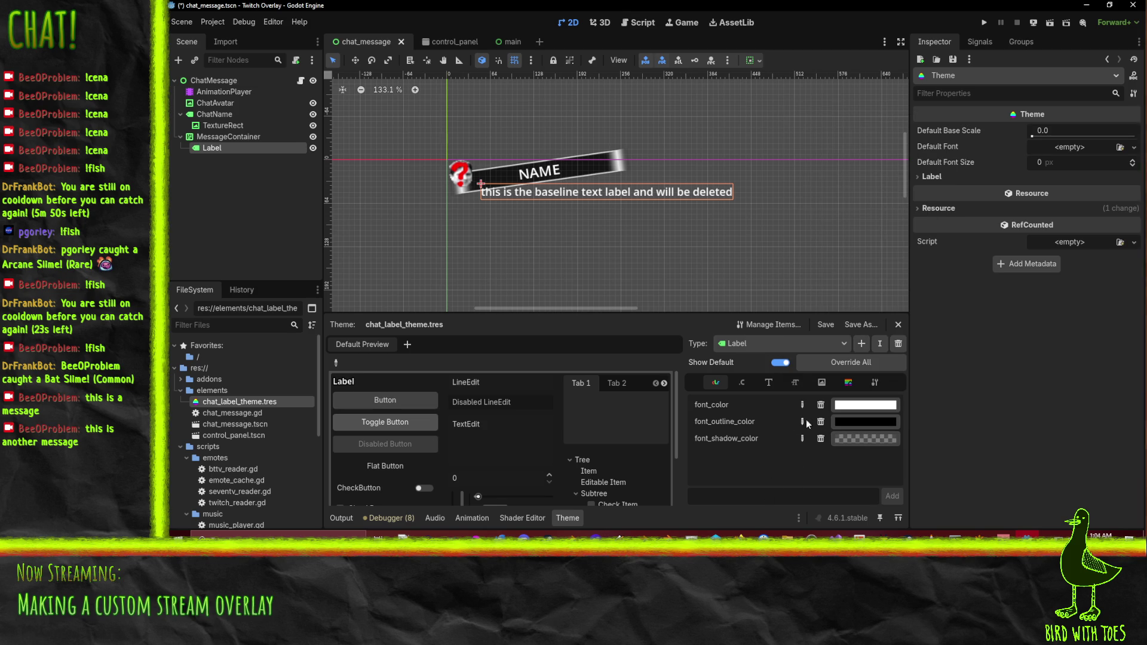
# Set shadow_offset_x to -4, shadow_offset_y to -2 and shadow_outline_size to 2.
pyautogui.click(744, 382)
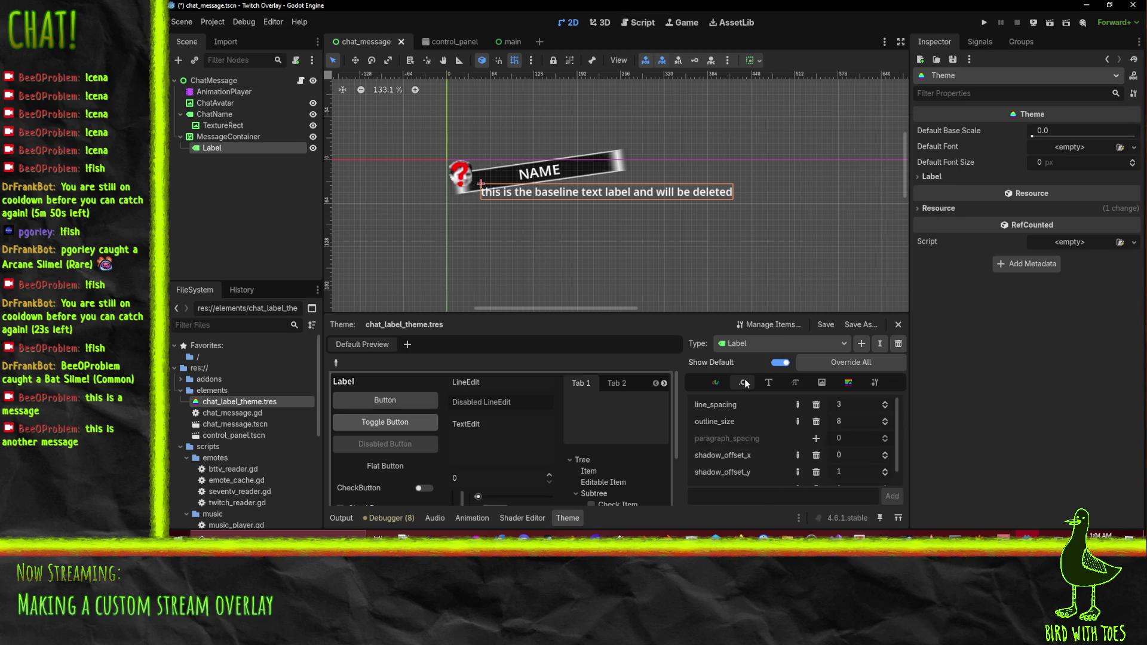
pyautogui.click(853, 456)
pyautogui.scroll(-1, 855, 469)
pyautogui.click(847, 473)
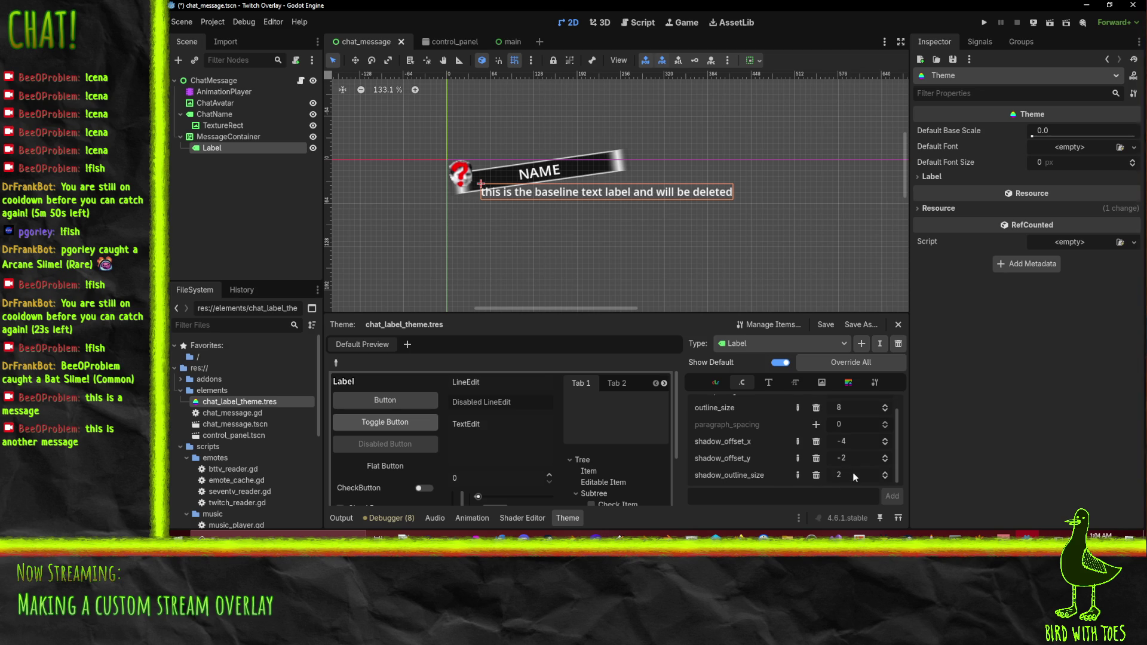
pyautogui.scroll(1, 855, 476)
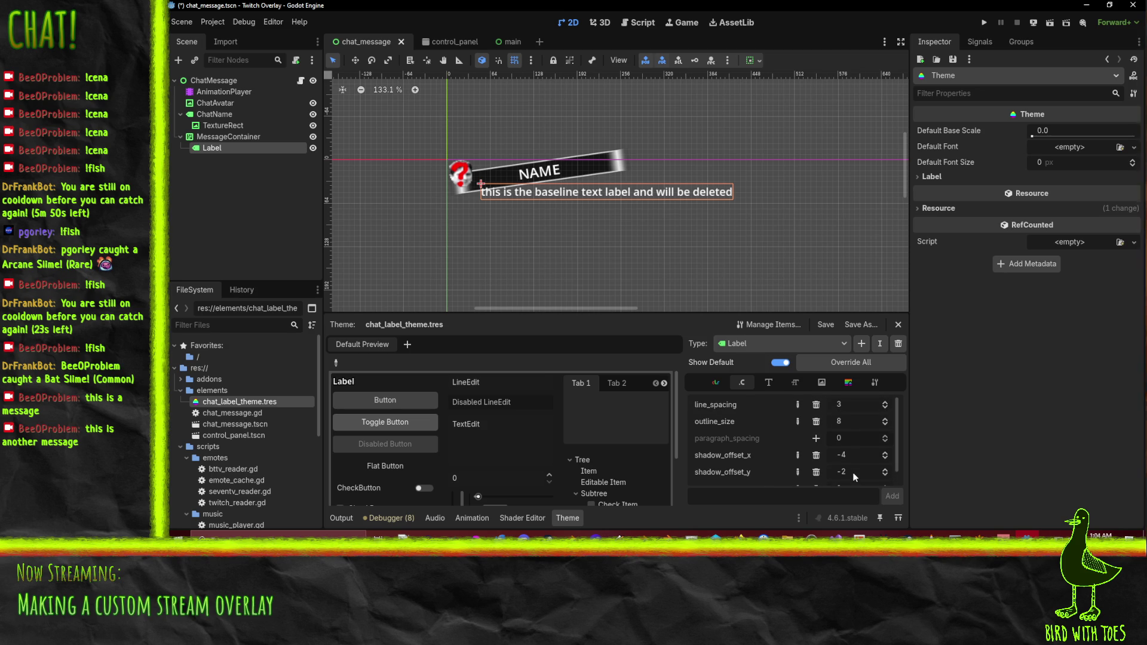
# Assign chat_label_theme.tres as the message Label's theme.
pyautogui.click(230, 152)
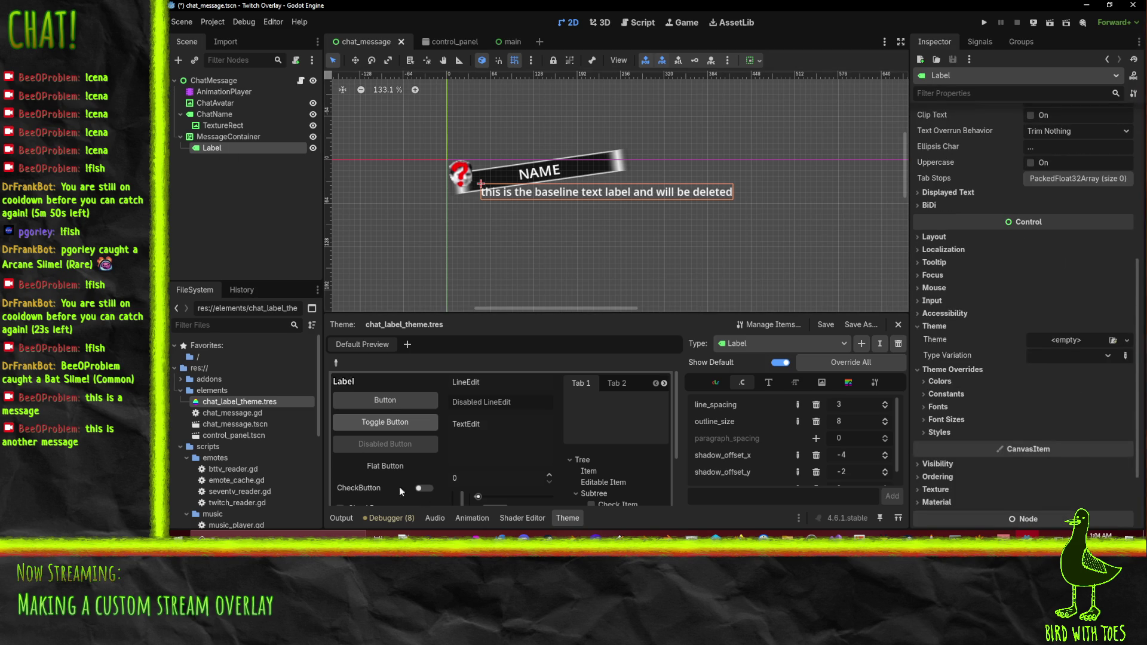
pyautogui.moveTo(236, 402)
pyautogui.mouseDown()
pyautogui.moveTo(1016, 334)
pyautogui.moveTo(1077, 342)
pyautogui.mouseUp()
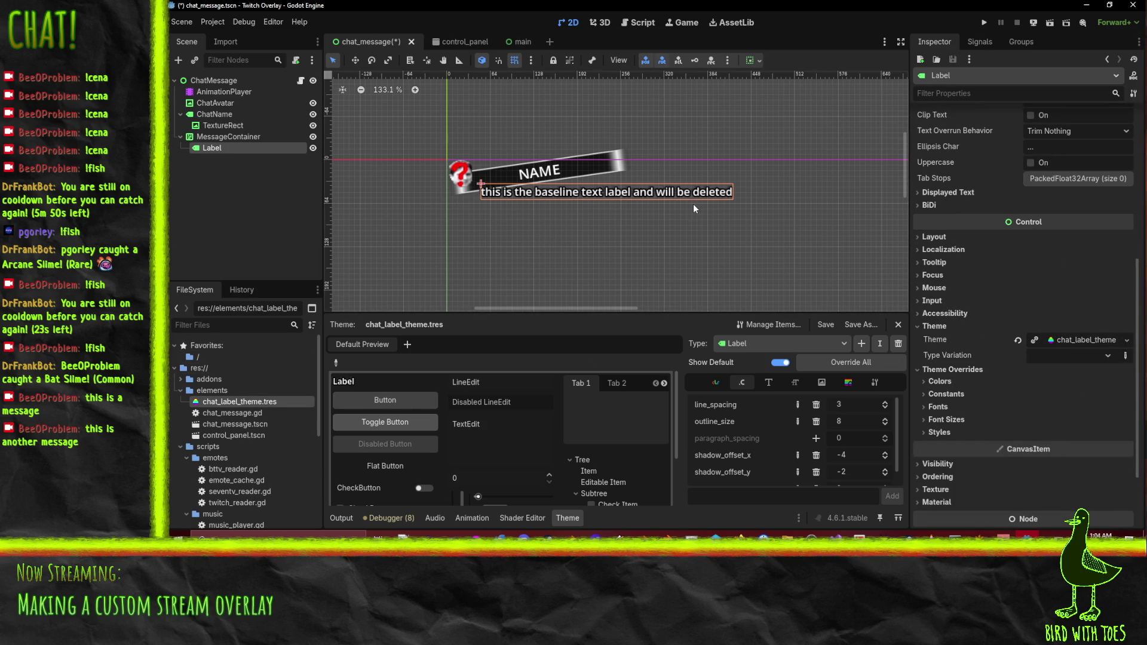
pyautogui.scroll(9, 691, 203)
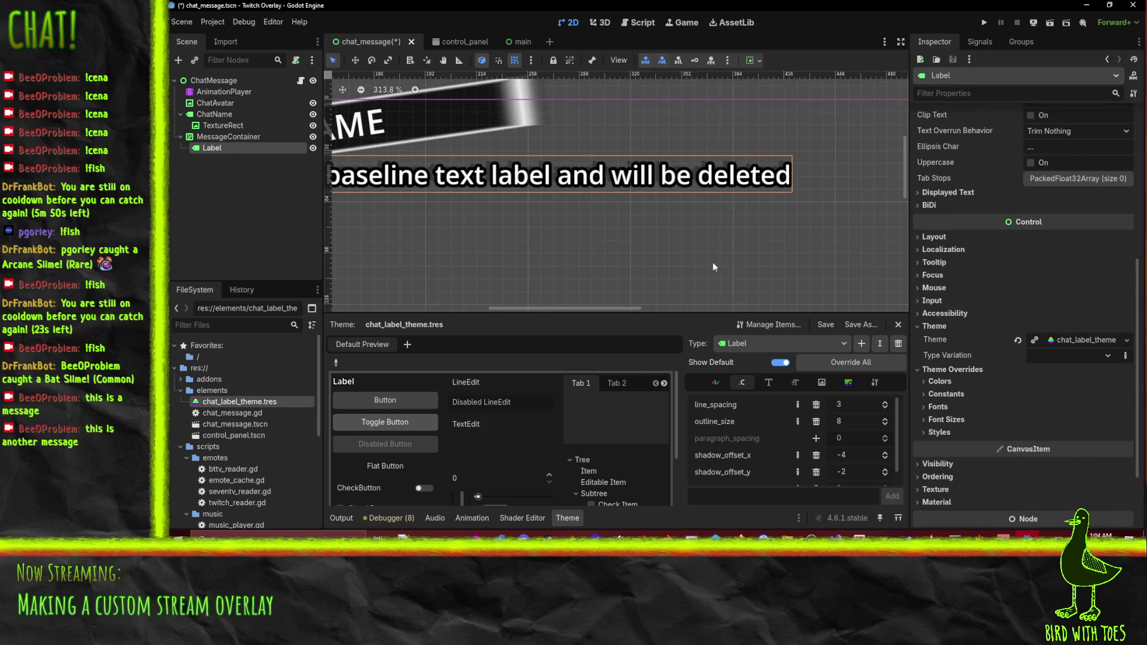
pyautogui.scroll(-1, 854, 451)
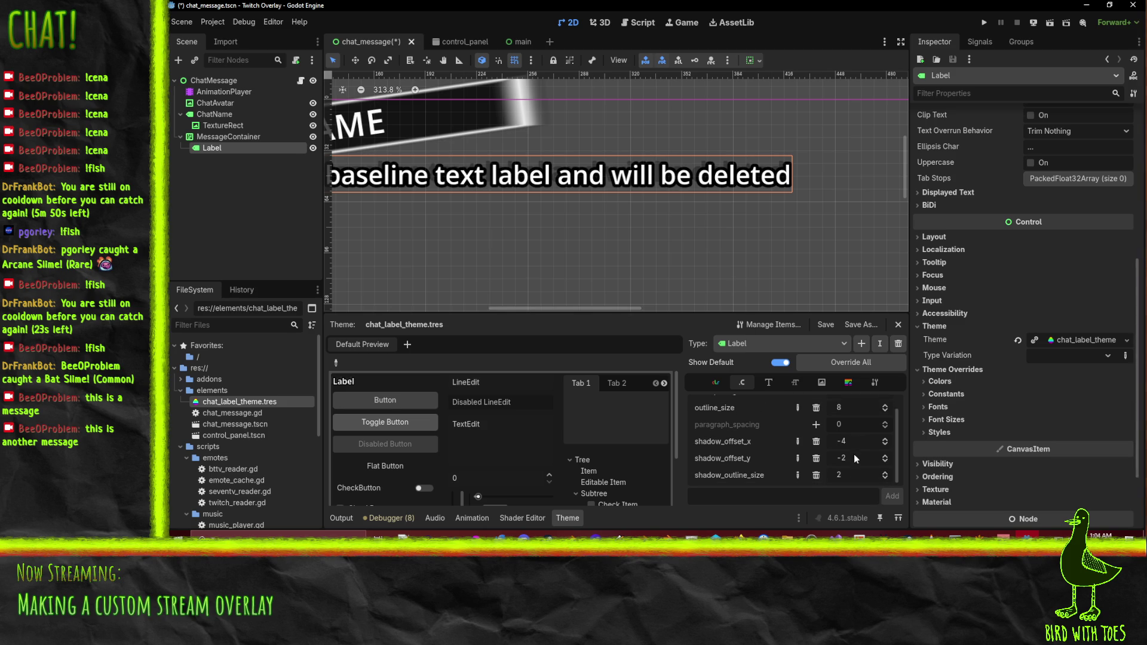
# Raise the Label theme's font_size from 16 to 19.
pyautogui.click(767, 384)
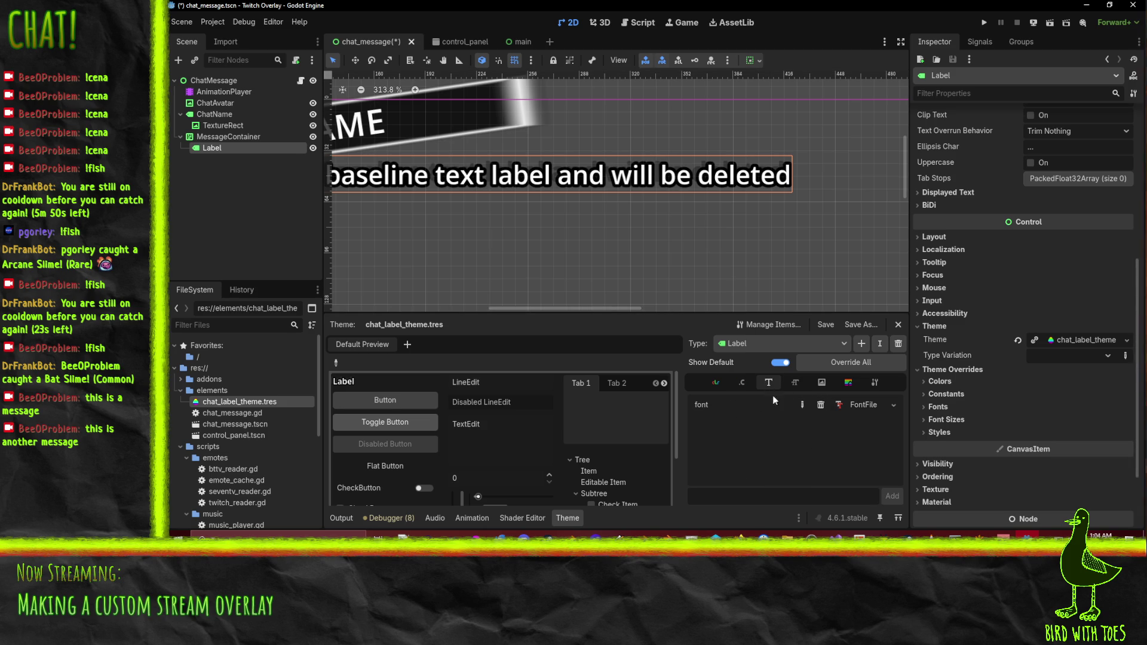
pyautogui.click(802, 385)
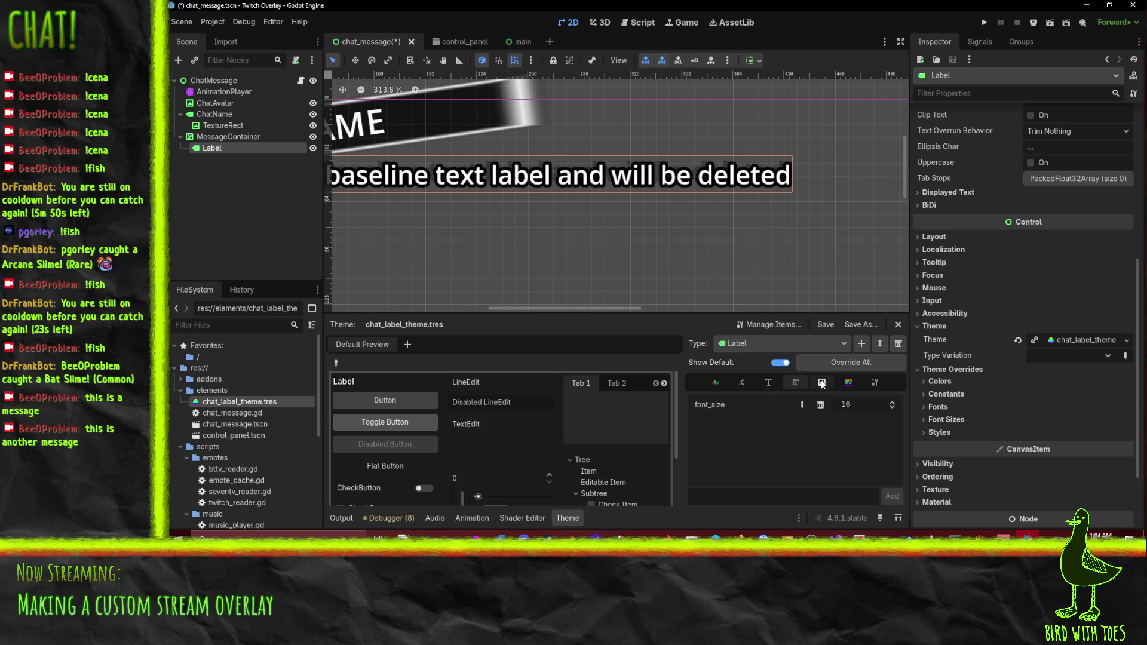
pyautogui.moveTo(864, 406); pyautogui.dragTo(867, 406)
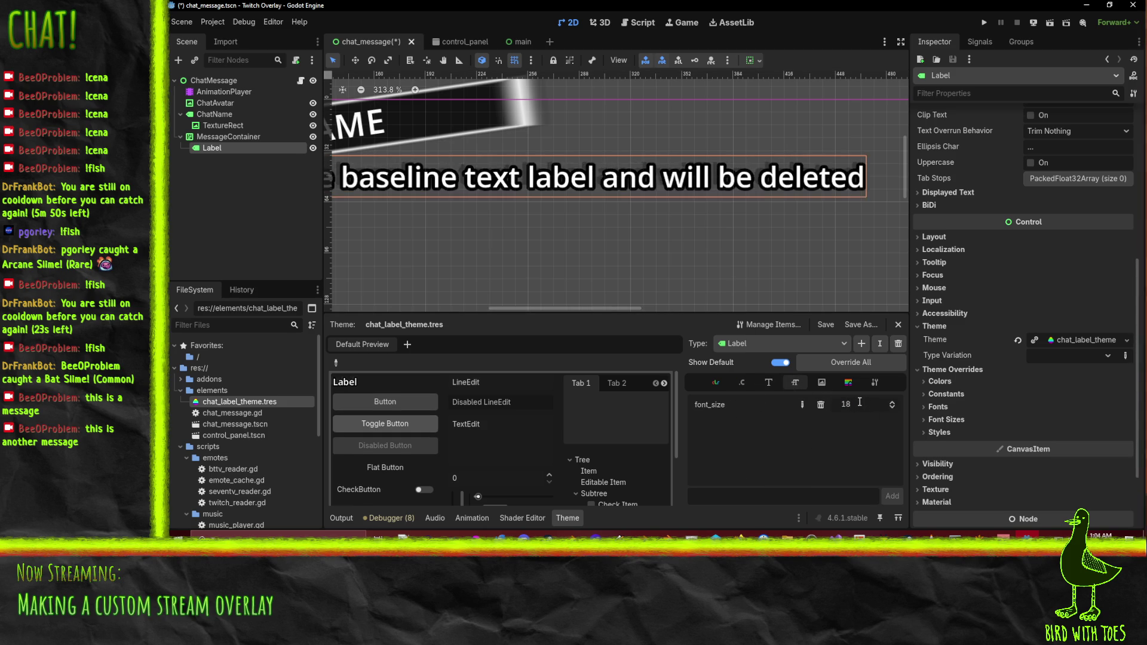
pyautogui.scroll(-4, 654, 280)
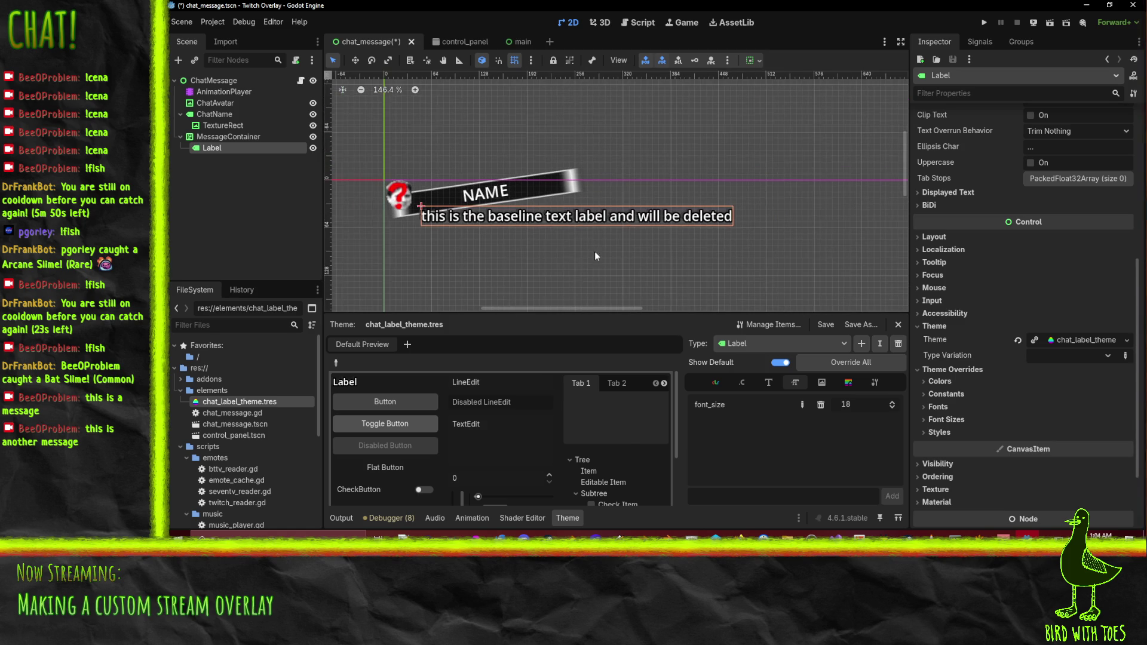
pyautogui.click(859, 404)
pyautogui.write('19')
pyautogui.press('Return')
pyautogui.click(433, 196)
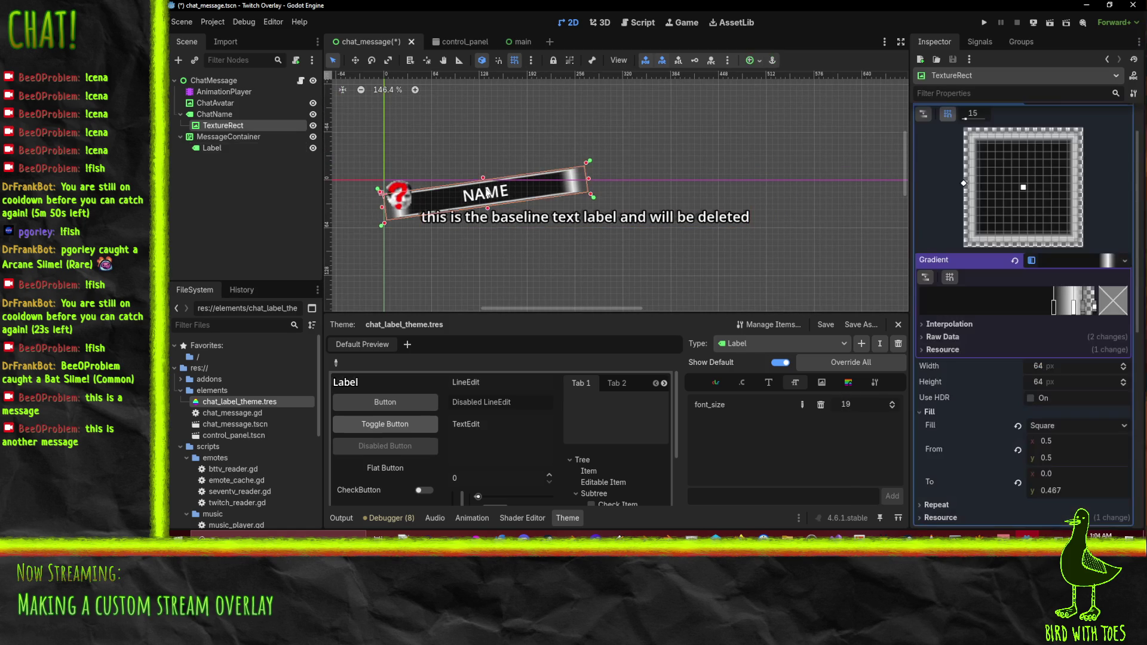
# Adjust ChatName's Font Size theme override.
pyautogui.click(210, 114)
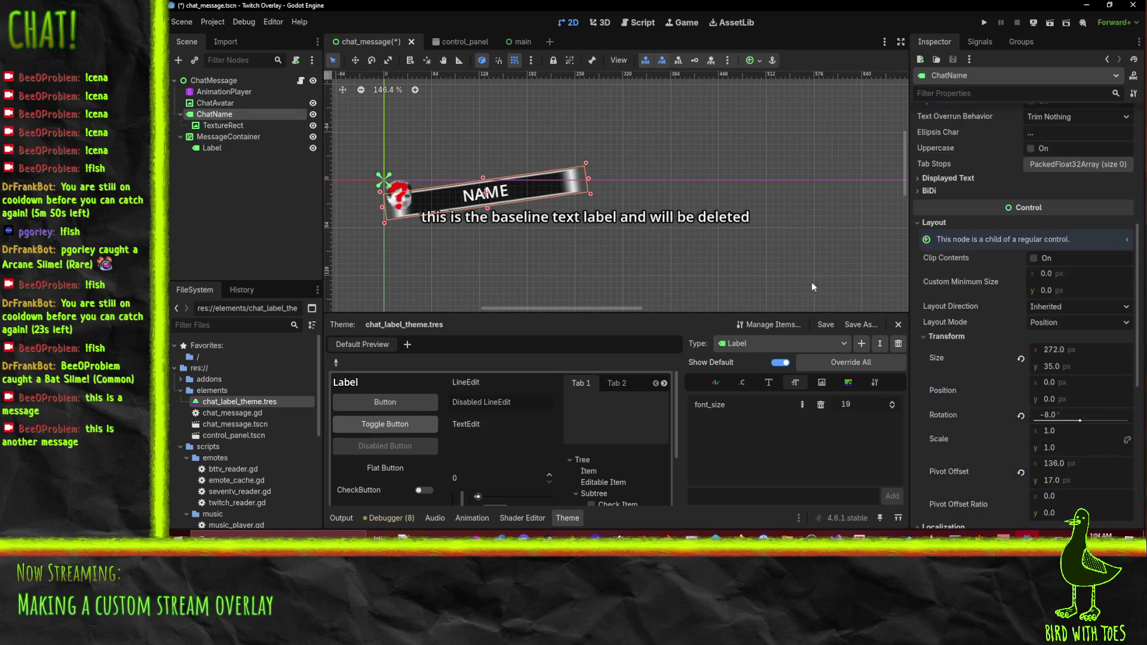
pyautogui.scroll(-5, 1065, 287)
pyautogui.click(1064, 382)
pyautogui.write('2')
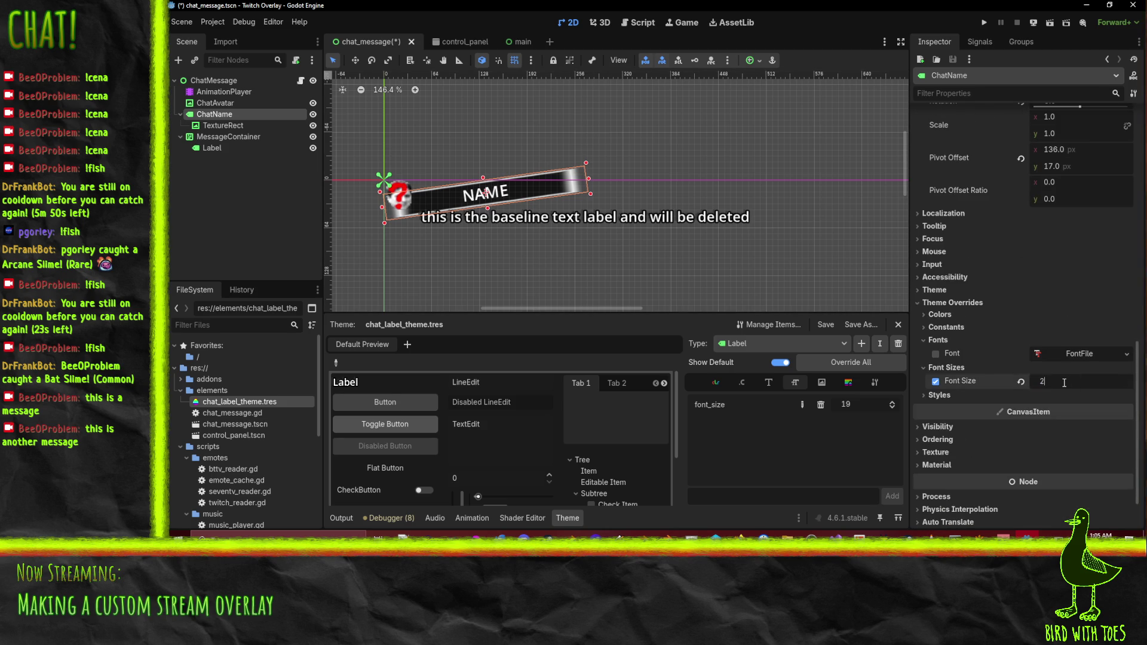
pyautogui.press('Return')
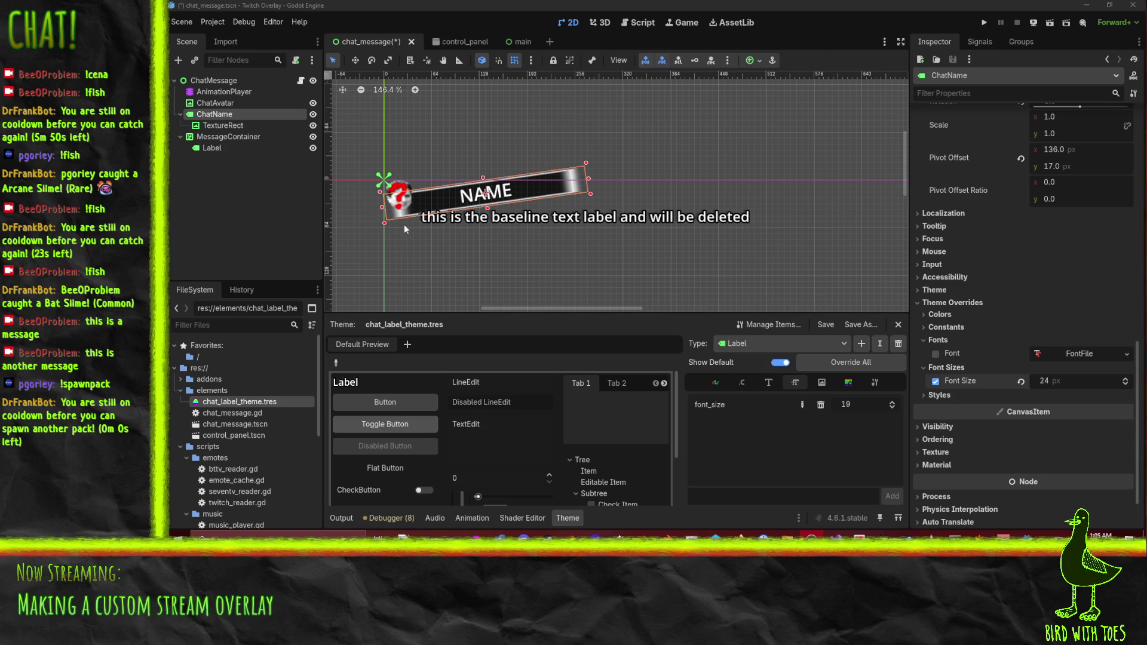
pyautogui.scroll(-1, 546, 220)
pyautogui.scroll(-2, 522, 226)
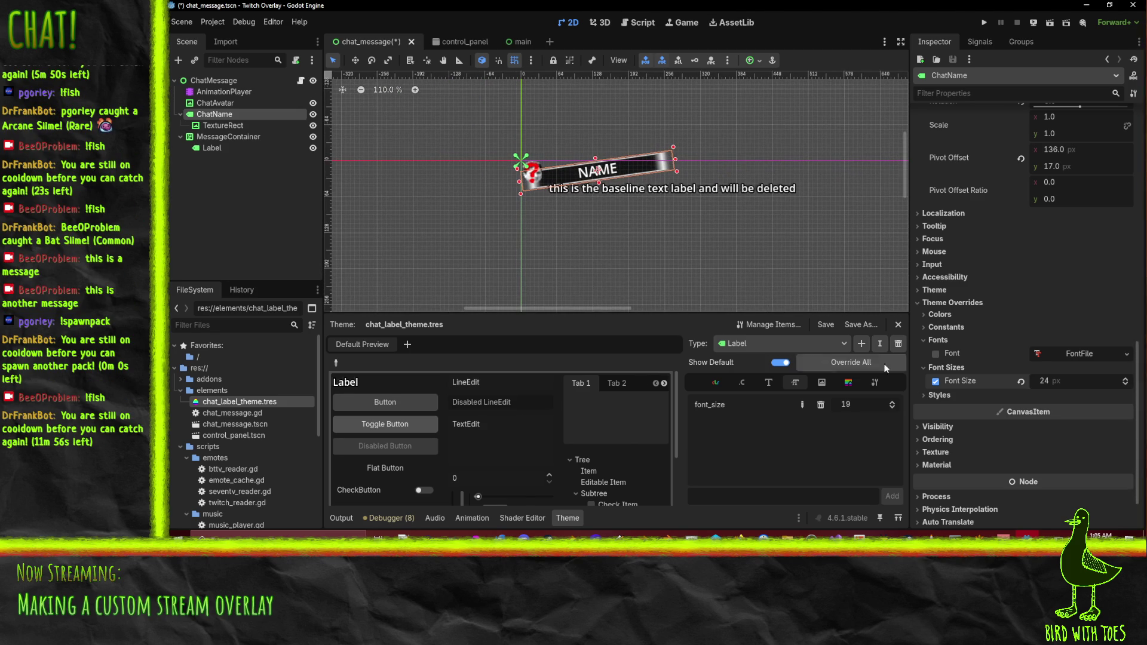
pyautogui.click(1075, 378)
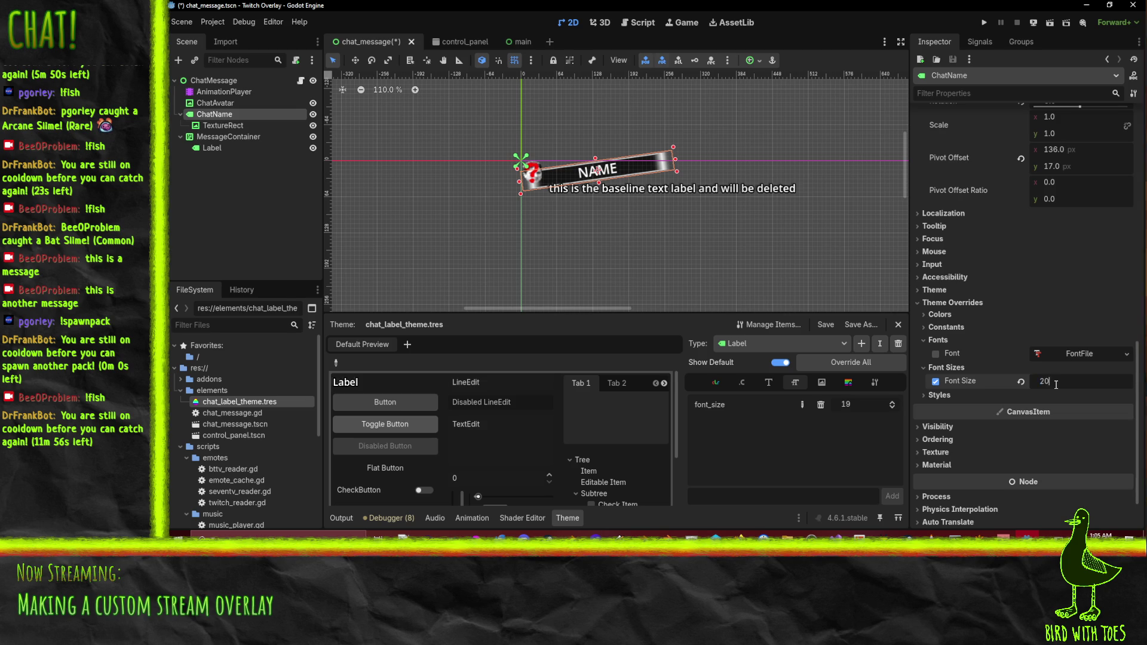
# Set the theme's Label font_size to 18 and save chat_message.
pyautogui.click(629, 189)
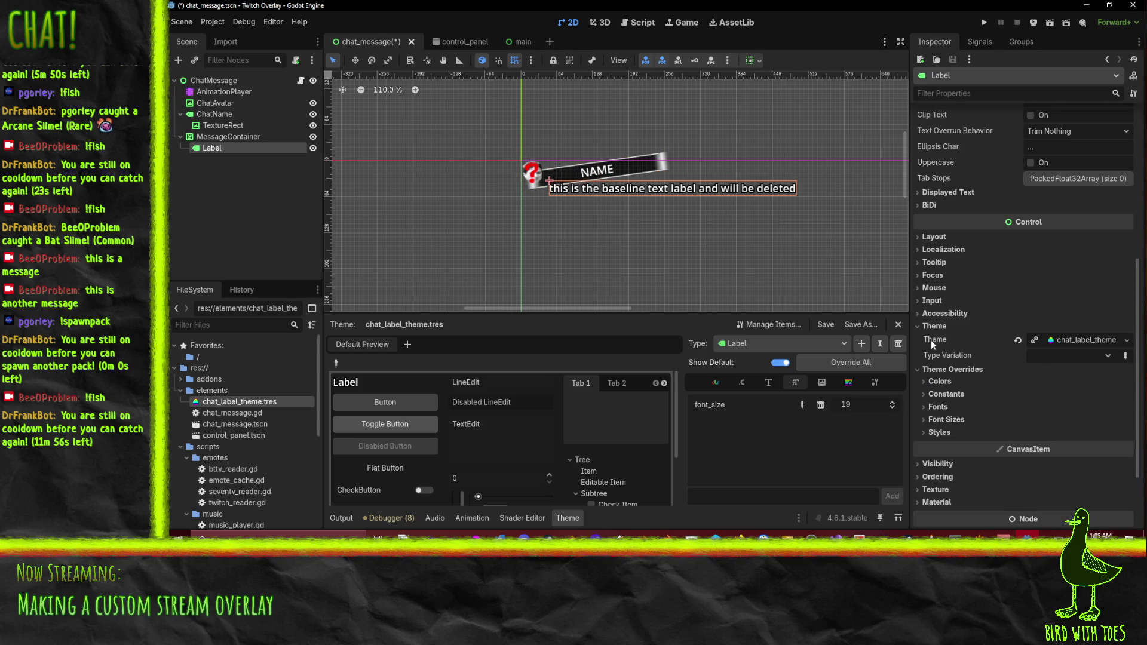
pyautogui.click(851, 406)
pyautogui.write('18')
pyautogui.press('Return')
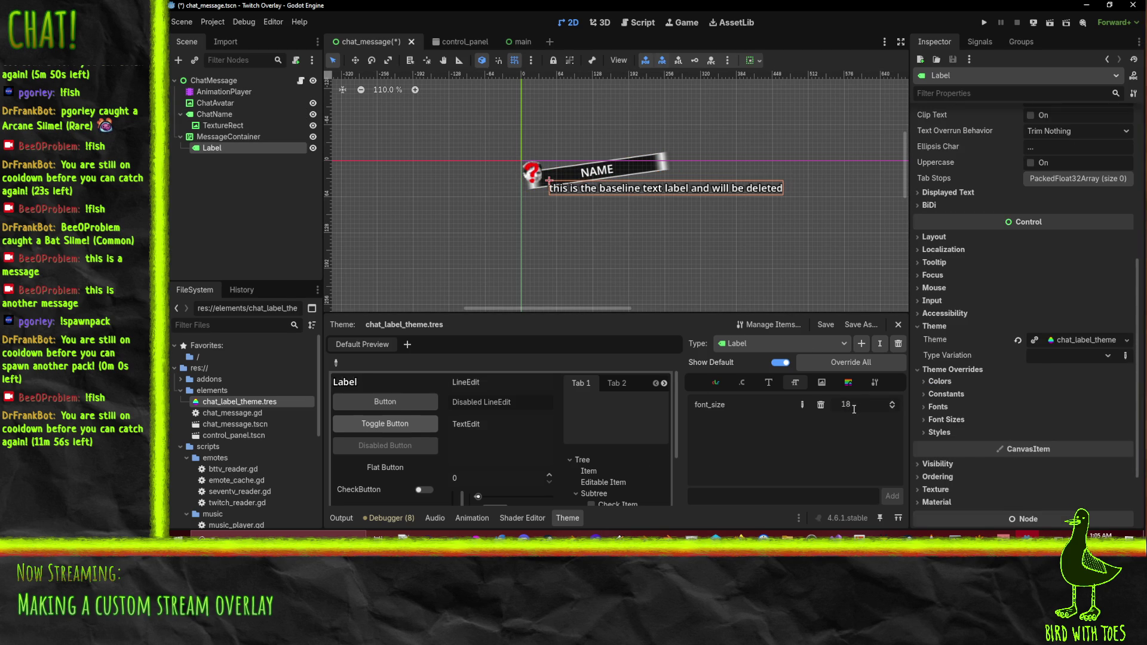
pyautogui.moveTo(703, 207)
pyautogui.mouseDown()
pyautogui.moveTo(555, 190)
pyautogui.moveTo(538, 200)
pyautogui.mouseUp()
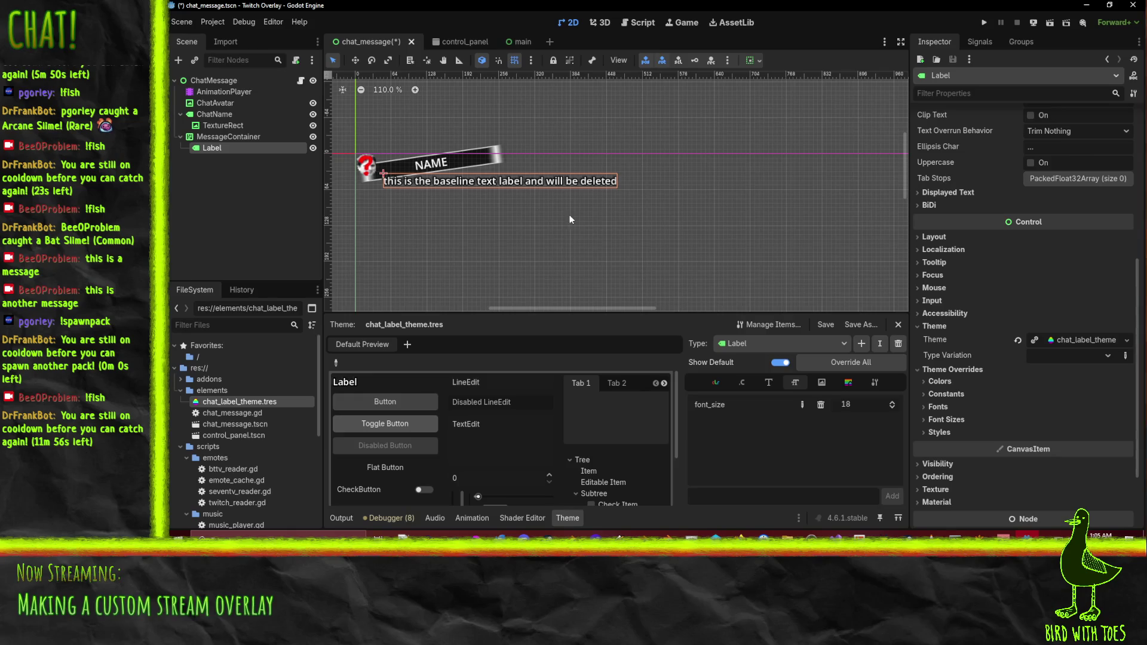
pyautogui.hotkey('ctrl', 's')
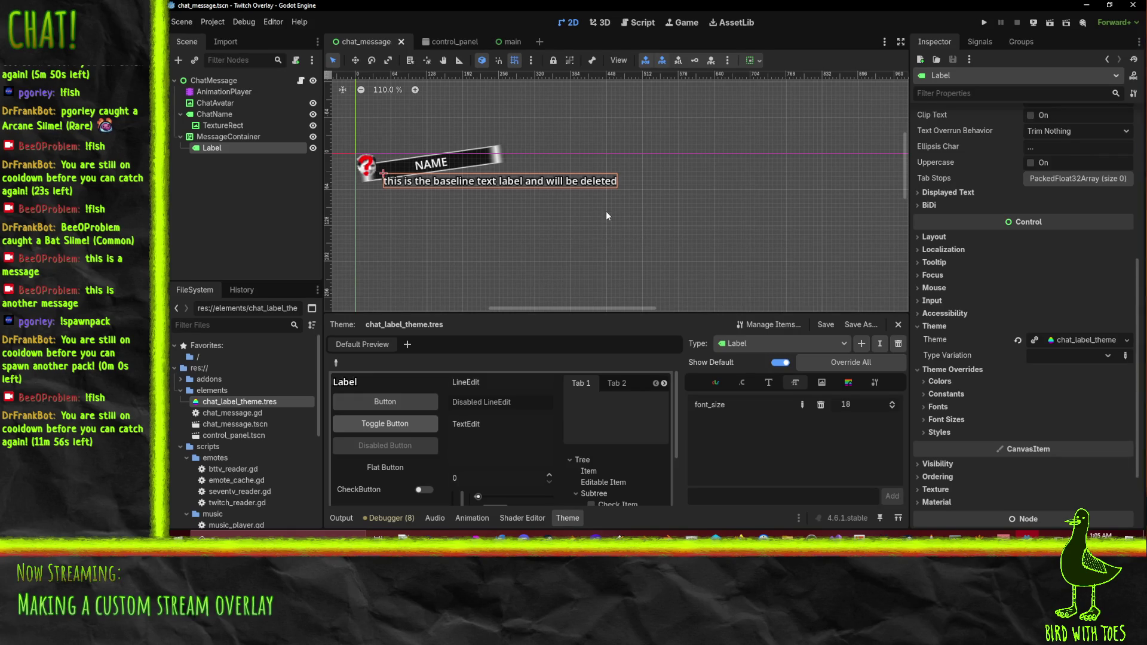
pyautogui.moveTo(549, 247)
pyautogui.mouseDown()
pyautogui.moveTo(566, 251)
pyautogui.moveTo(577, 237)
pyautogui.mouseUp()
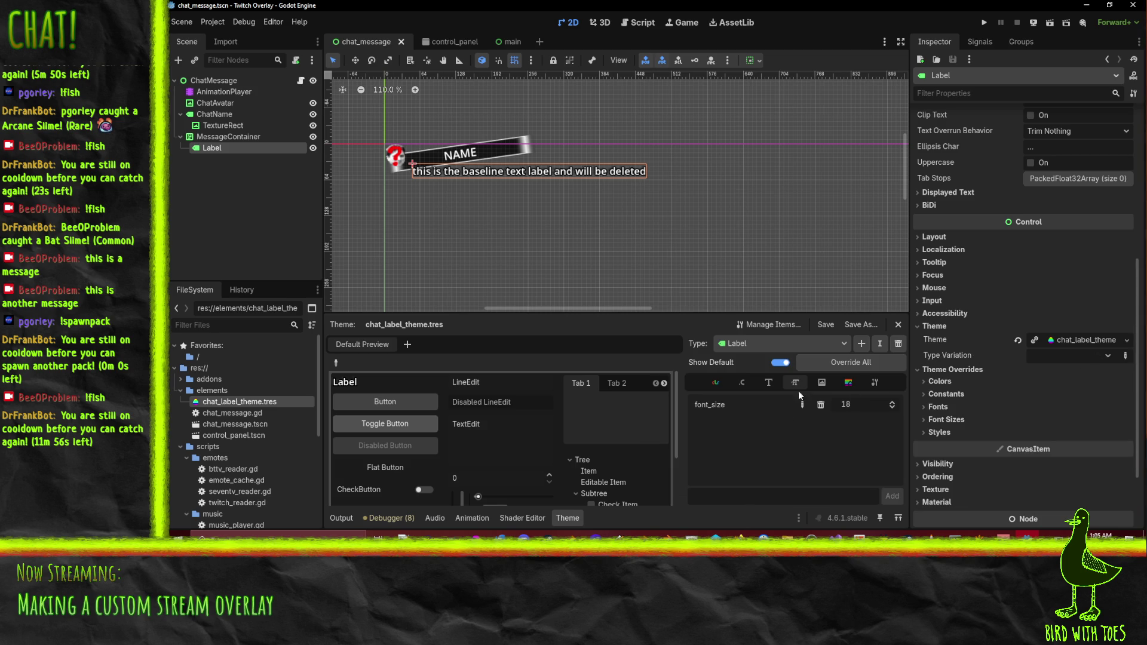
# Browse the Label theme's StyleBox, base type and Colors entries, then collapse the folders.
pyautogui.click(822, 383)
pyautogui.click(848, 382)
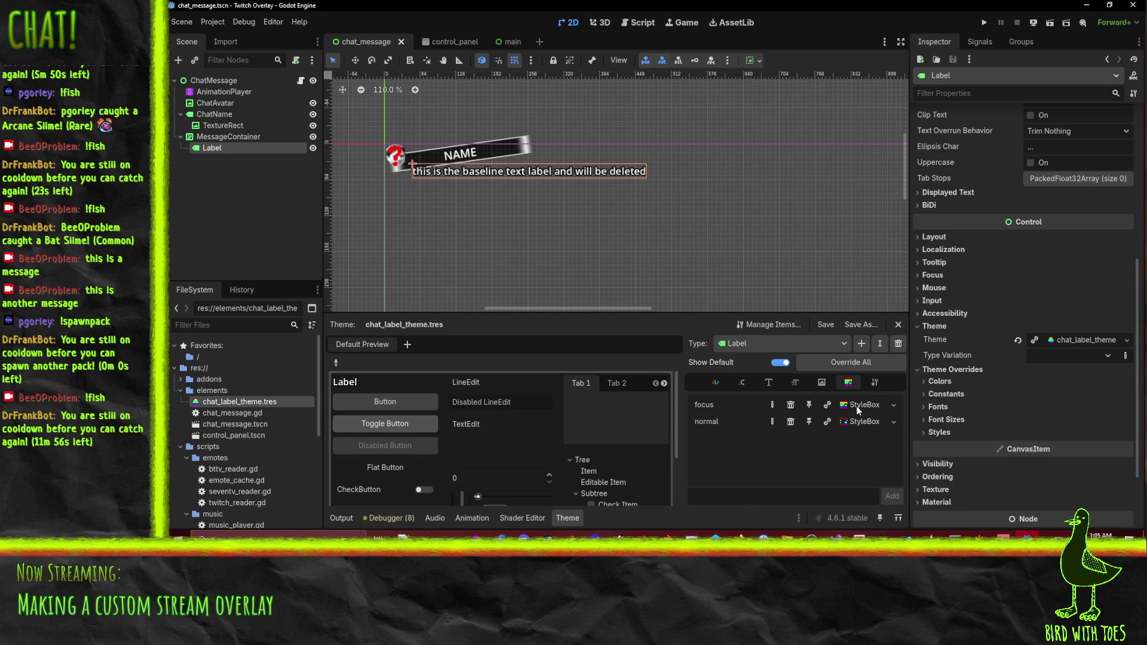
pyautogui.click(873, 384)
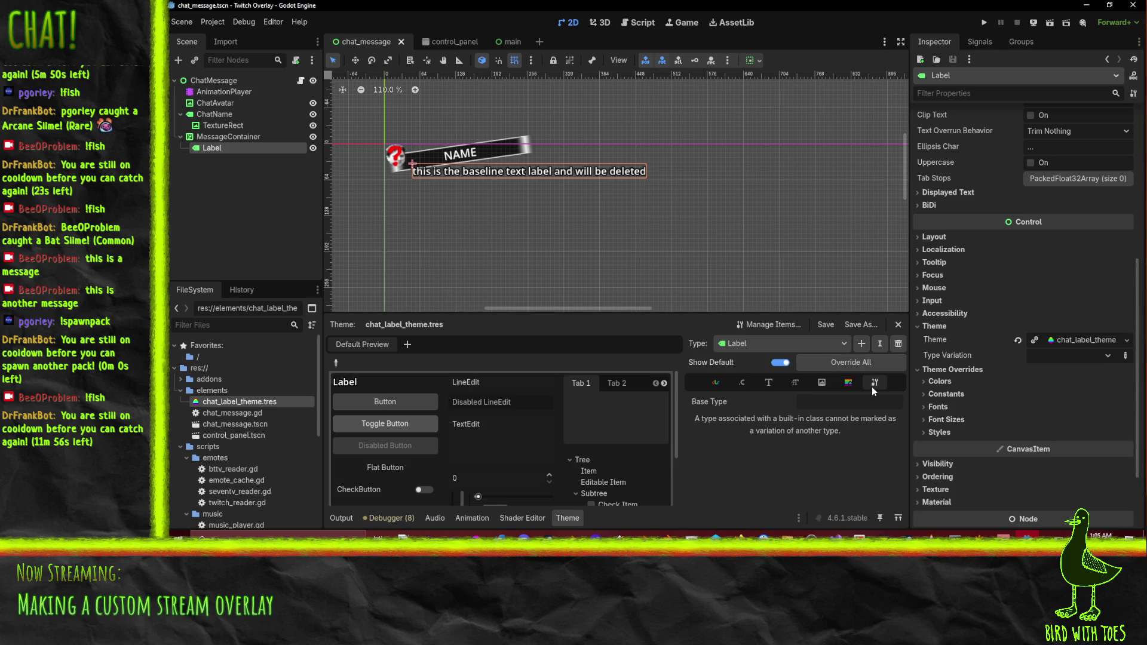
pyautogui.click(713, 384)
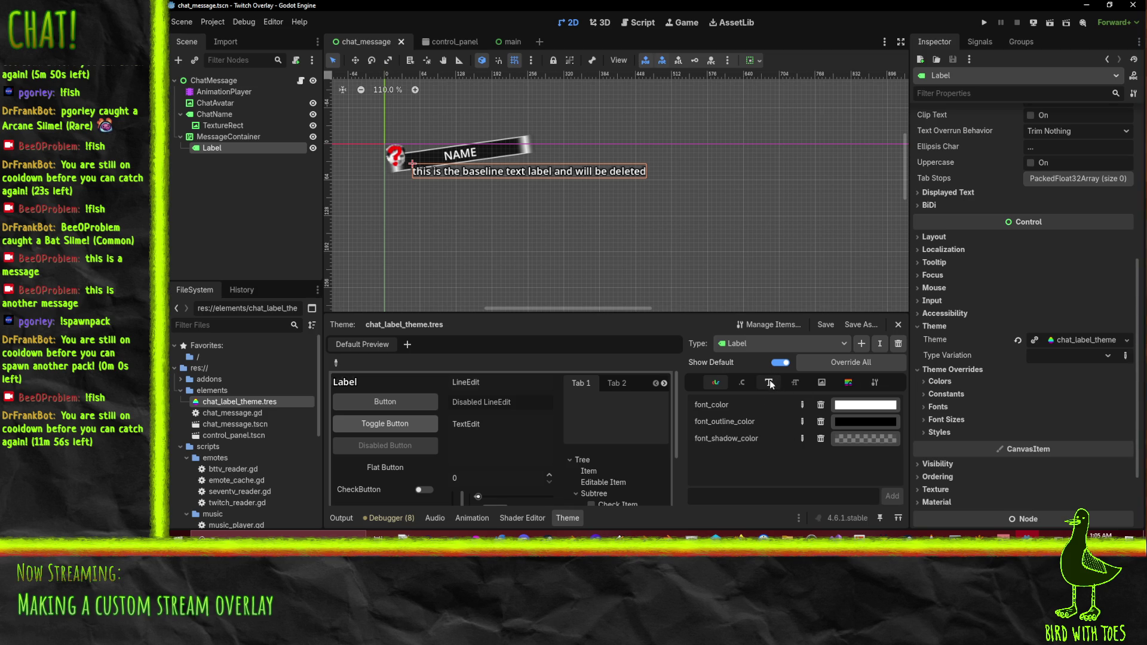
pyautogui.click(181, 390)
pyautogui.click(180, 401)
pyautogui.rightClick(190, 368)
# Create a new SystemFont resource saved as font.tres in the project root.
pyautogui.click(191, 368)
pyautogui.rightClick(191, 368)
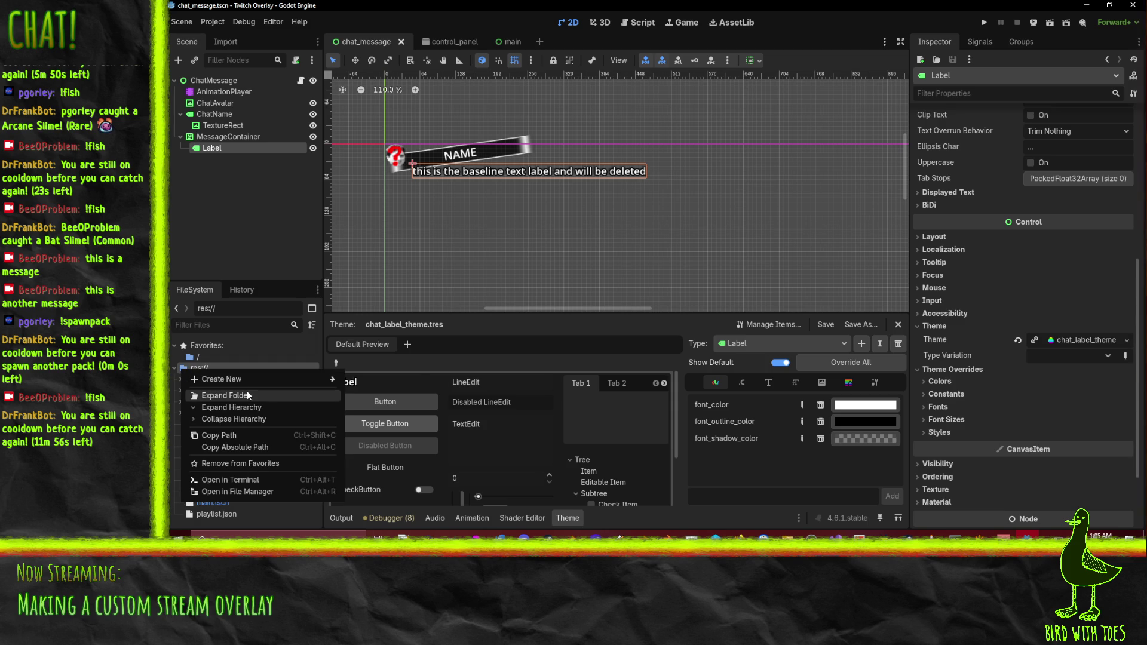
pyautogui.moveTo(257, 379)
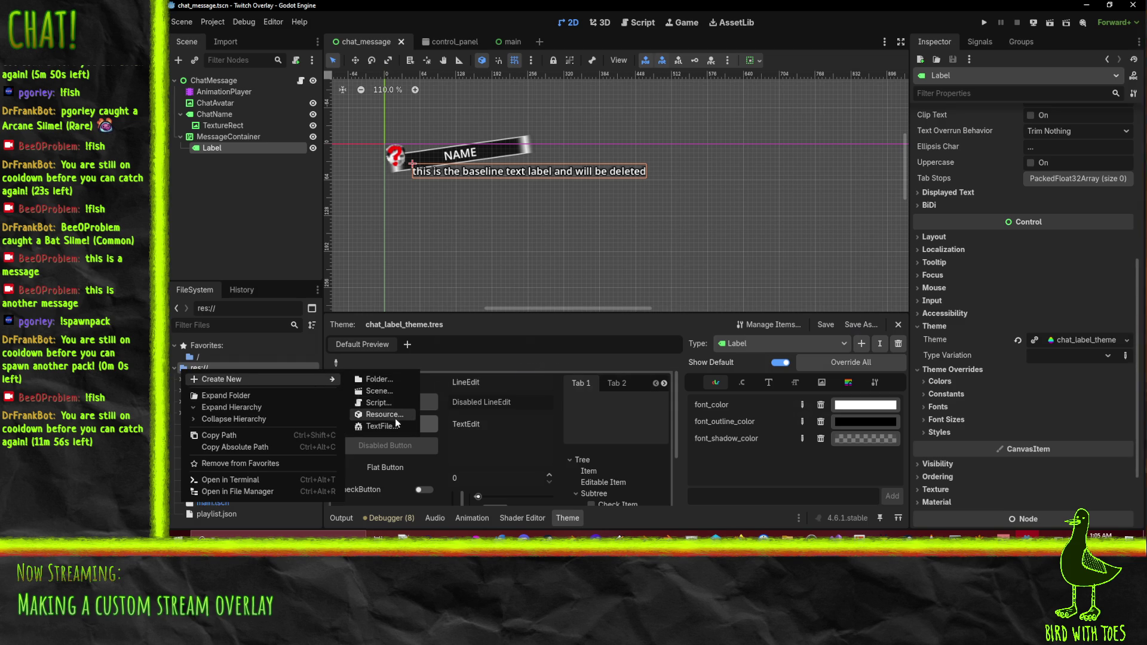
pyautogui.click(394, 416)
pyautogui.write('font')
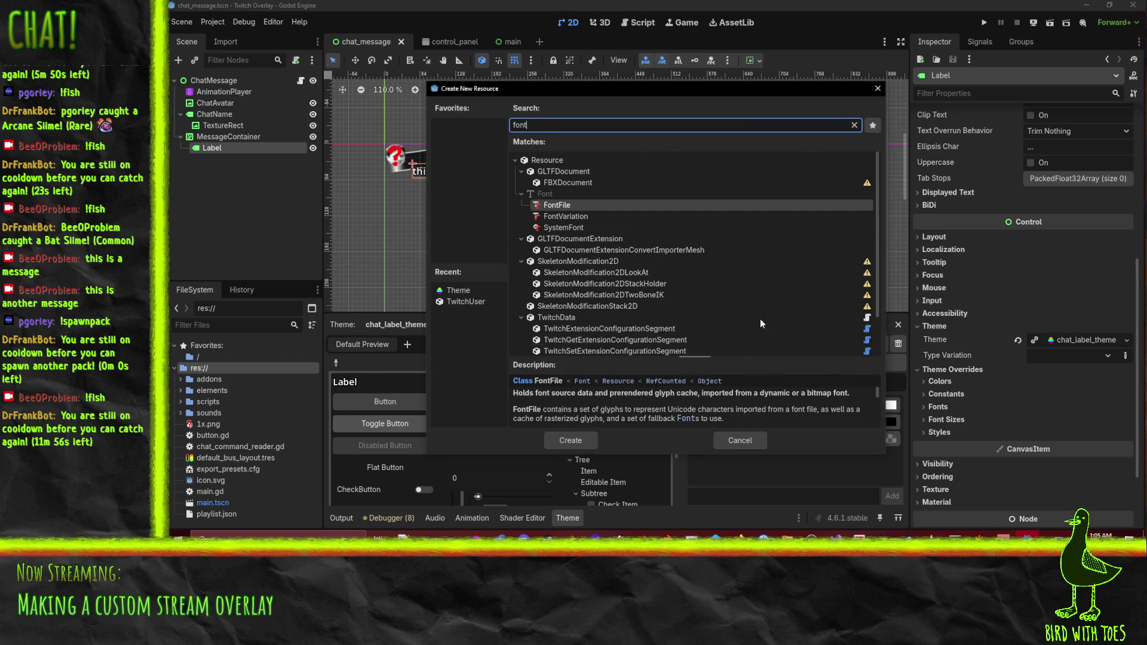
pyautogui.click(555, 228)
pyautogui.click(576, 444)
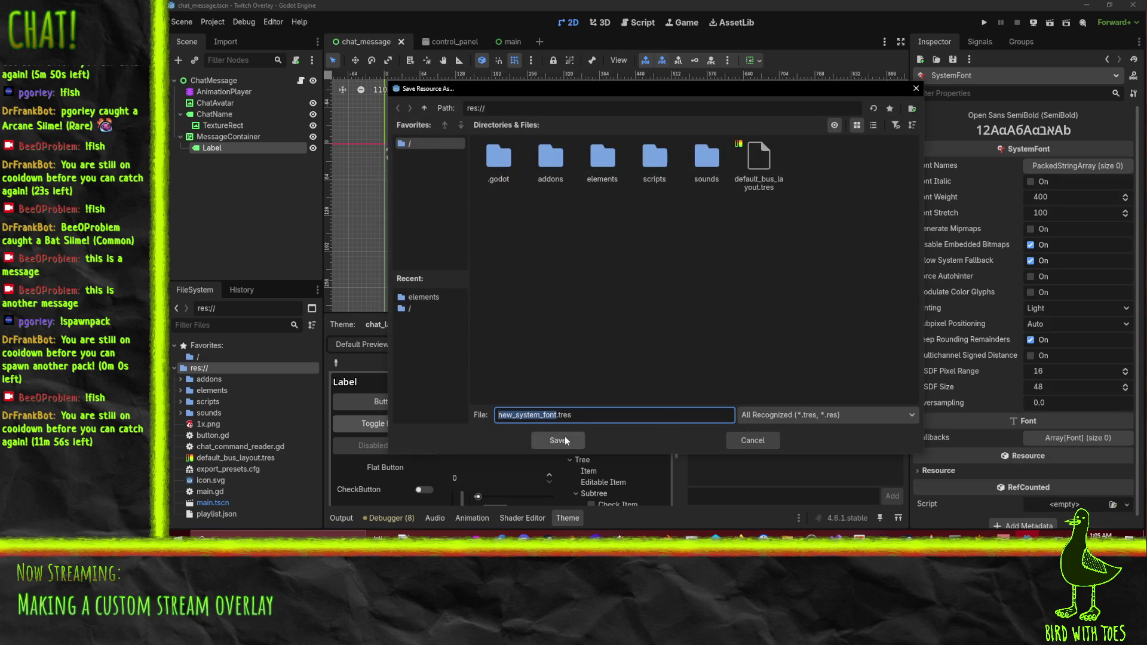
pyautogui.write('font')
pyautogui.press('Return')
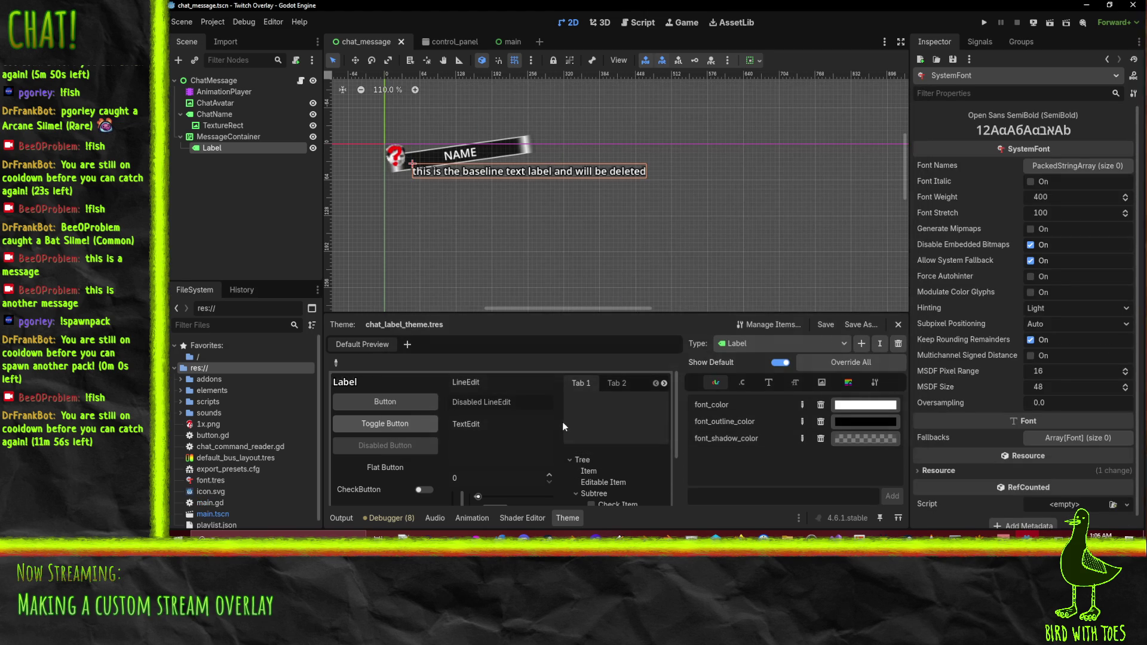
# Add Amatic SC as the font's only Font Names entry and save the resource.
pyautogui.scroll(-1, 194, 420)
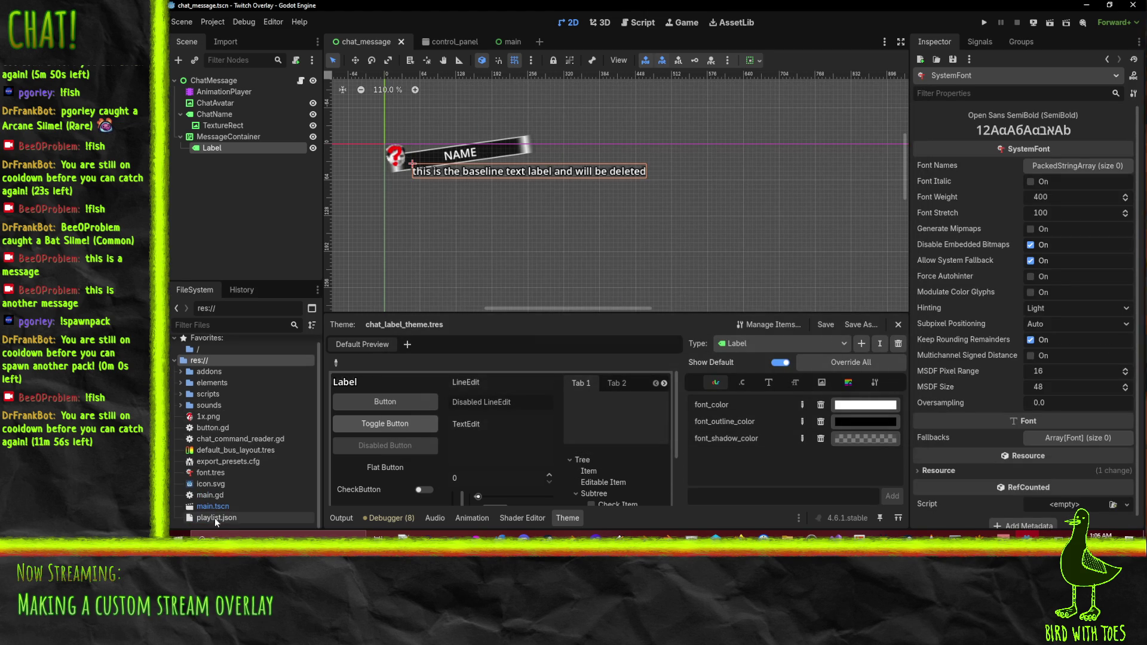
pyautogui.click(238, 470)
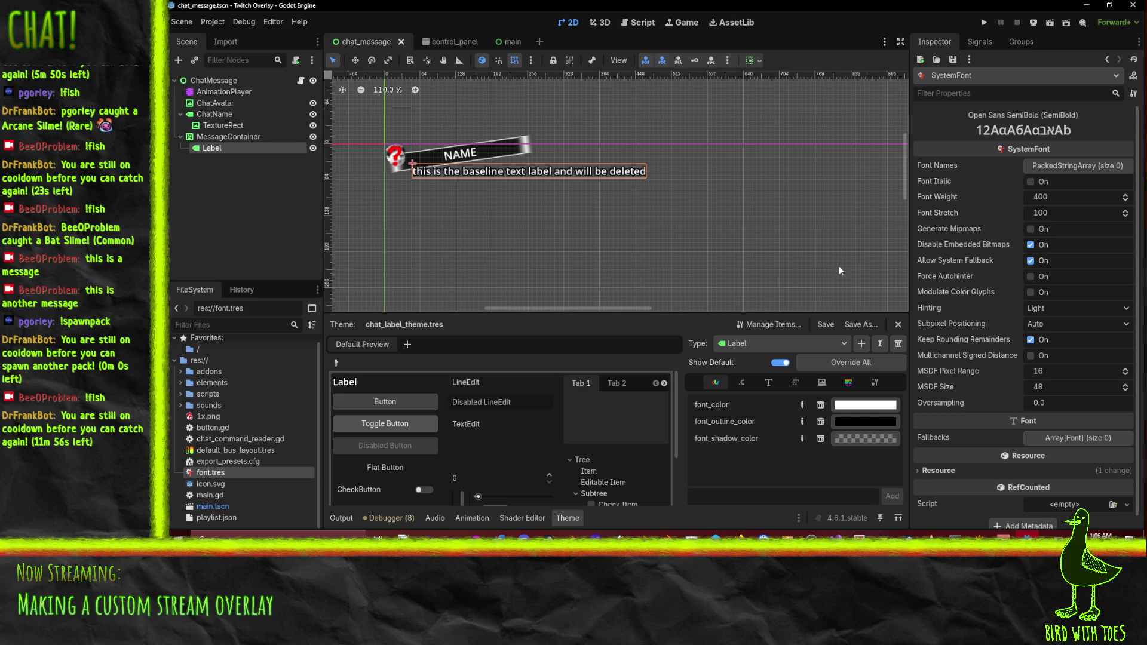
pyautogui.click(1079, 165)
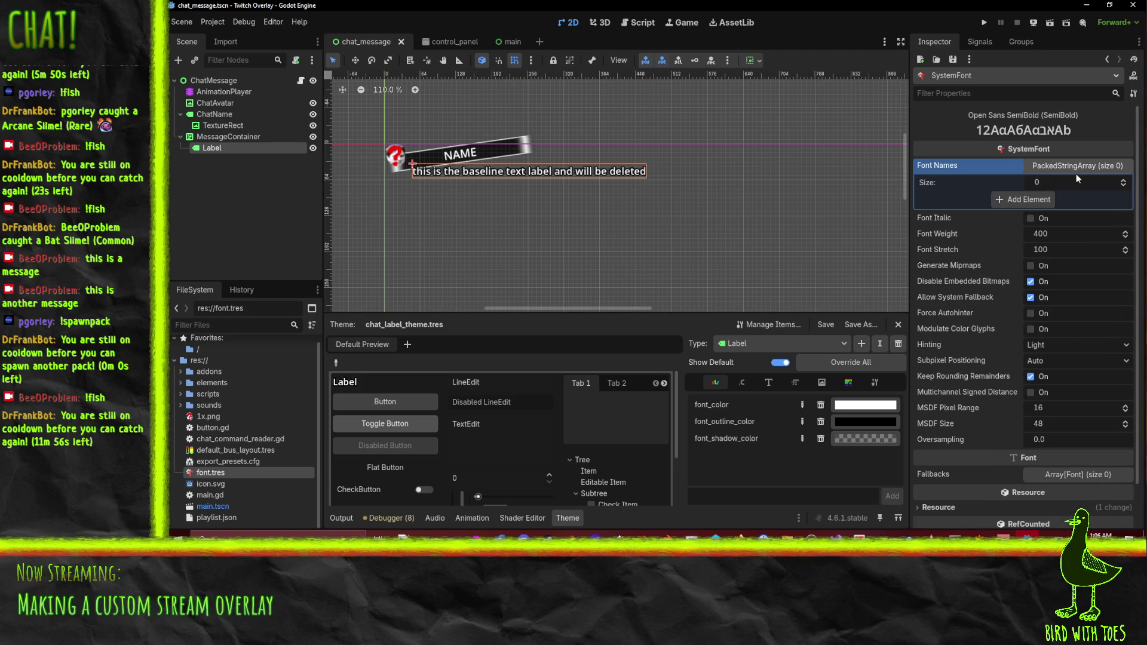
pyautogui.click(1021, 200)
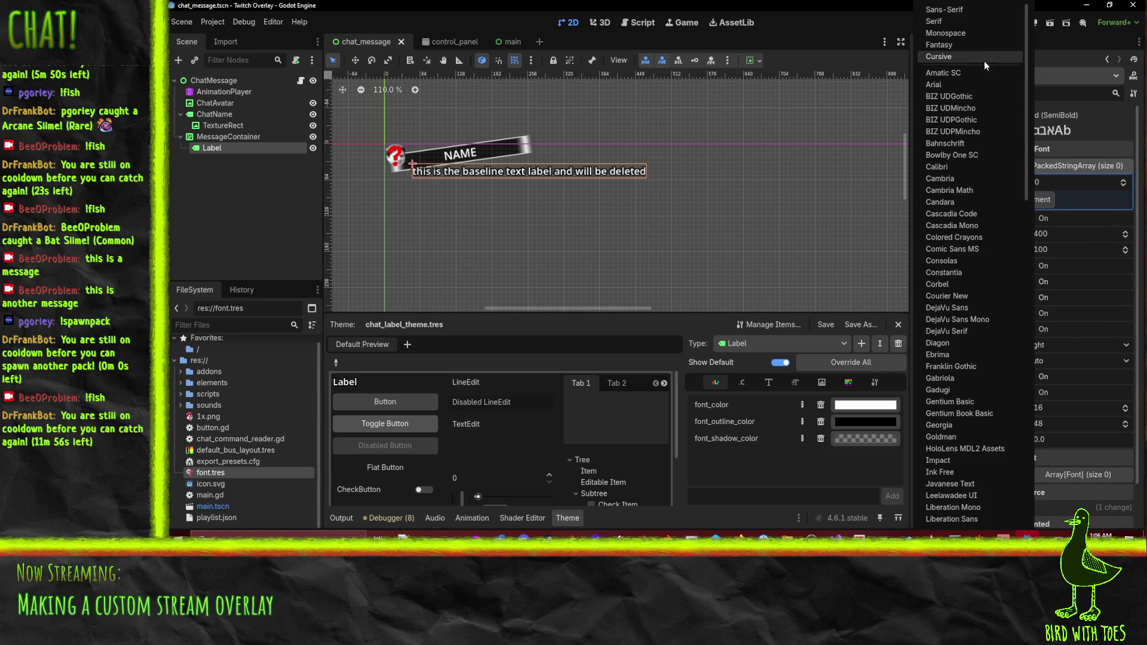
pyautogui.click(977, 72)
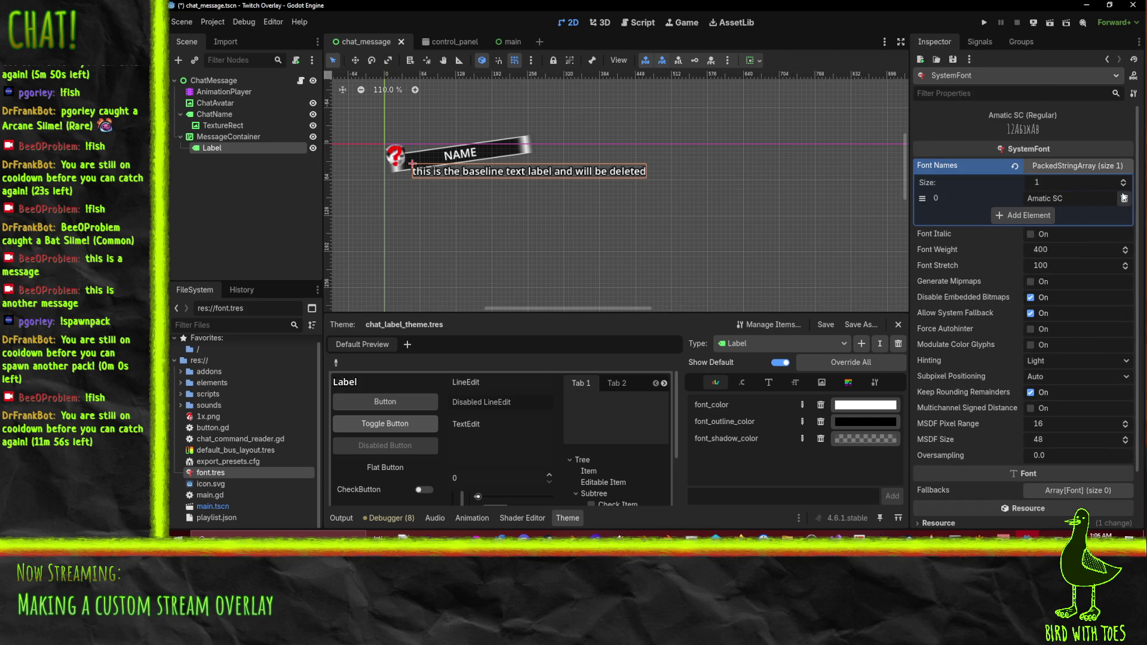
pyautogui.click(1123, 185)
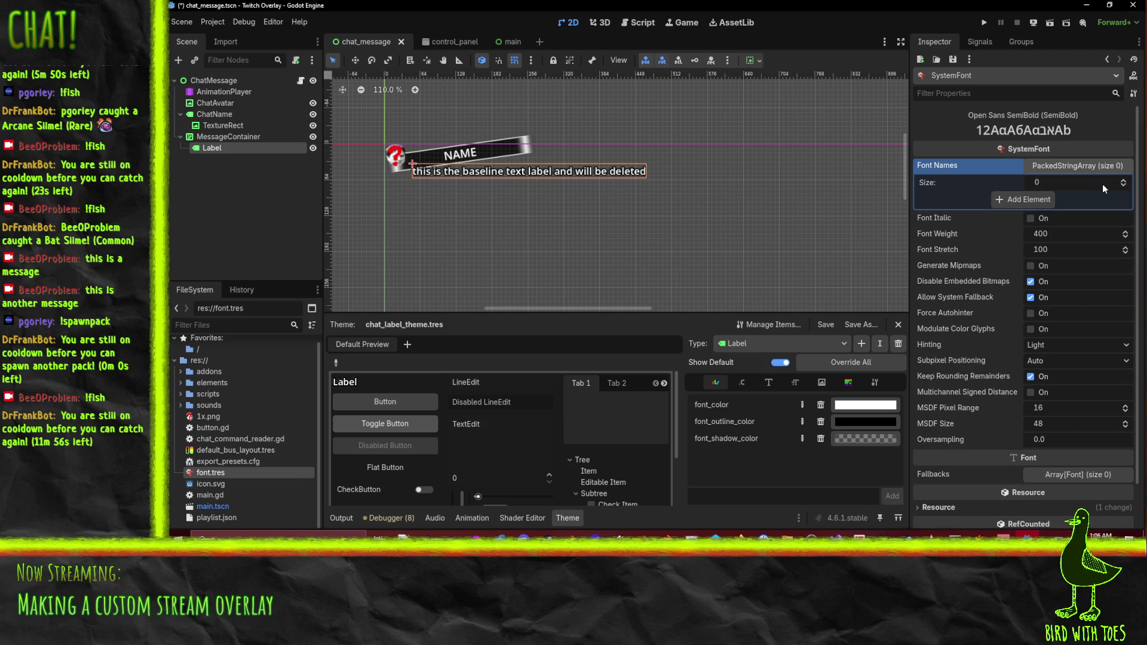
pyautogui.click(1099, 182)
pyautogui.press('BackSpace')
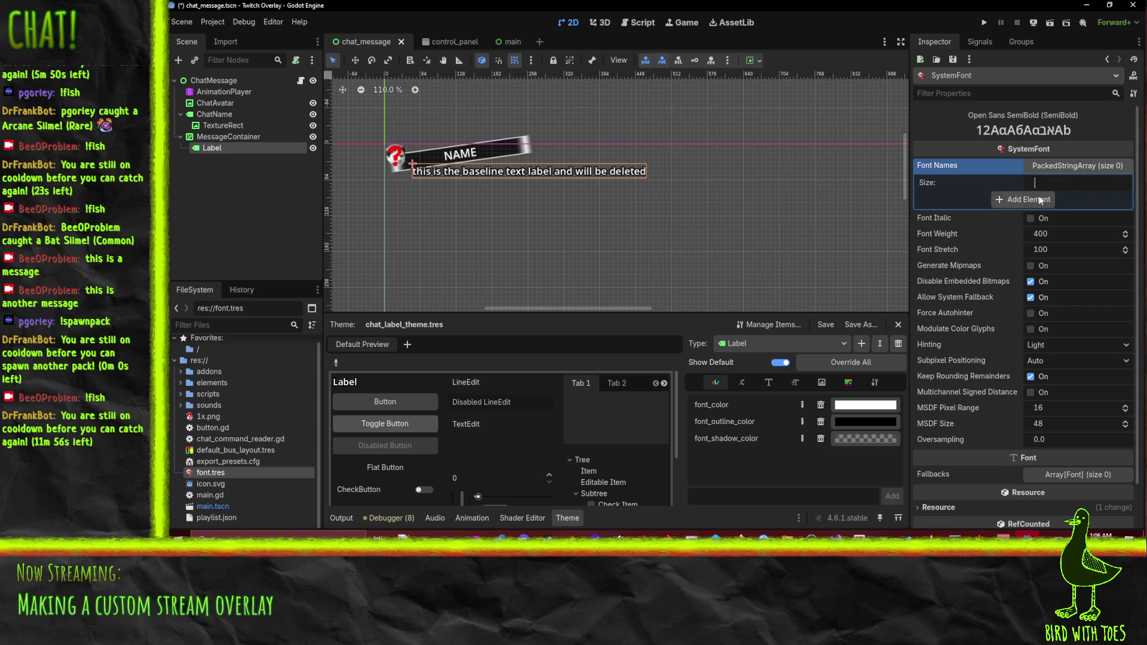
pyautogui.click(1028, 202)
pyautogui.click(957, 73)
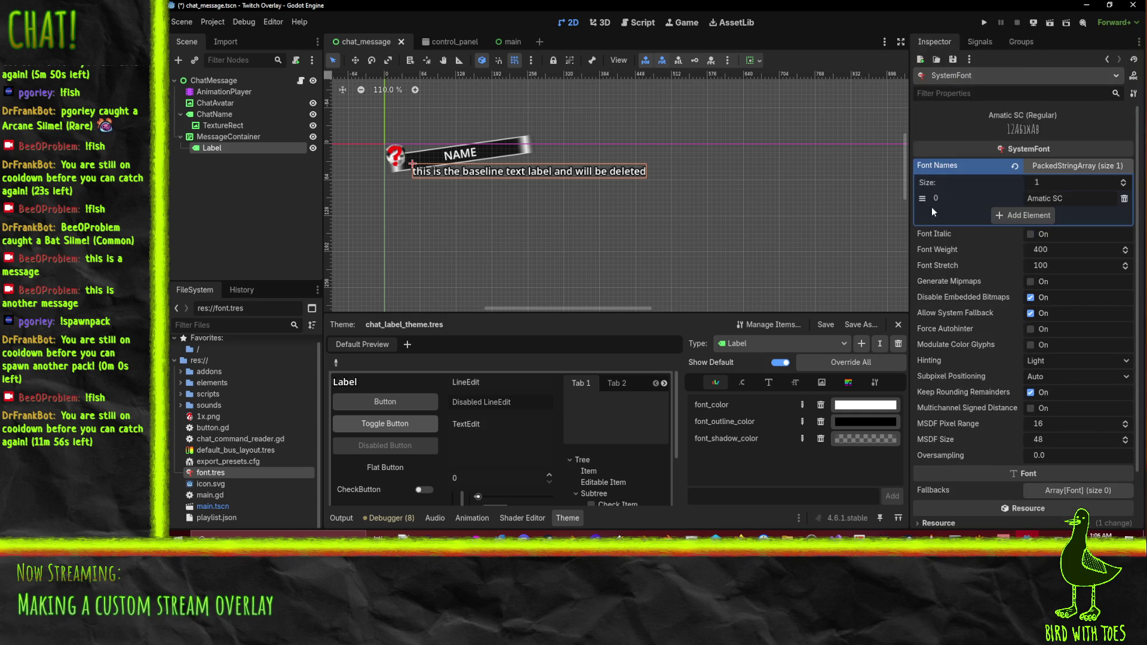
pyautogui.hotkey('ctrl', 's')
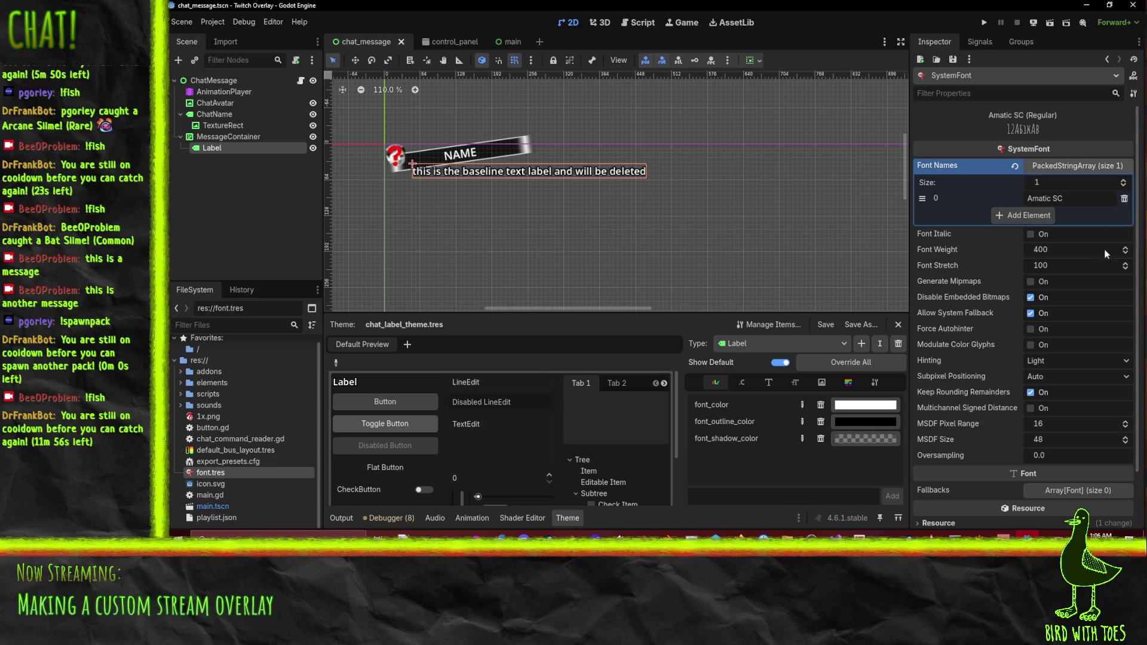
# Rename font.tres to ChatFont.tres.
pyautogui.click(221, 475)
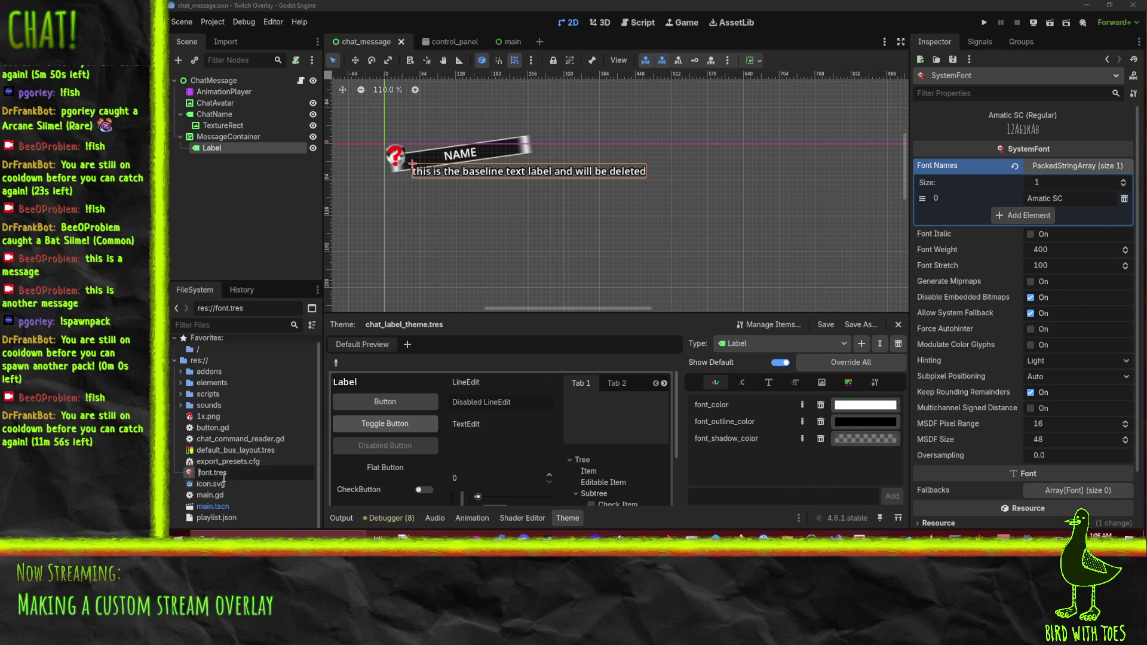
pyautogui.write('Chat')
pyautogui.write('Font')
pyautogui.press('Return')
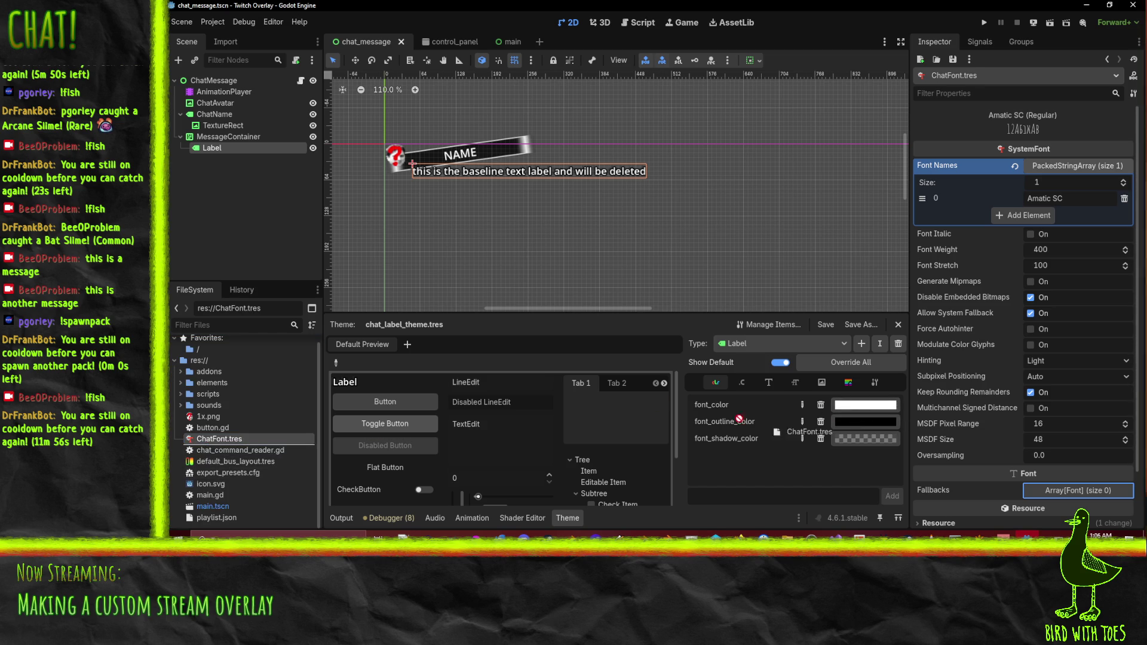
# Assign ChatFont.tres as the theme's Label font and set its Font Weight to 999.
pyautogui.click(769, 382)
pyautogui.moveTo(219, 438)
pyautogui.mouseDown()
pyautogui.moveTo(837, 425)
pyautogui.moveTo(866, 406)
pyautogui.mouseUp()
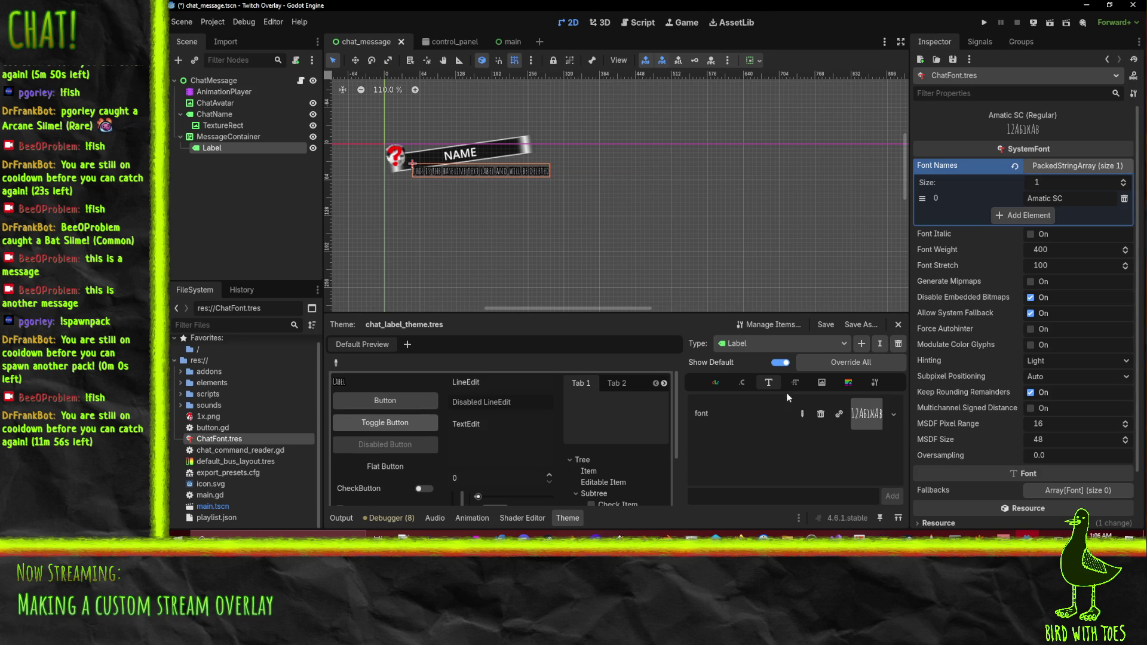
pyautogui.click(1039, 249)
pyautogui.write('999')
pyautogui.press('Return')
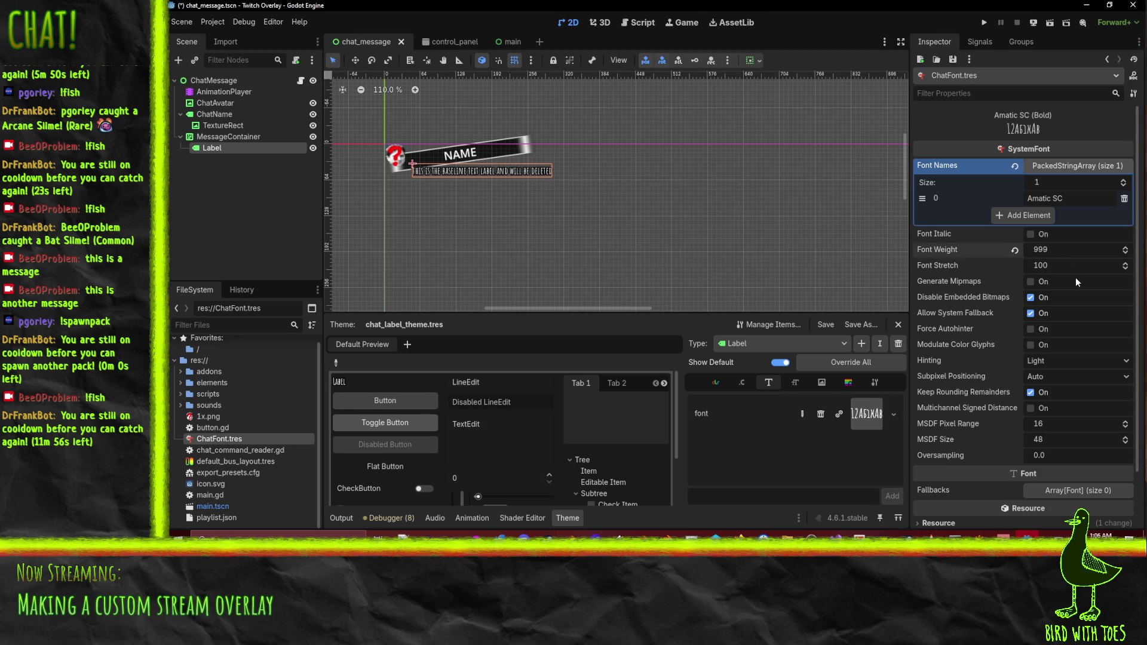
# Try a Font Stretch of 150, then set it back to 100.
pyautogui.click(1064, 266)
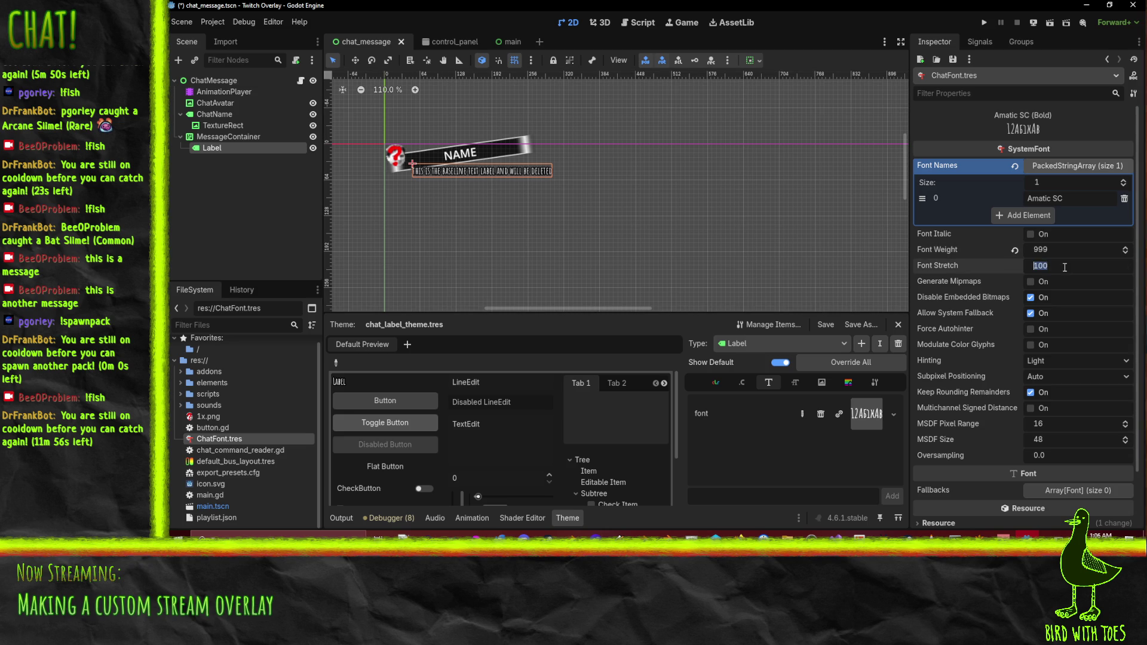
pyautogui.press('Return')
pyautogui.moveTo(930, 267)
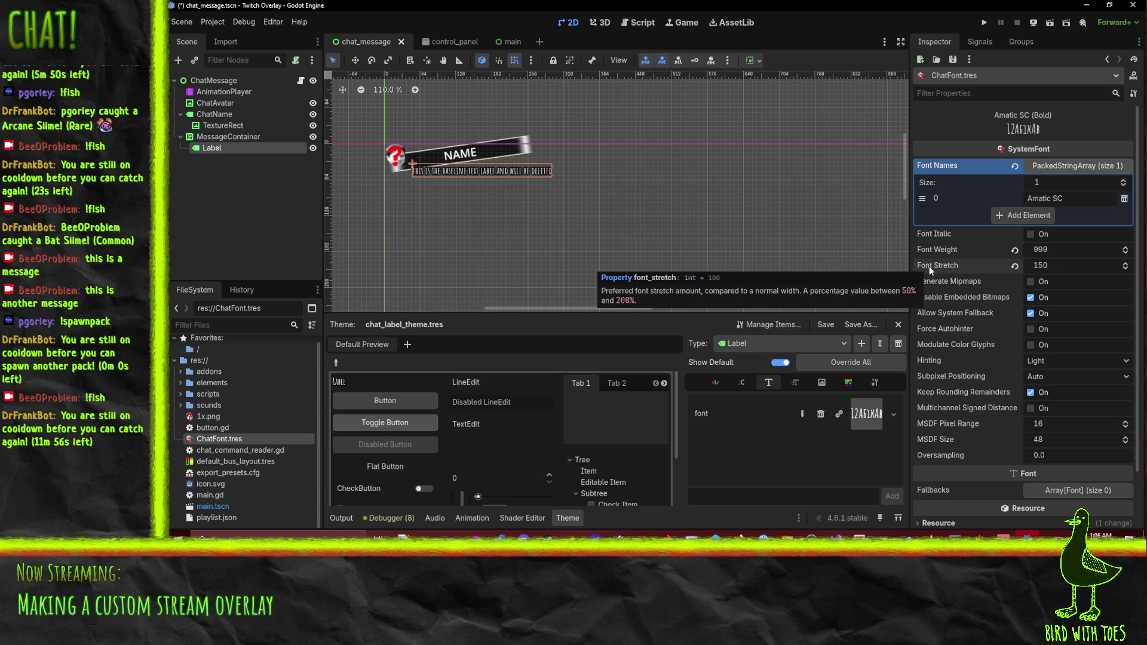
pyautogui.click(1074, 266)
pyautogui.write('100')
pyautogui.press('Return')
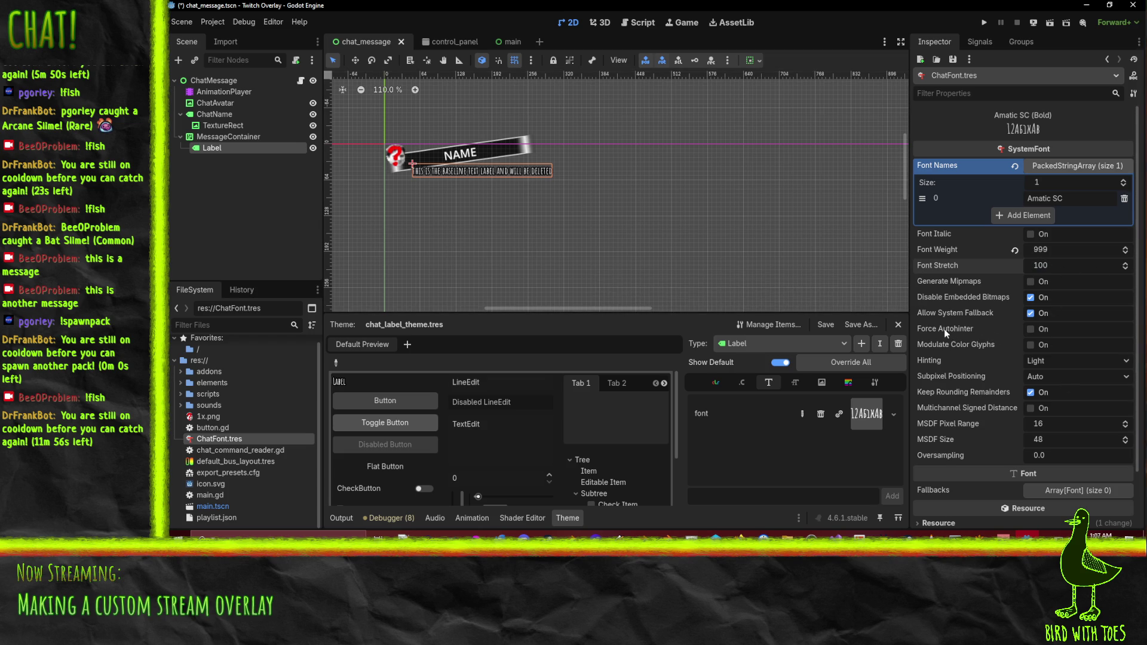
# Keep forced autohinting off, hinting on Light and subpixel positioning on Auto.
pyautogui.click(1030, 329)
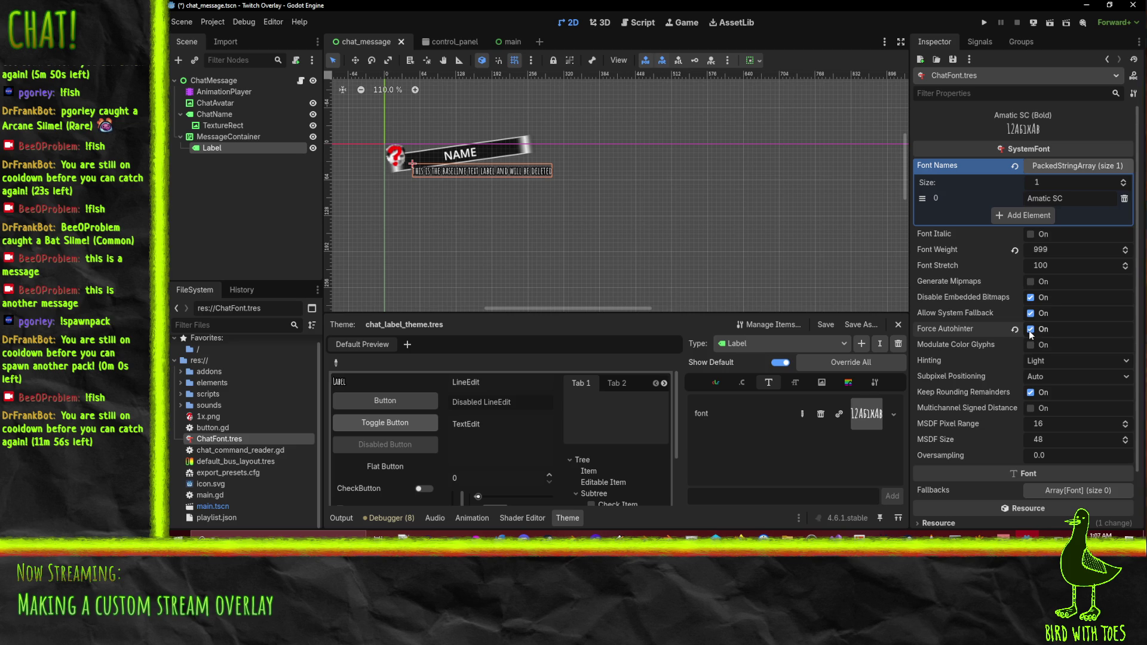
pyautogui.click(1028, 330)
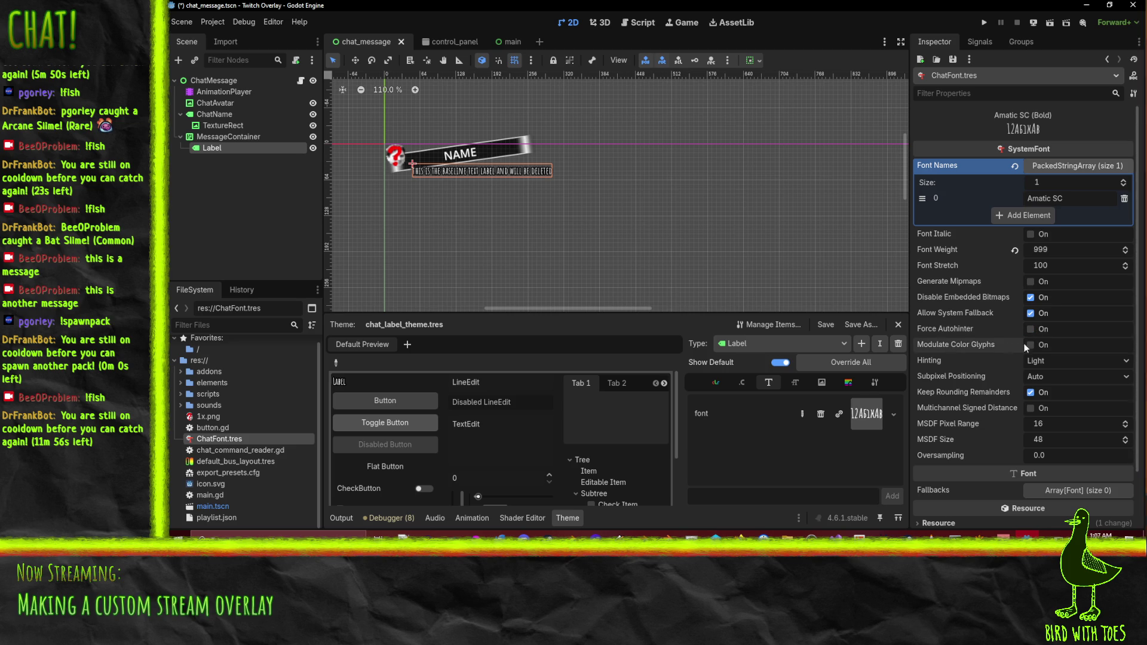
pyautogui.click(1037, 360)
pyautogui.click(1050, 378)
pyautogui.click(1045, 365)
pyautogui.click(1056, 391)
pyautogui.click(1048, 375)
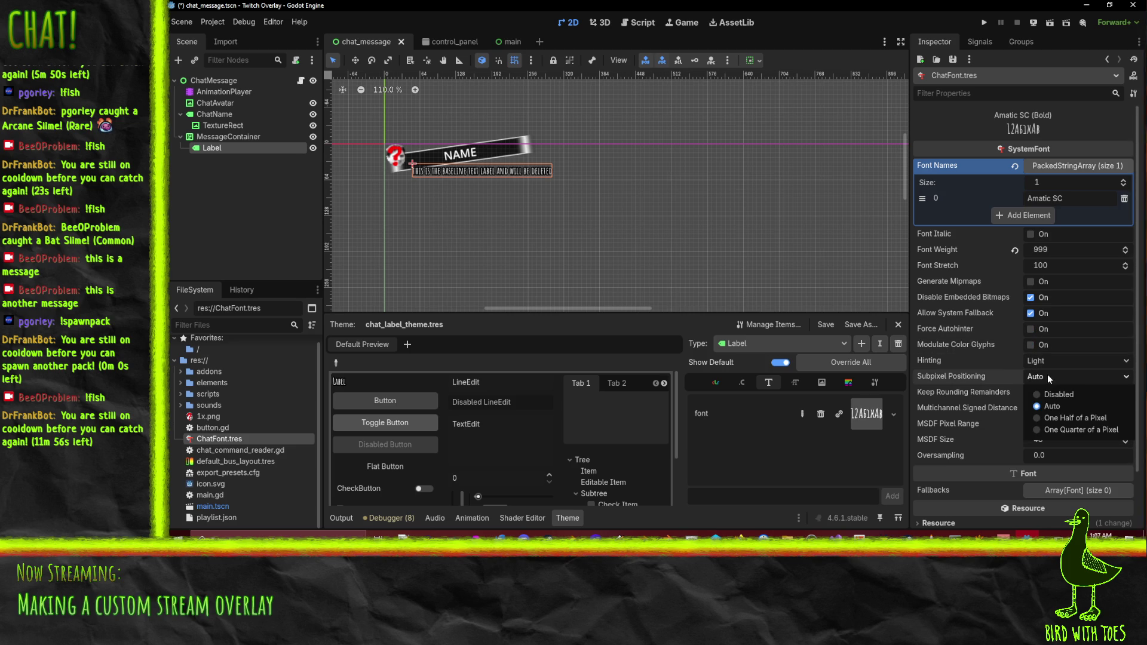
pyautogui.click(961, 383)
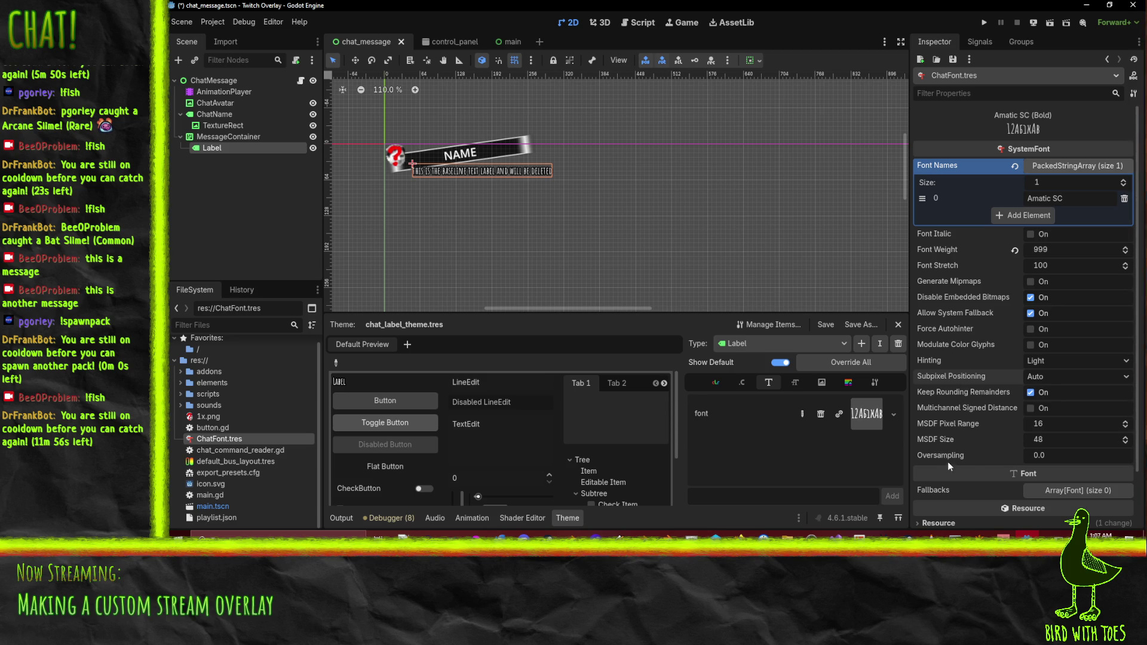
# Turn on italic for the ChatFont.
pyautogui.moveTo(936, 445)
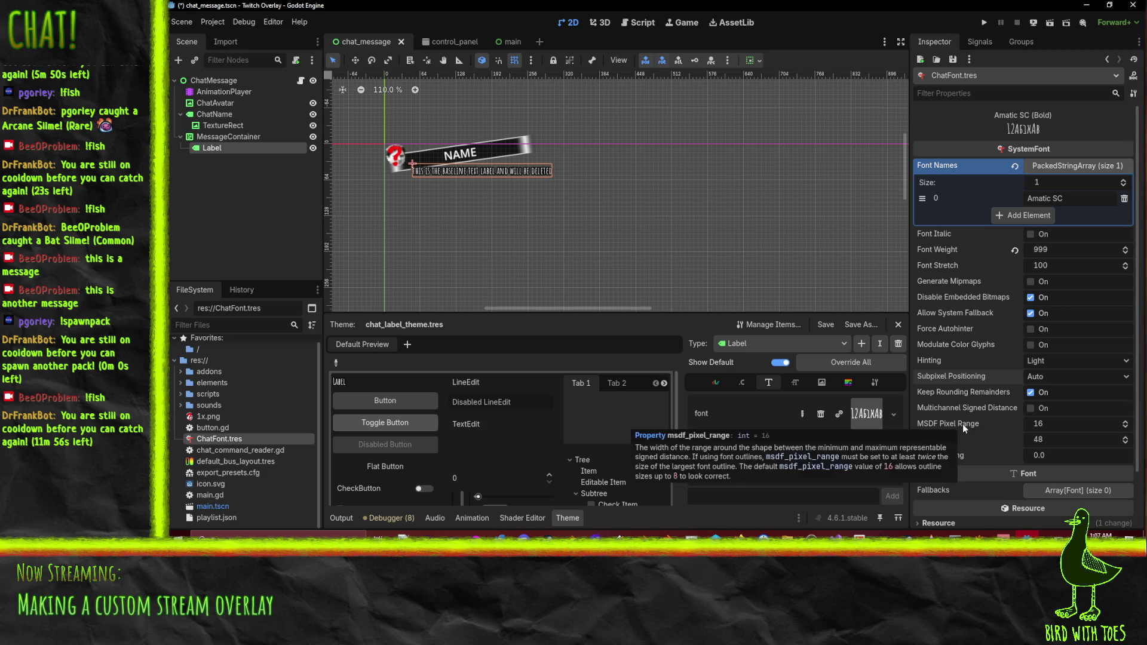
pyautogui.scroll(-2, 1019, 425)
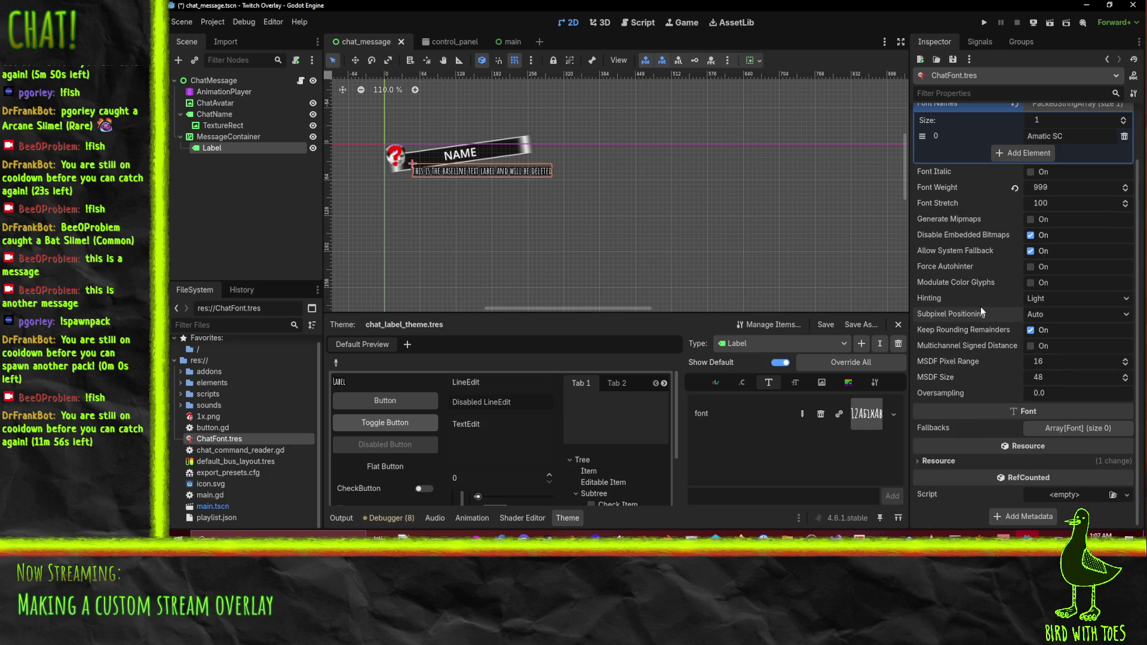
pyautogui.scroll(2, 1024, 412)
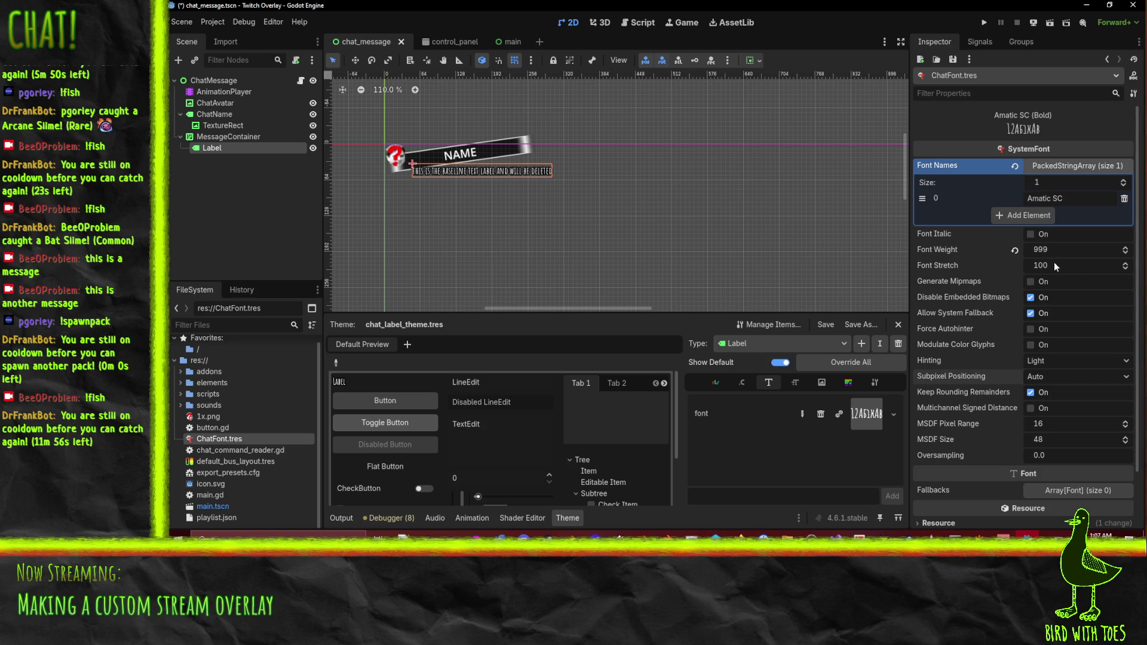
pyautogui.click(1030, 235)
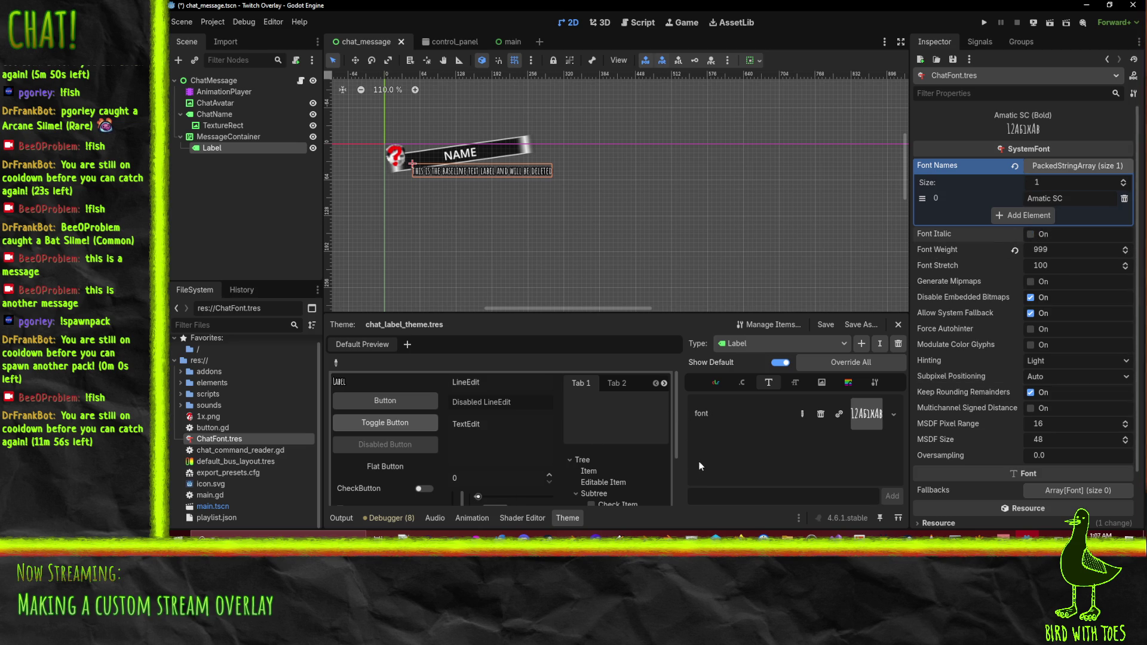
# Set the Label font_color to bright green 91f504 using the eyedropper.
pyautogui.click(717, 383)
pyautogui.click(848, 407)
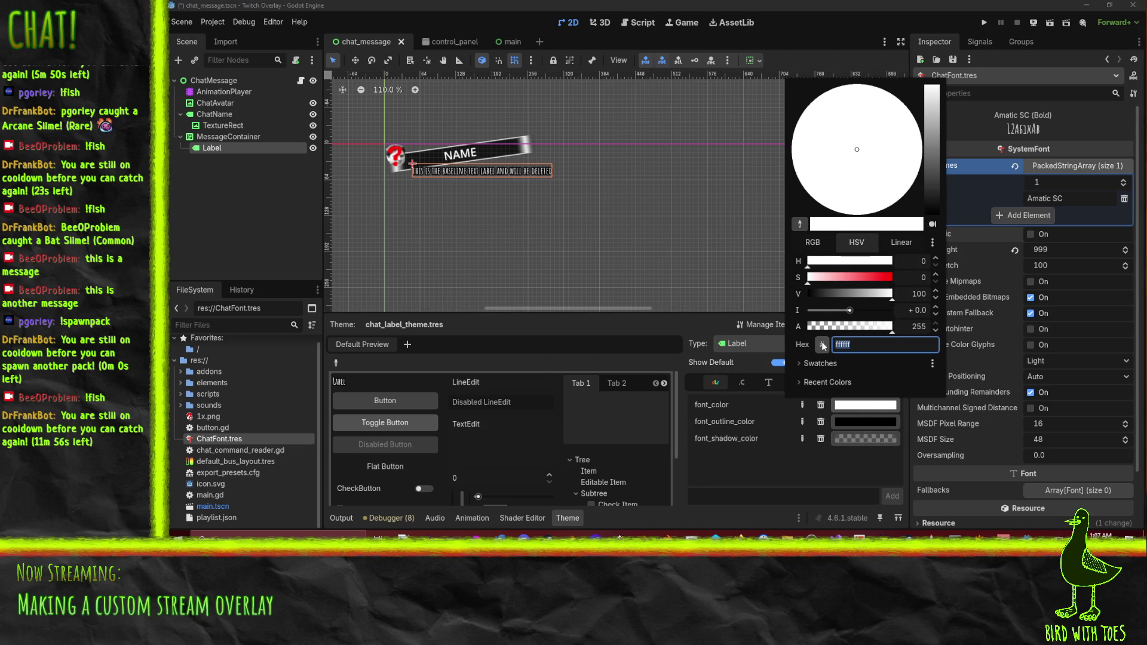
pyautogui.click(801, 225)
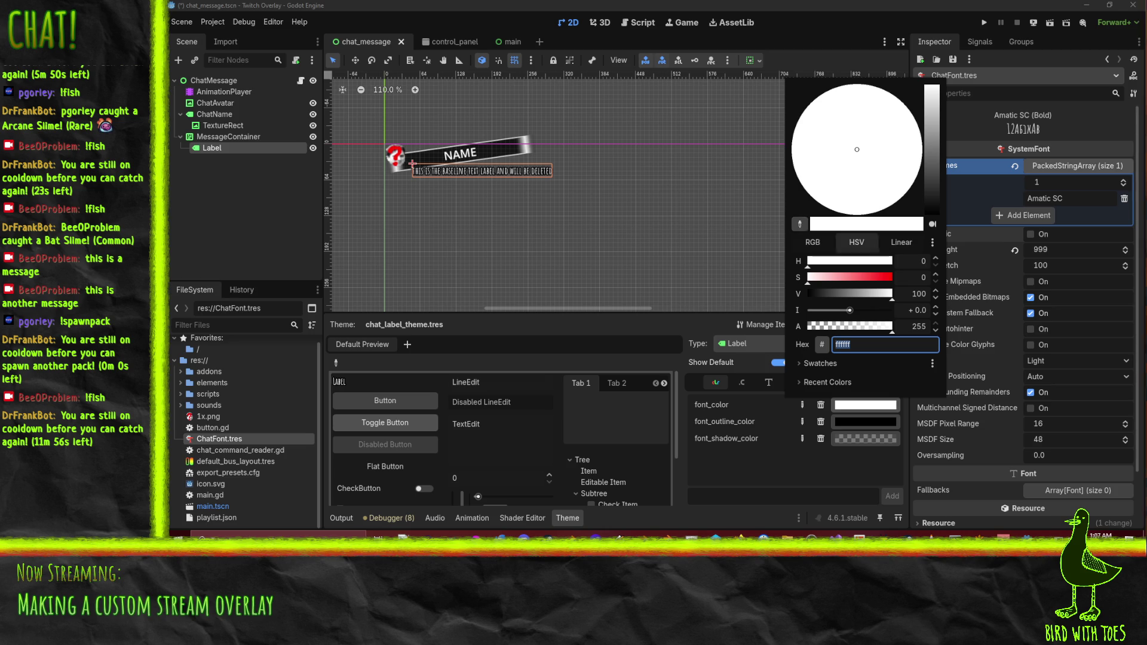
pyautogui.click(797, 228)
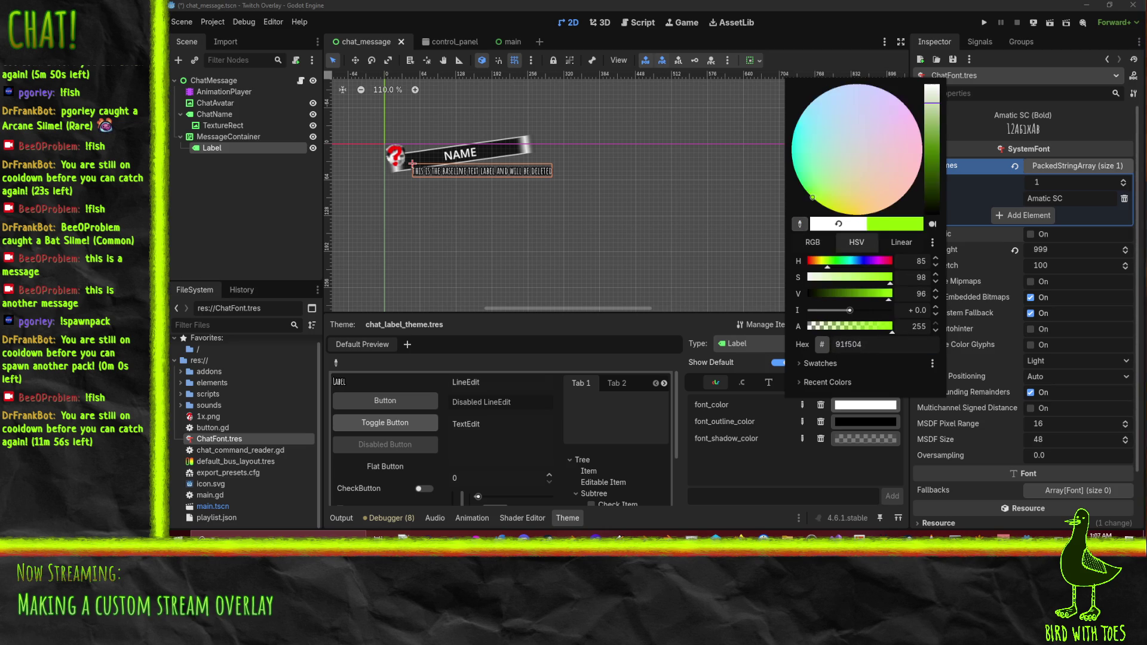
pyautogui.click(160, 299)
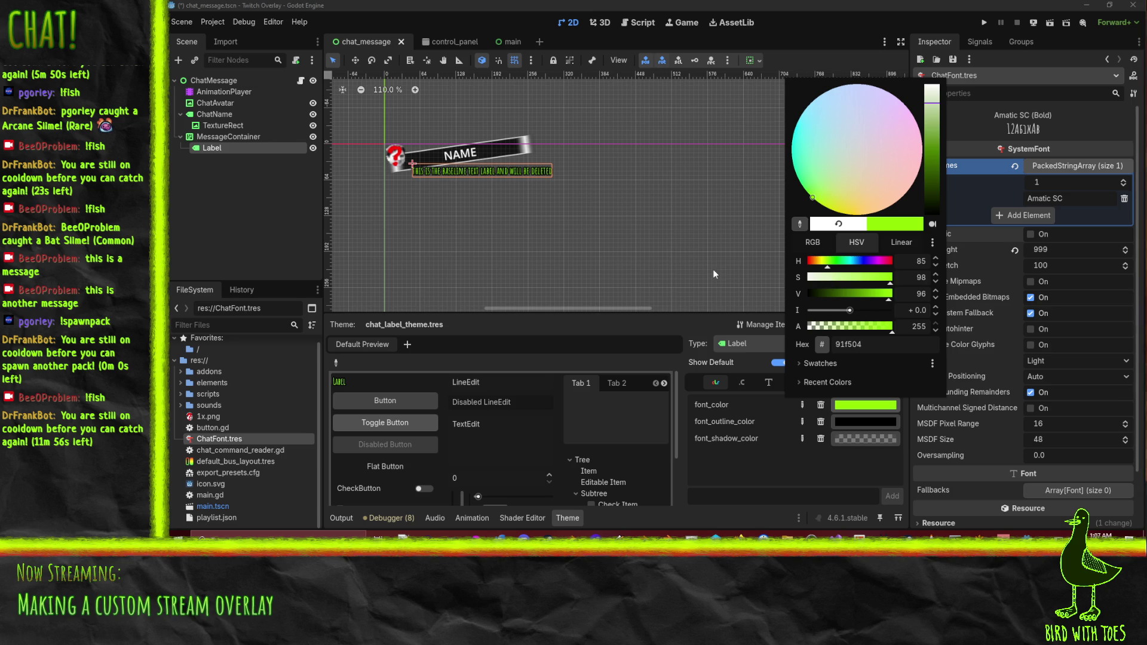
pyautogui.click(741, 449)
# Tint the Label font_shadow_color to a translucent dark red (2e0e0ea1).
pyautogui.click(850, 419)
pyautogui.click(797, 465)
pyautogui.click(742, 384)
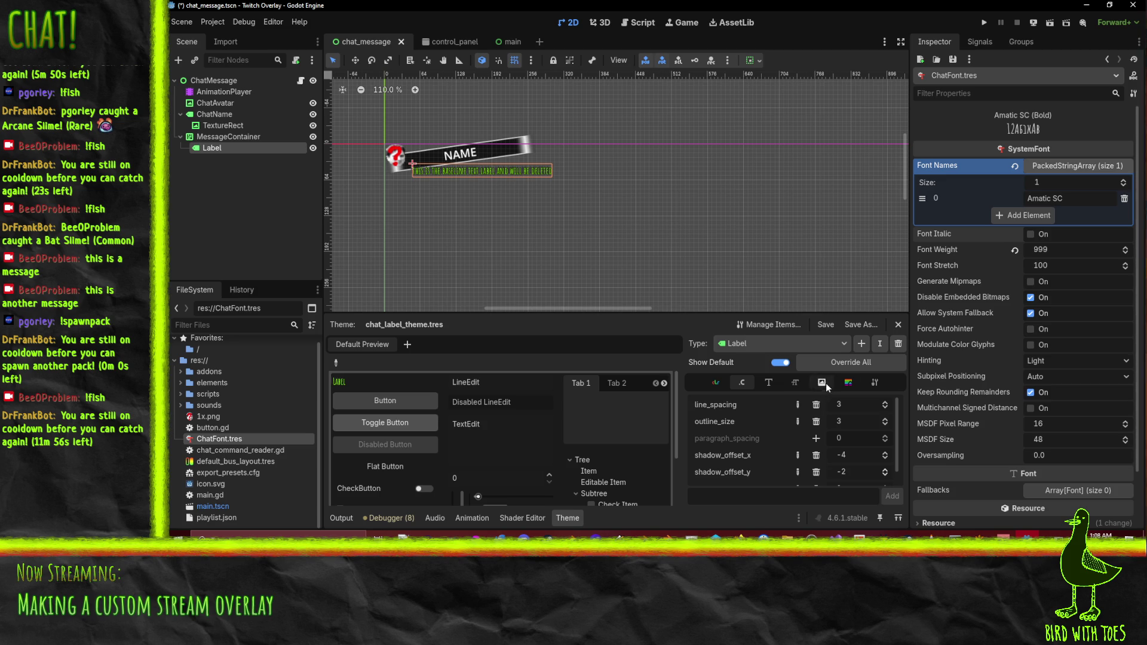
pyautogui.click(715, 380)
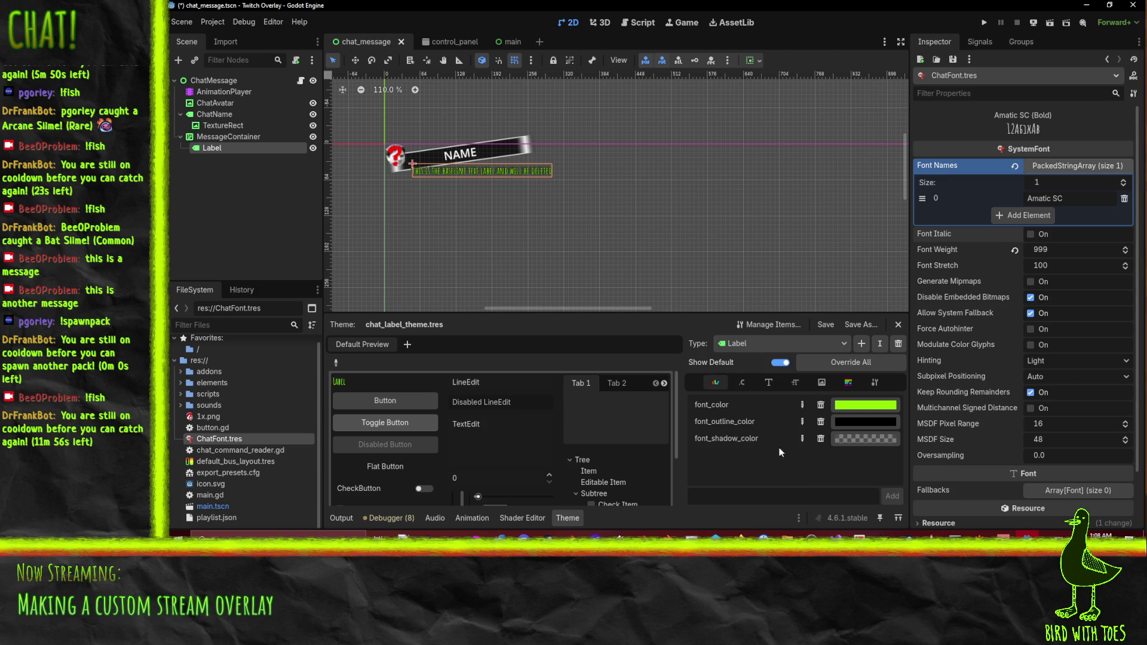
pyautogui.click(868, 442)
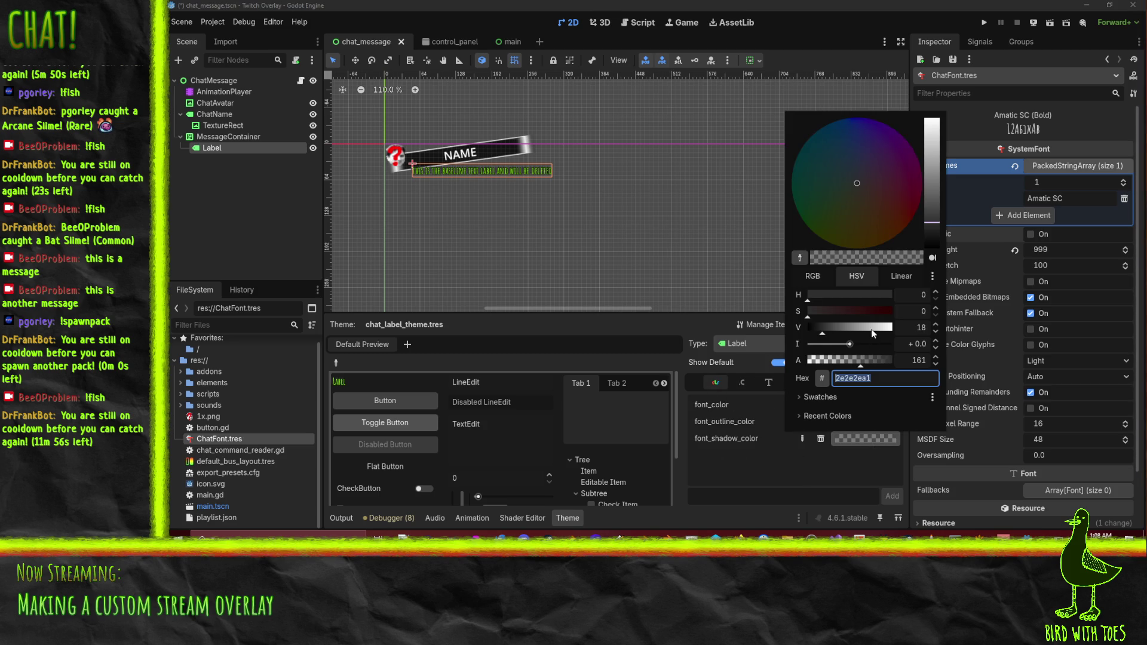
pyautogui.moveTo(828, 313); pyautogui.dragTo(867, 318)
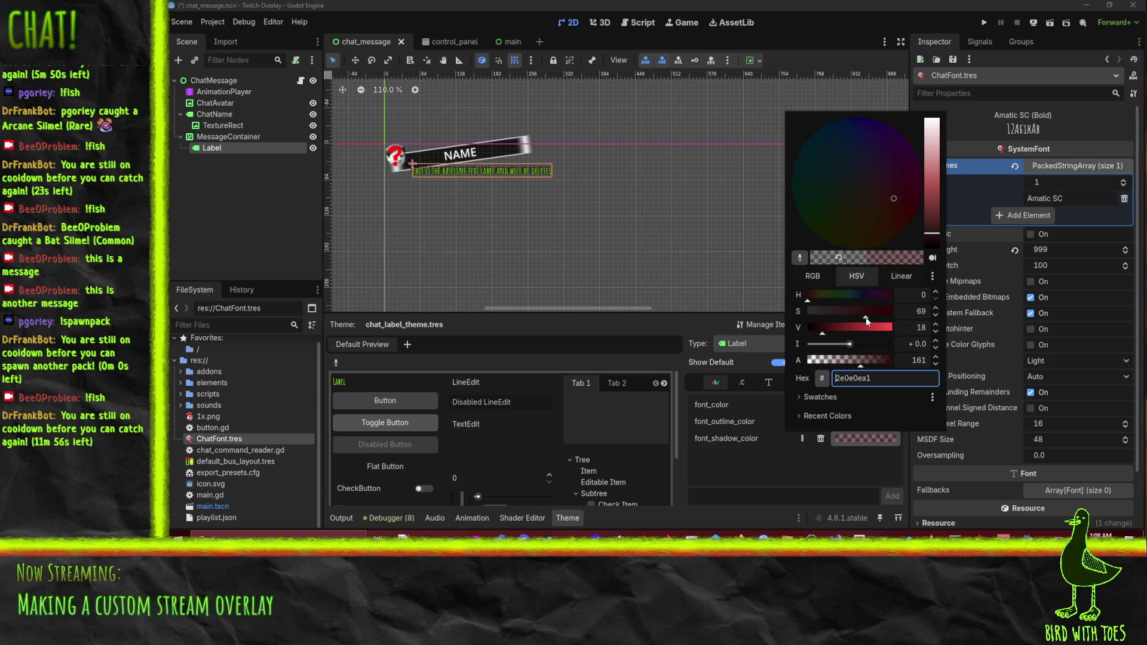
pyautogui.click(776, 472)
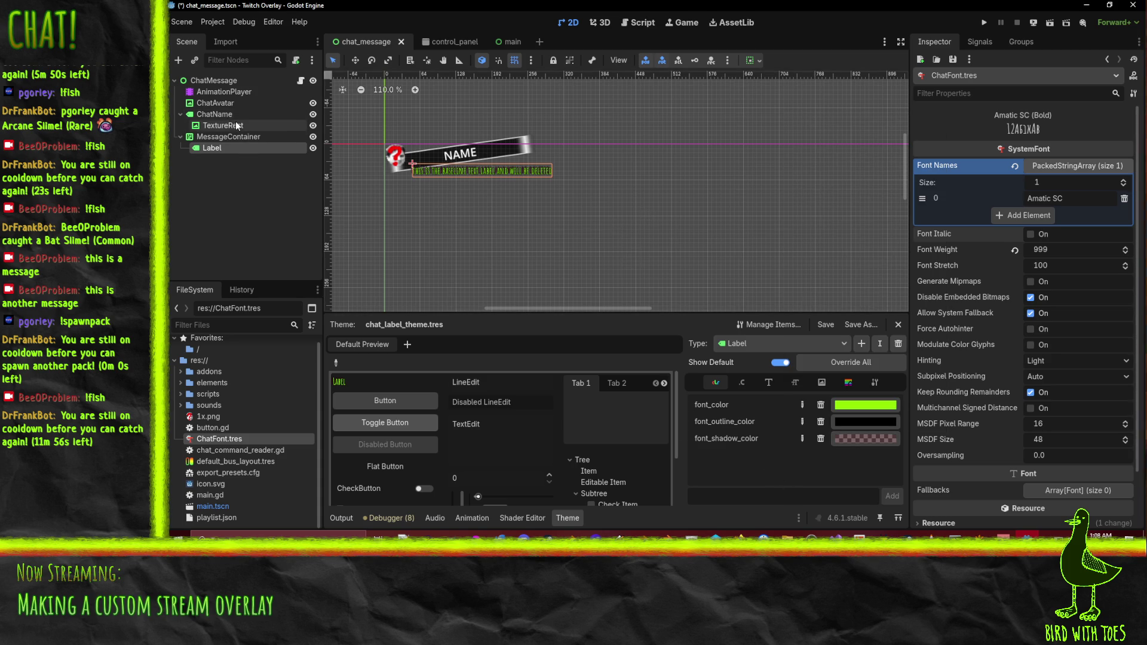
pyautogui.click(224, 103)
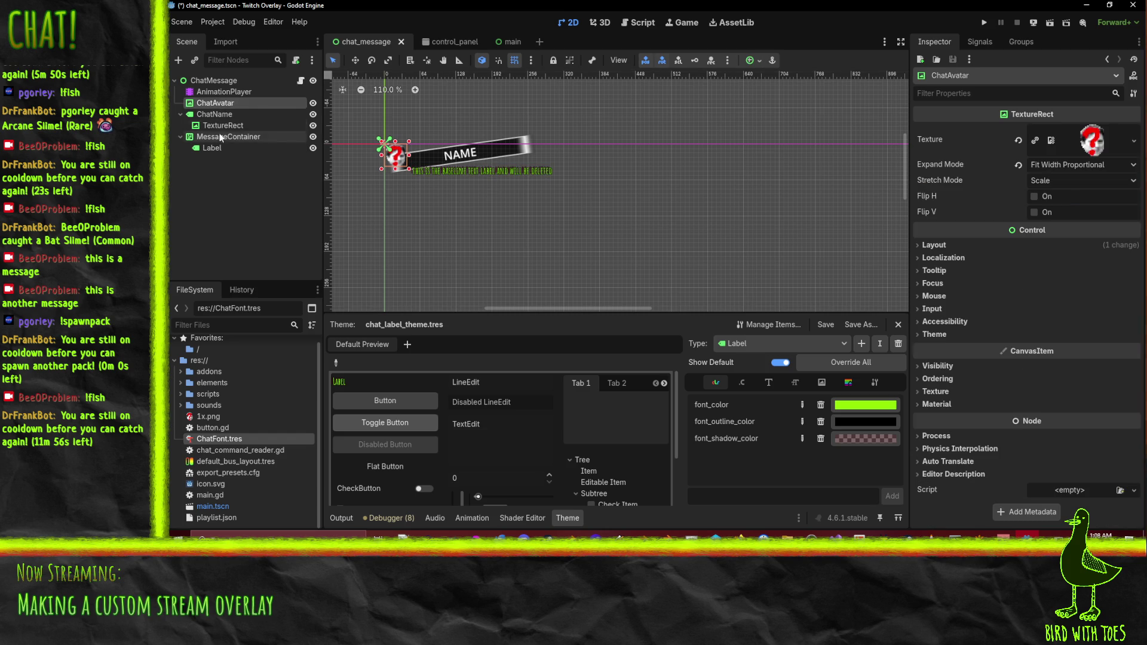
# Give the ChatName label a ChatFont.tres font override at size 24.
pyautogui.click(225, 126)
pyautogui.click(216, 114)
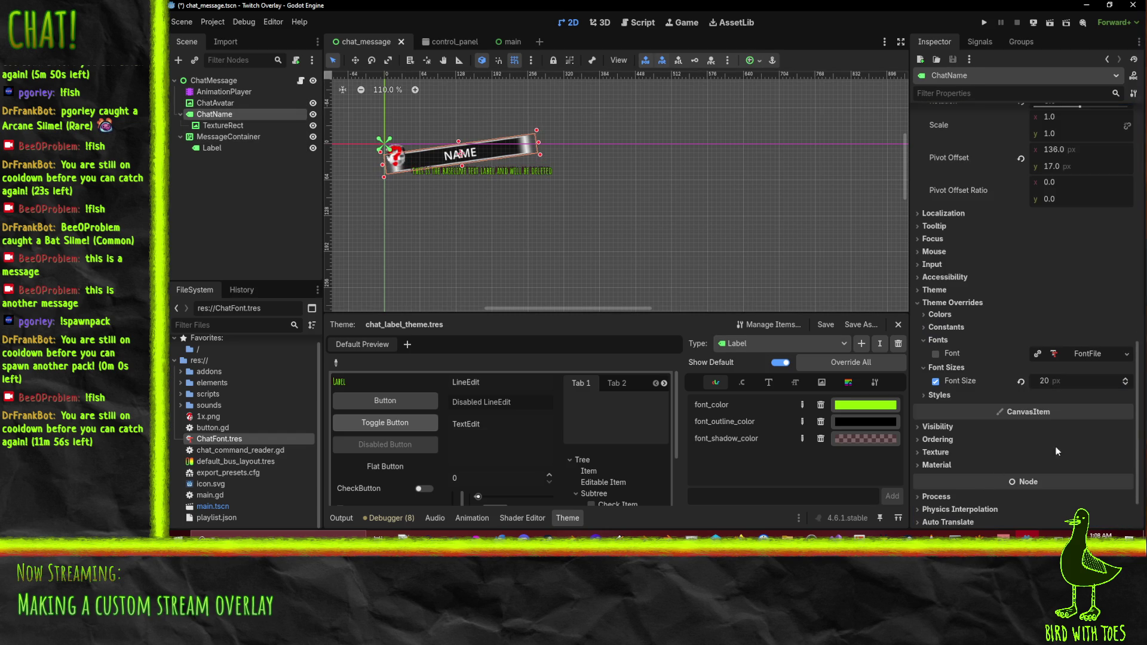
pyautogui.moveTo(234, 442); pyautogui.dragTo(1084, 355)
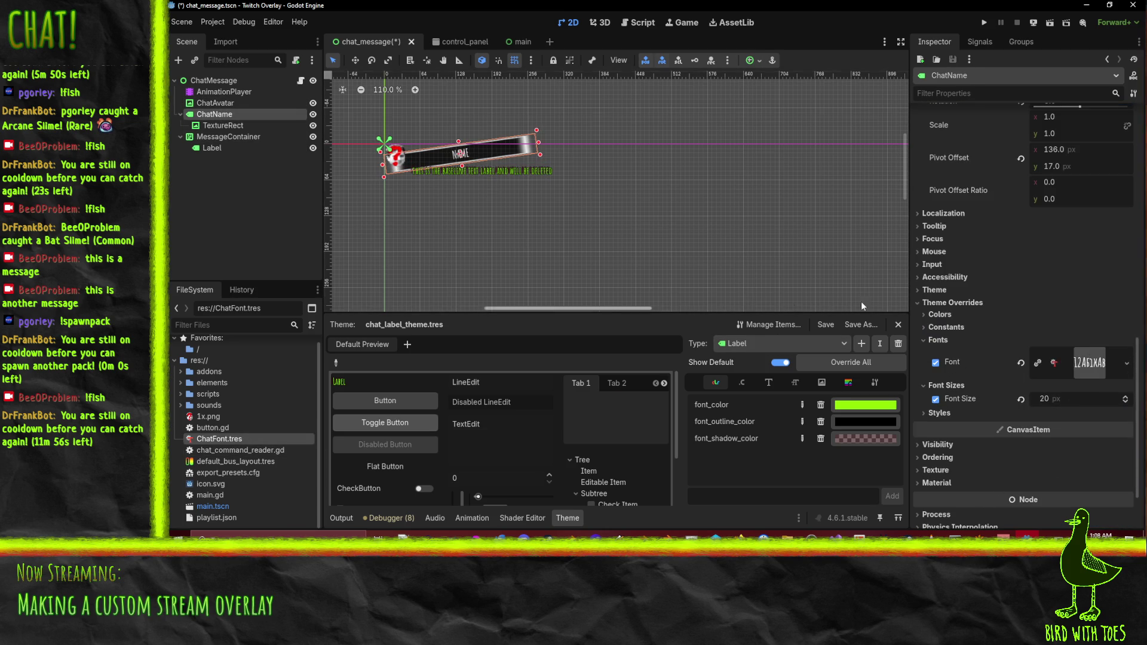
pyautogui.click(1077, 399)
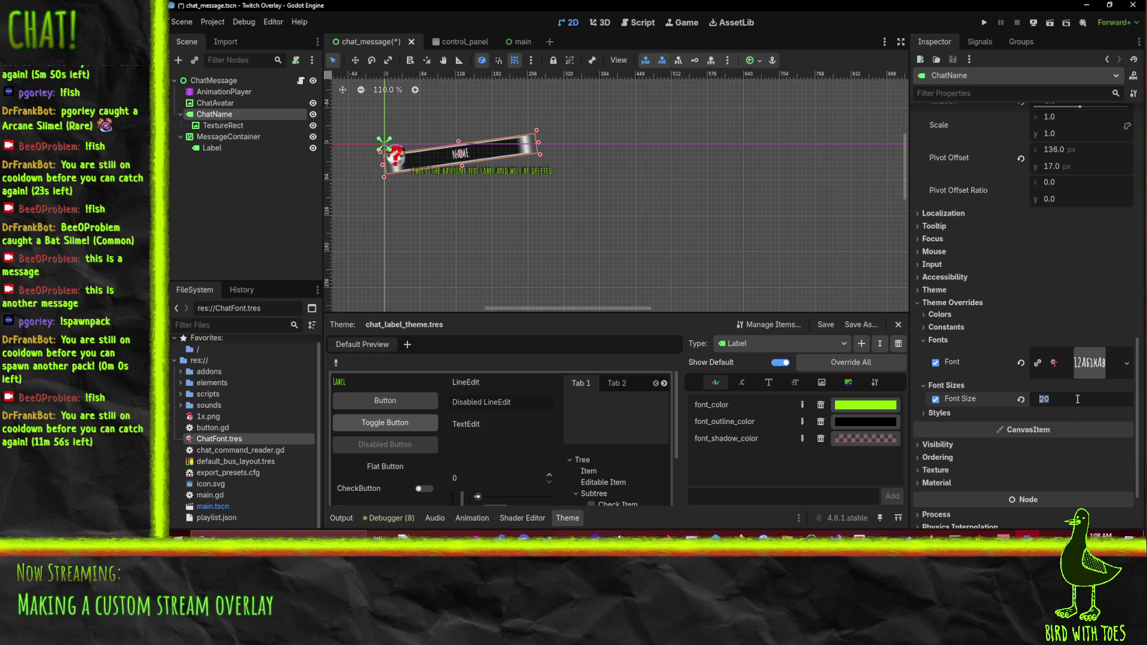
pyautogui.write('24')
pyautogui.press('Return')
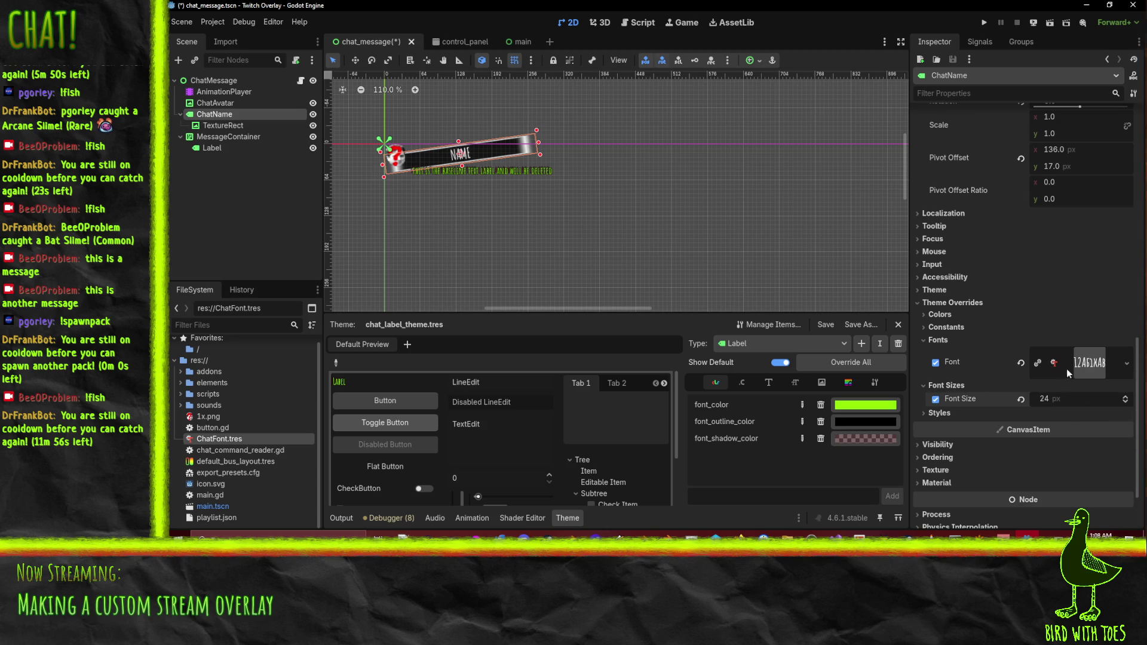
# Check ChatName's font colour override, leave it unchanged, and save the chat_message scene.
pyautogui.click(944, 315)
pyautogui.click(1069, 328)
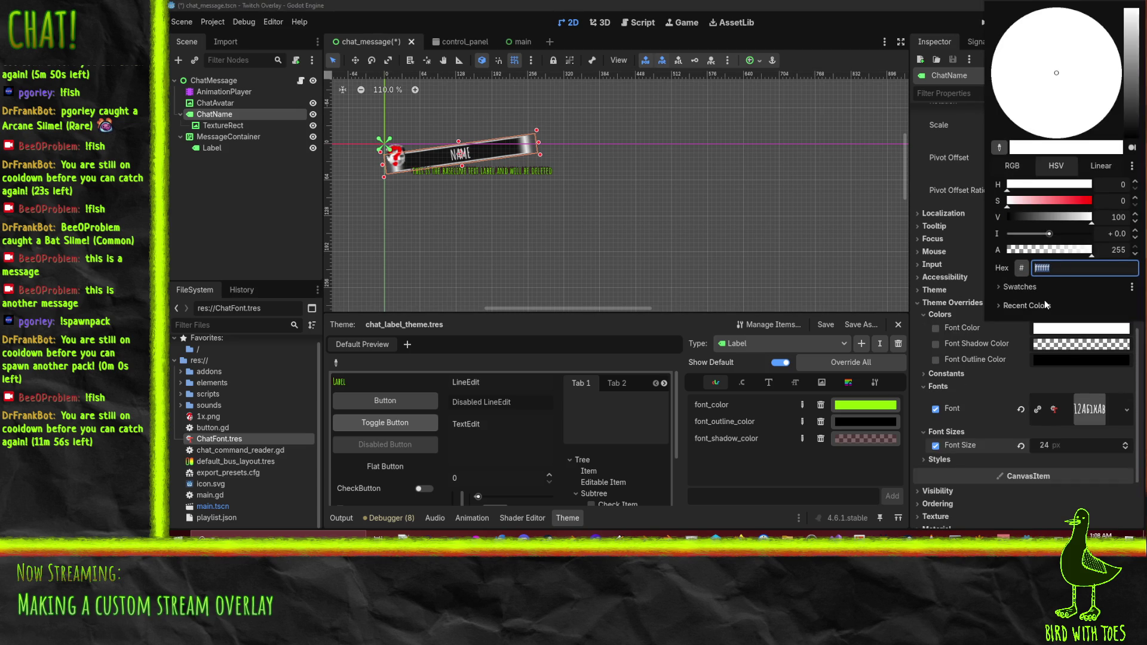
pyautogui.click(918, 354)
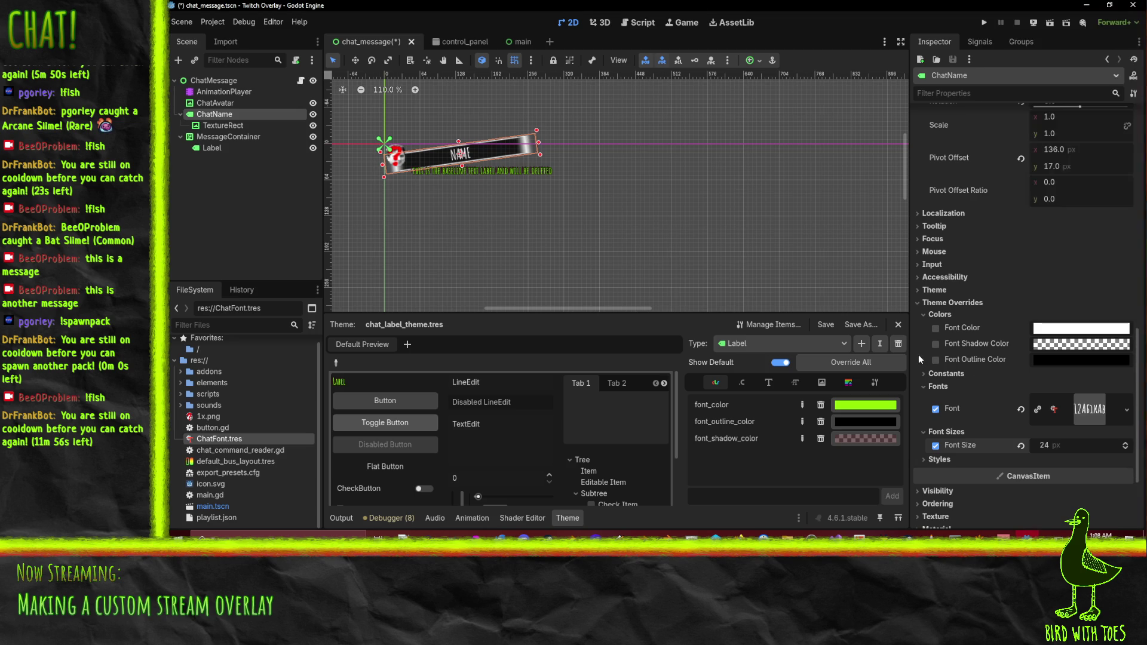
pyautogui.hotkey('ctrl', 's')
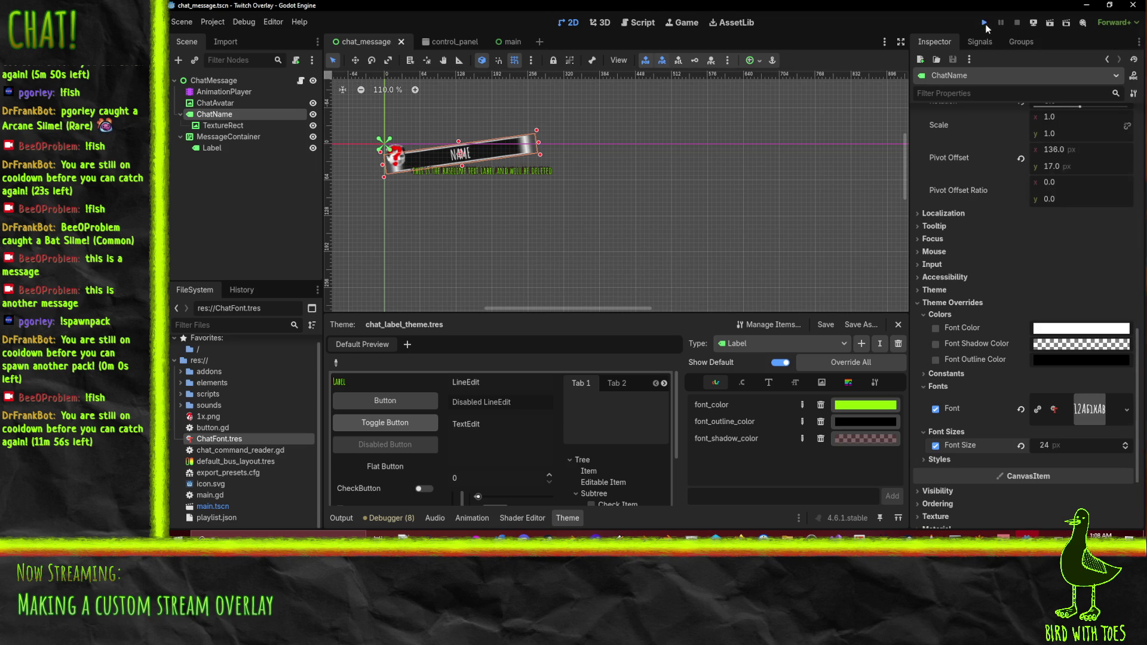
pyautogui.click(984, 24)
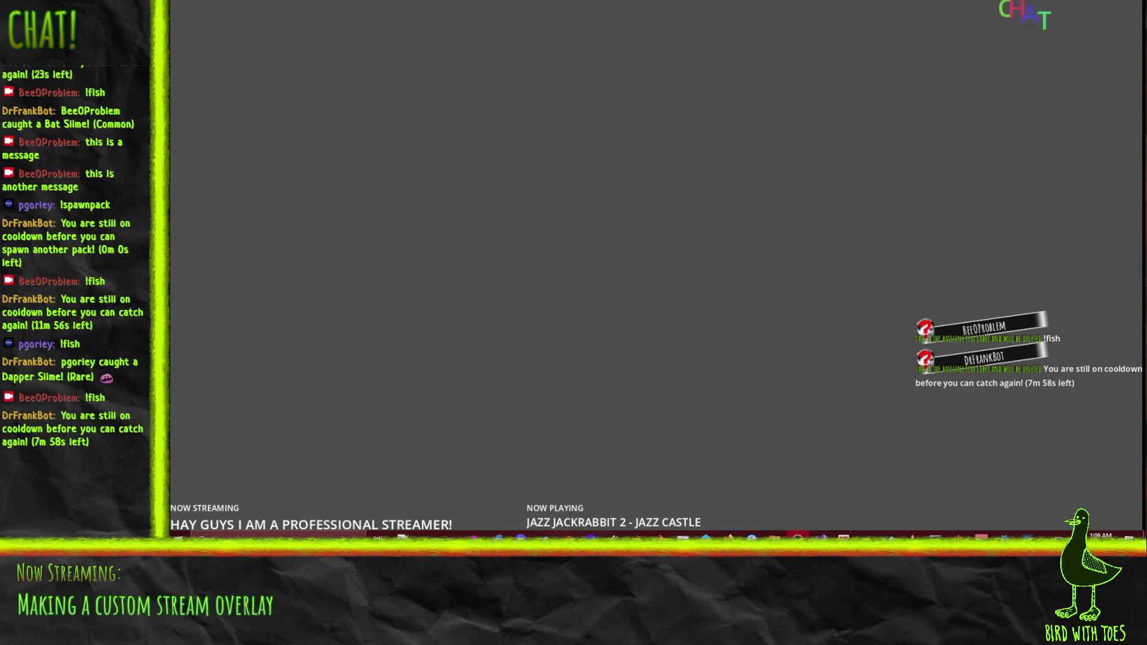
# Stop the running chat overlay preview with F8.
pyautogui.press('F8')
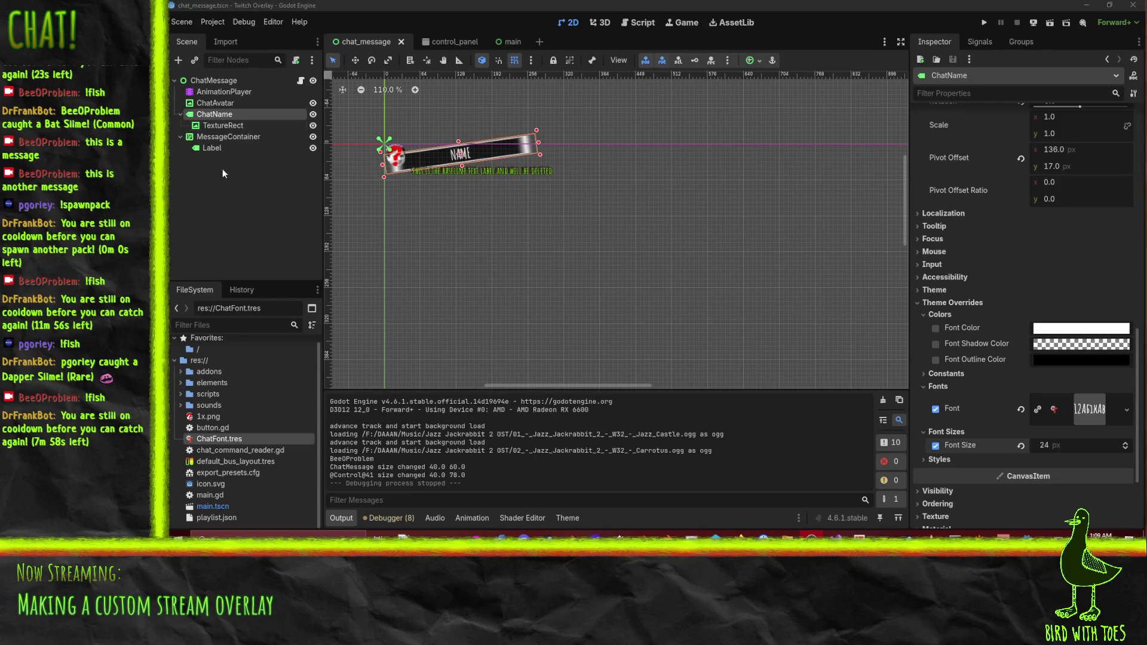
# Set the Appear animation's 0.5 s position key x value to 50 and save.
pyautogui.click(222, 93)
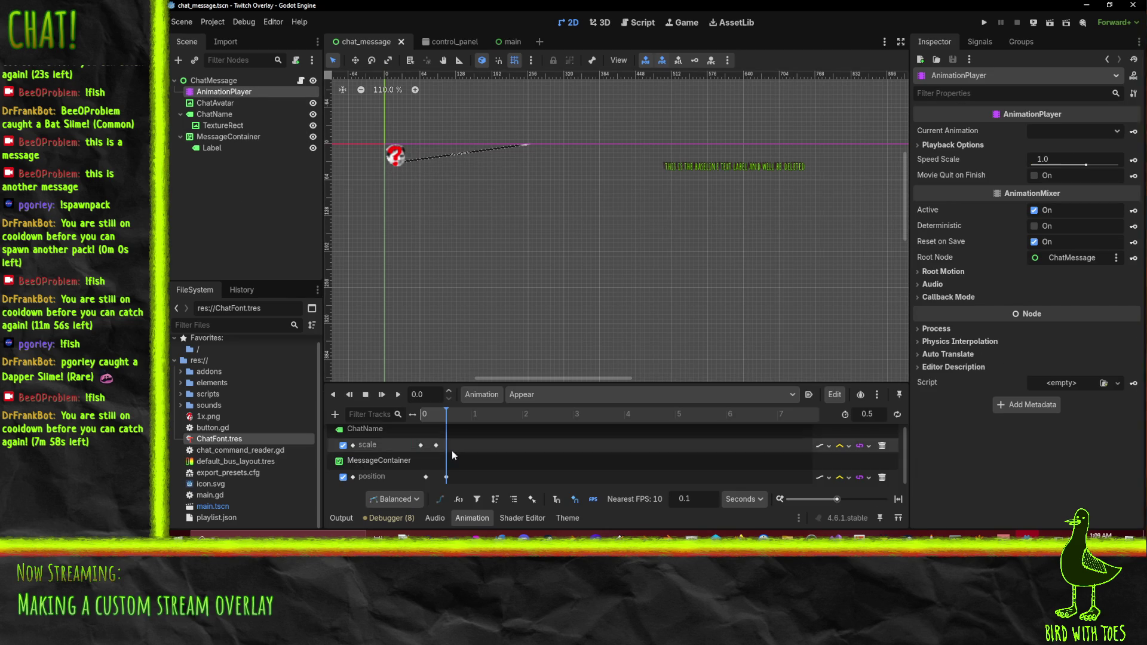
pyautogui.click(447, 477)
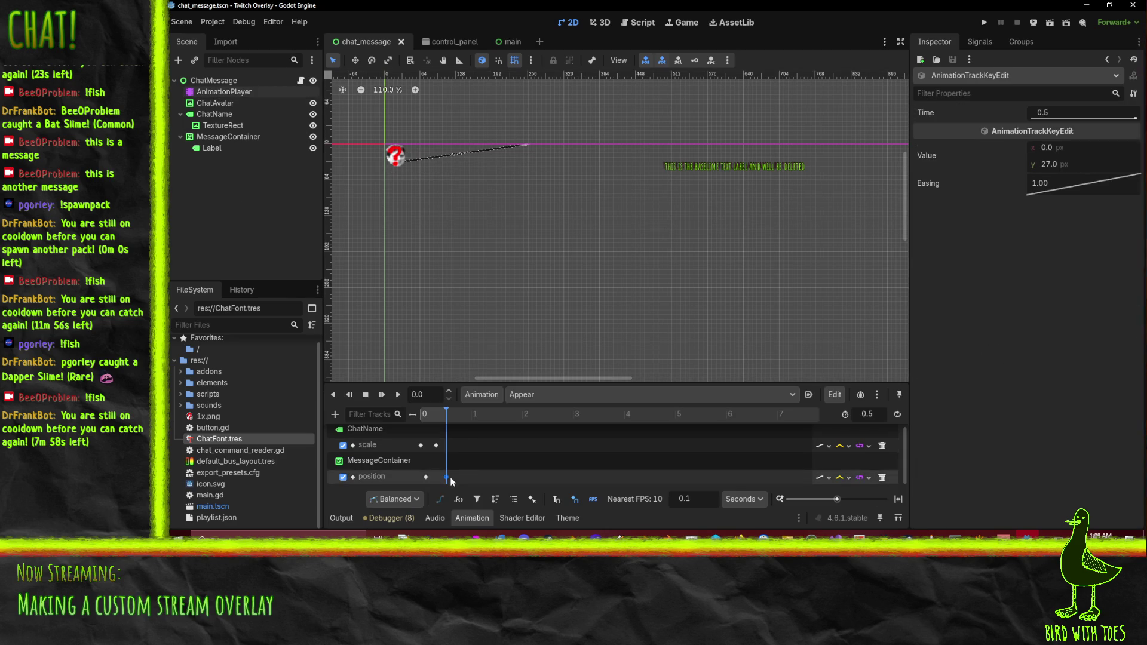
pyautogui.click(1062, 147)
pyautogui.write('50')
pyautogui.press('Return')
pyautogui.hotkey('ctrl', 's')
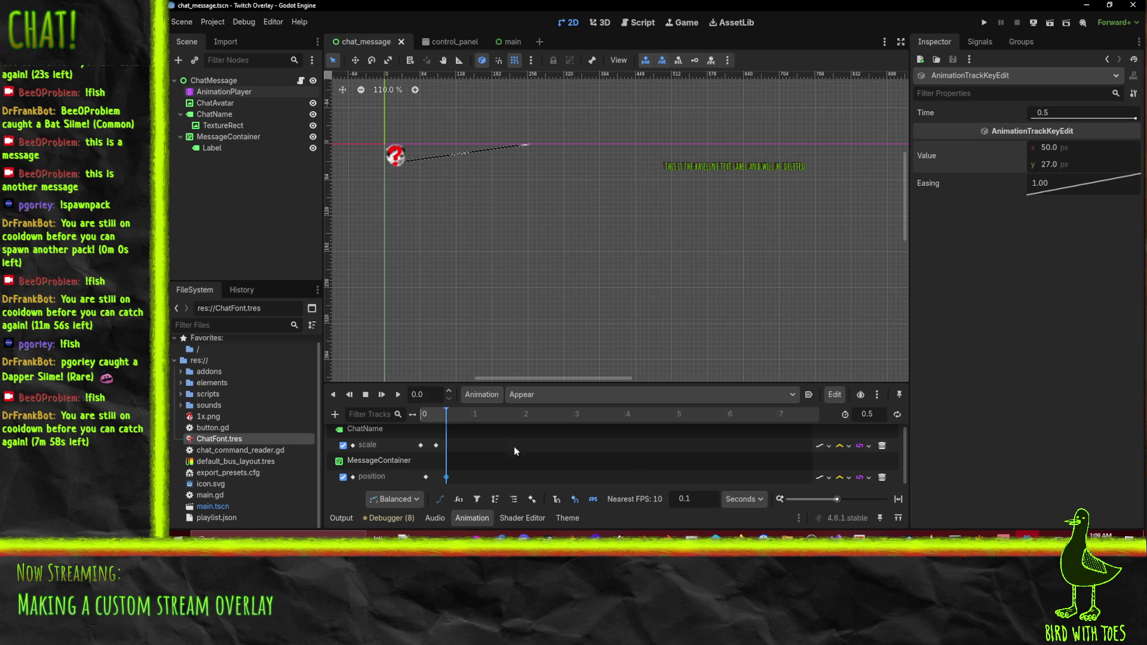
# Set the 0.5 s position key's y value to 40.
pyautogui.moveTo(432, 421); pyautogui.dragTo(478, 421)
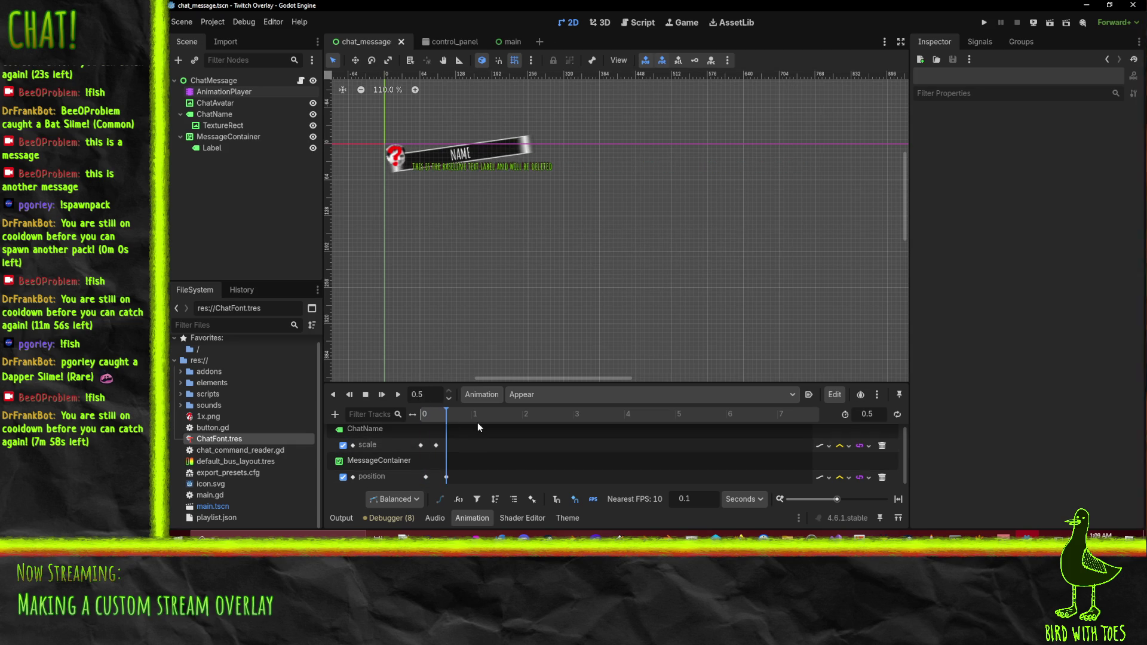
pyautogui.scroll(4, 478, 234)
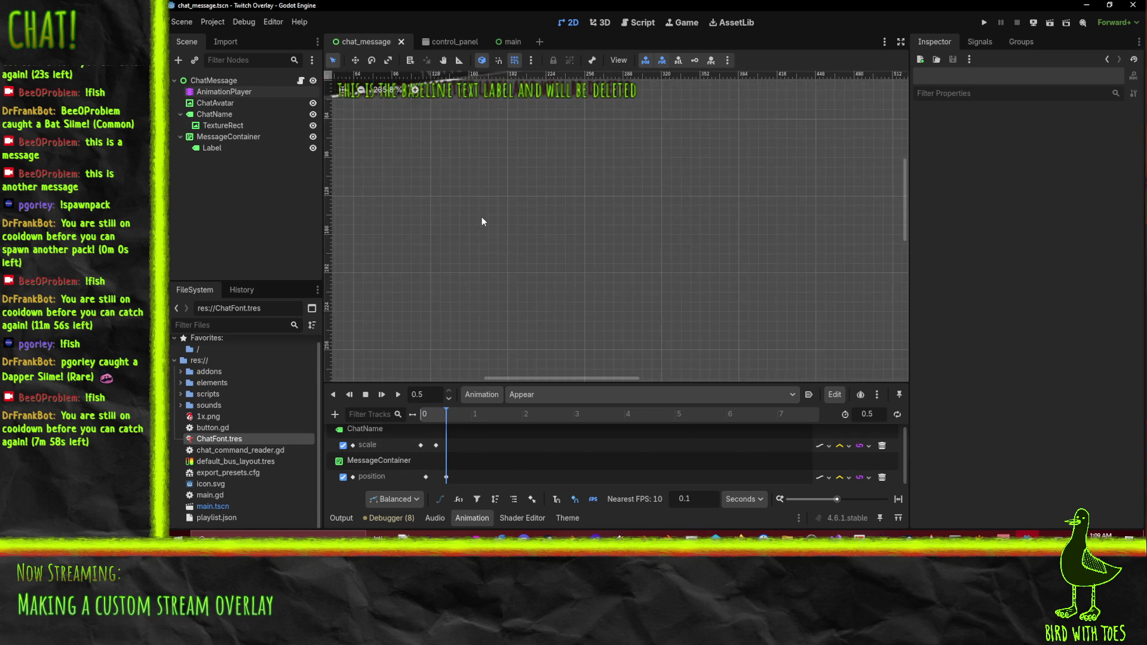
pyautogui.scroll(-2, 478, 223)
pyautogui.click(425, 476)
pyautogui.click(1070, 164)
pyautogui.write('40')
pyautogui.press('Return')
pyautogui.click(446, 476)
pyautogui.click(1066, 162)
pyautogui.write('40')
pyautogui.press('Return')
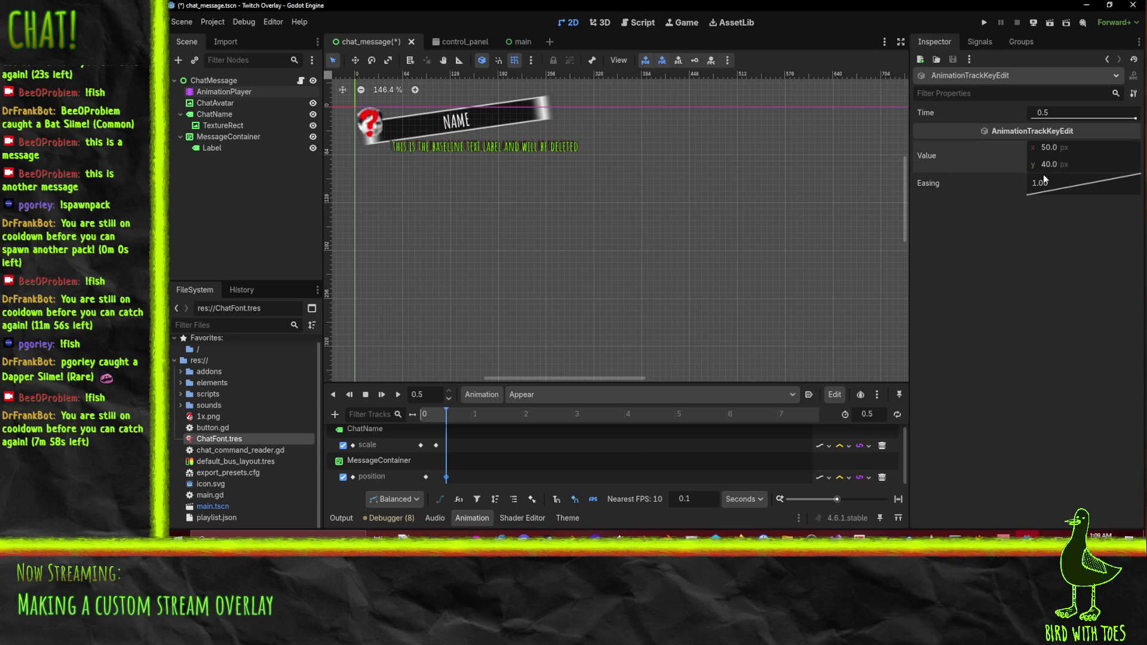
# Scrub the Appear animation to preview the motion and save the scene.
pyautogui.moveTo(446, 412); pyautogui.dragTo(412, 424)
pyautogui.click(446, 421)
pyautogui.hotkey('ctrl', 's')
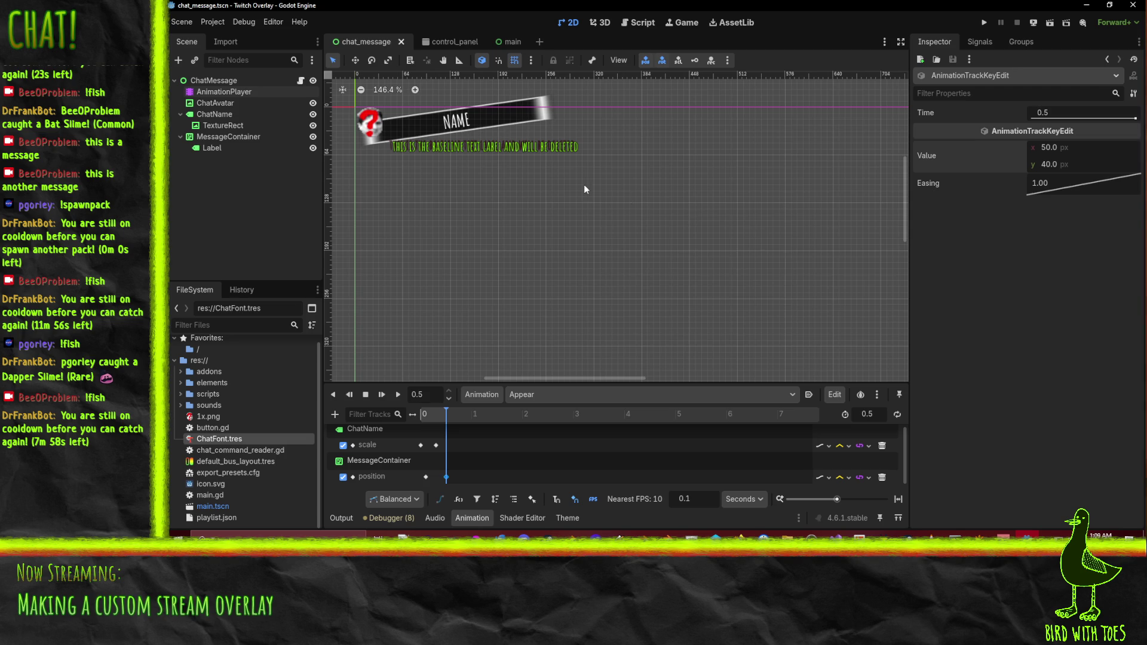
# Rename the message Label node to BaseLabel.
pyautogui.click(207, 152)
pyautogui.press('F2')
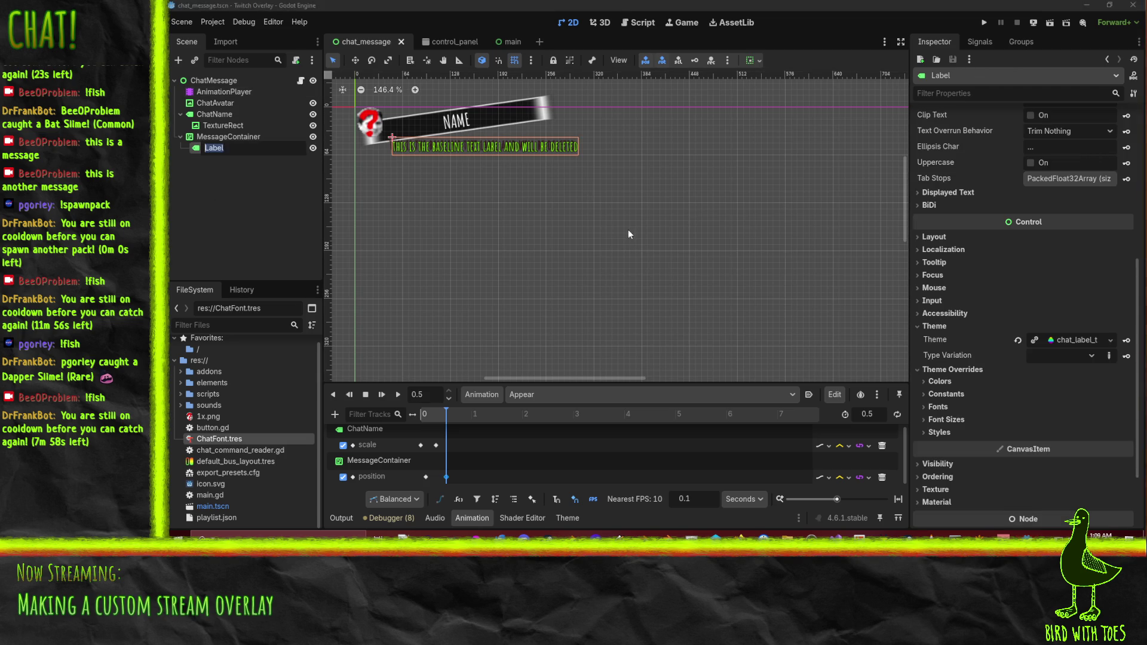
pyautogui.write('BaseLabel')
pyautogui.press('Return')
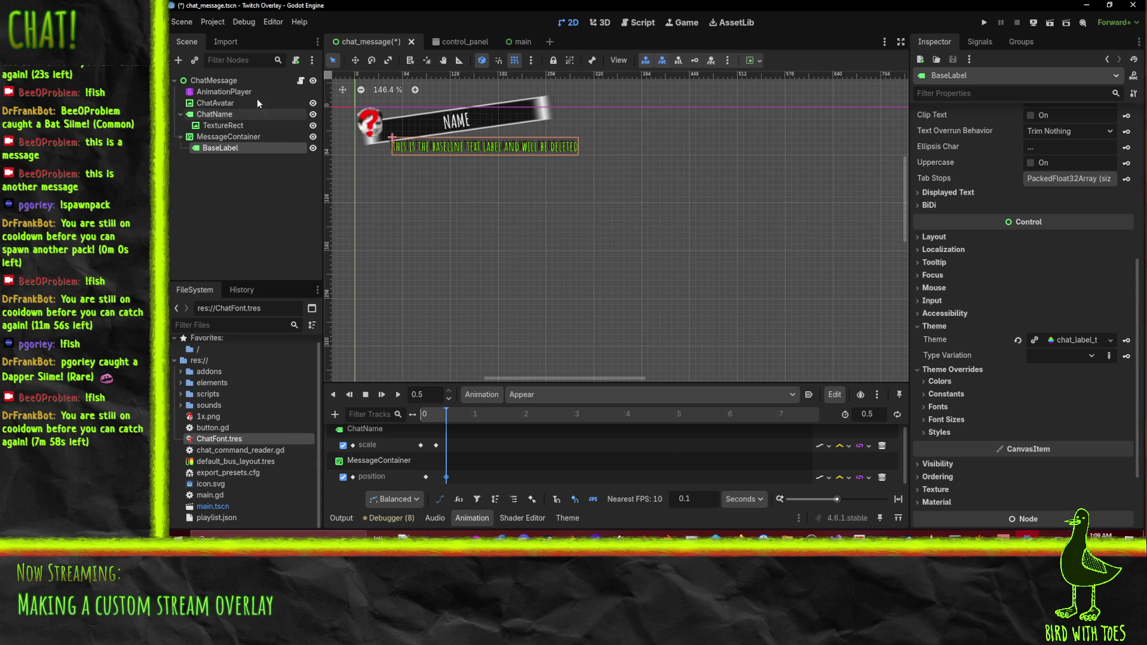
# Move BaseLabel out of MessageContainer directly under ChatMessage and open chat_message.gd.
pyautogui.click(214, 80)
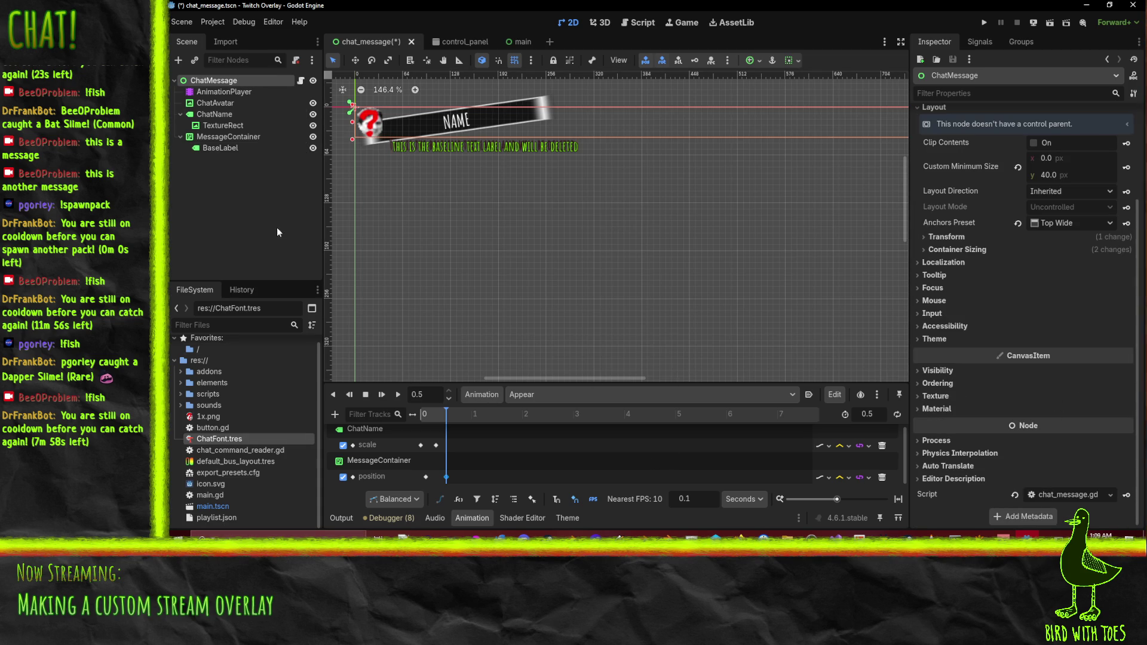
pyautogui.click(210, 146)
pyautogui.moveTo(220, 147); pyautogui.dragTo(216, 109)
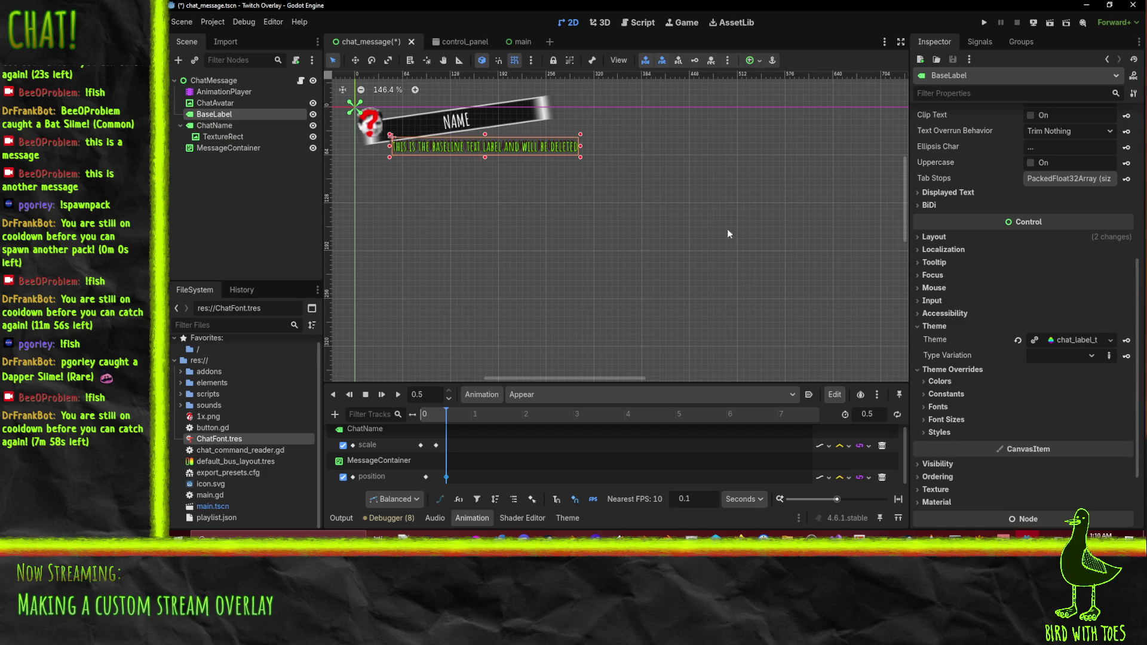
pyautogui.click(213, 80)
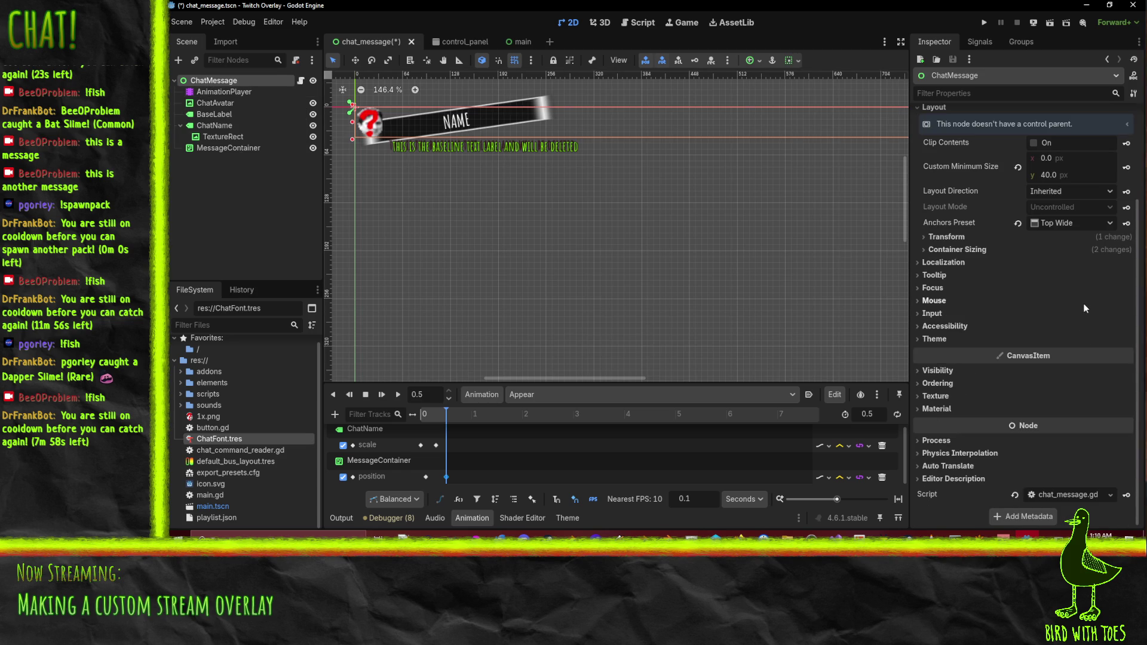
pyautogui.click(1063, 495)
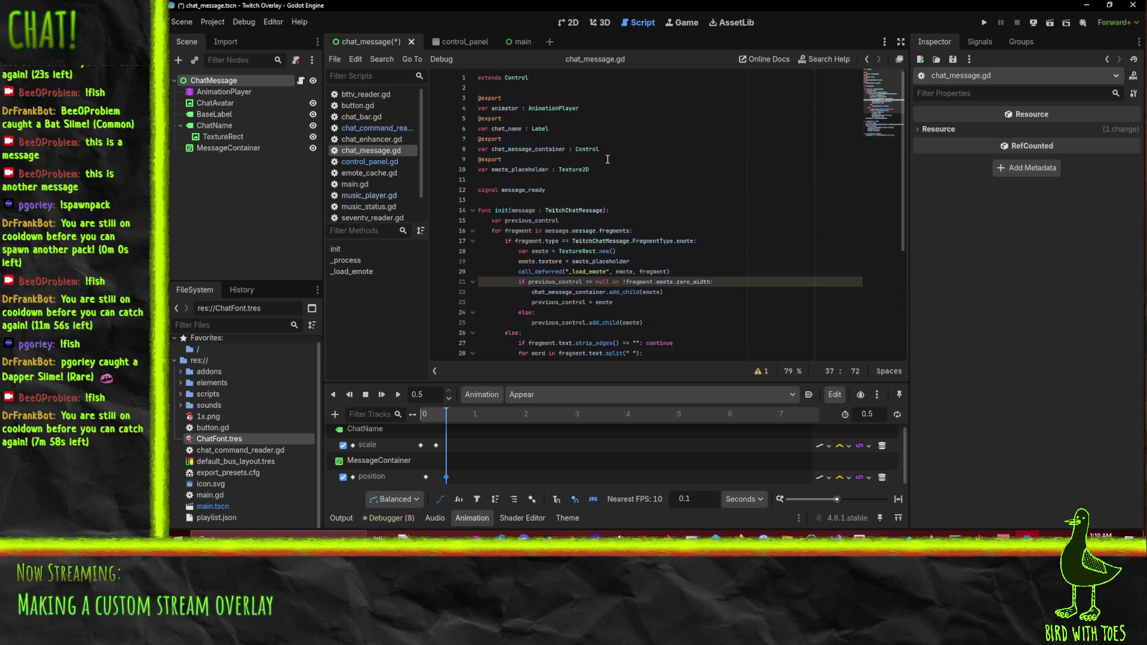
pyautogui.click(615, 170)
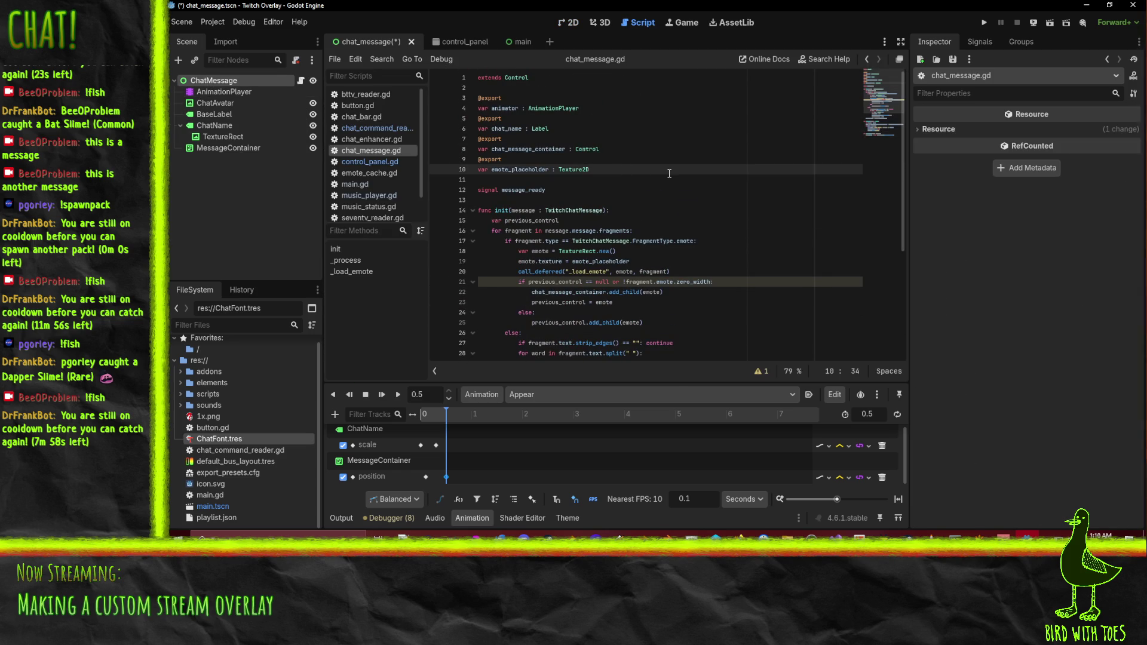
pyautogui.press('Return')
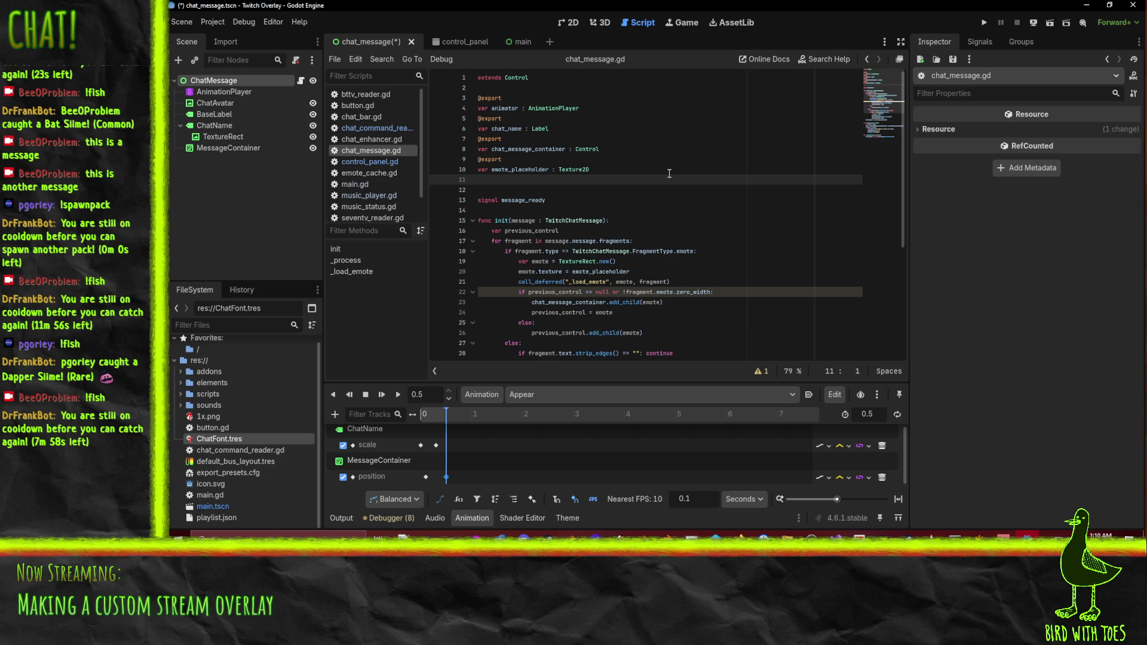
pyautogui.write('@export')
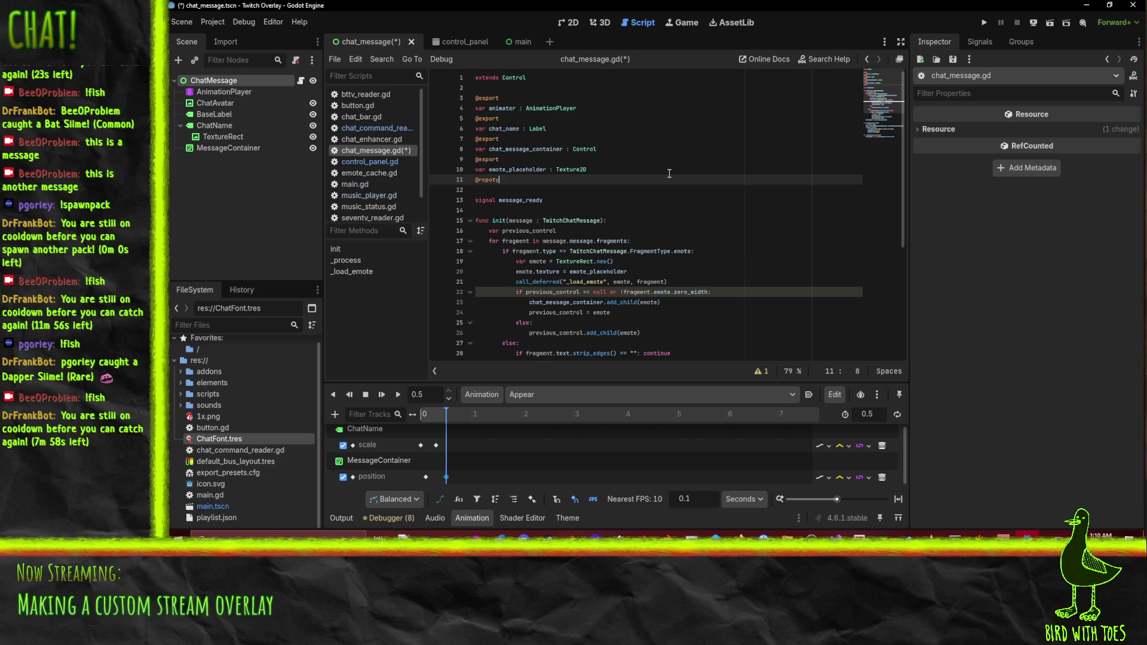
pyautogui.press('BackSpace')
pyautogui.press('BackSpace')
pyautogui.press('BackSpace')
pyautogui.write('port')
pyautogui.press('Return')
pyautogui.press('Return')
pyautogui.write('var')
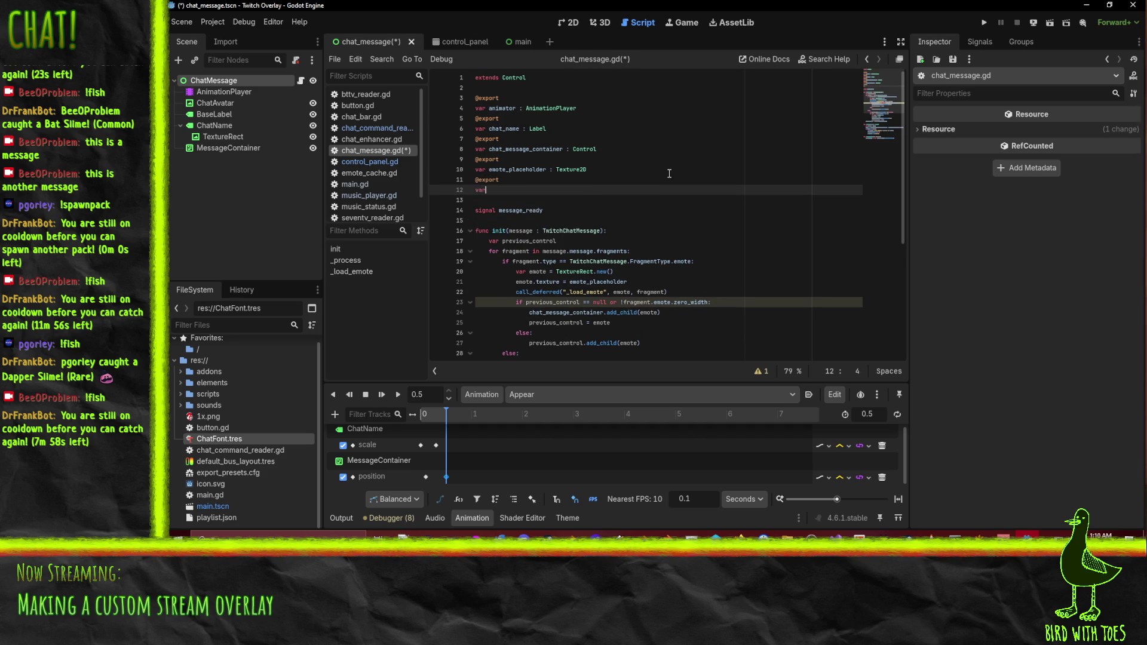
pyautogui.write(' base_layout')
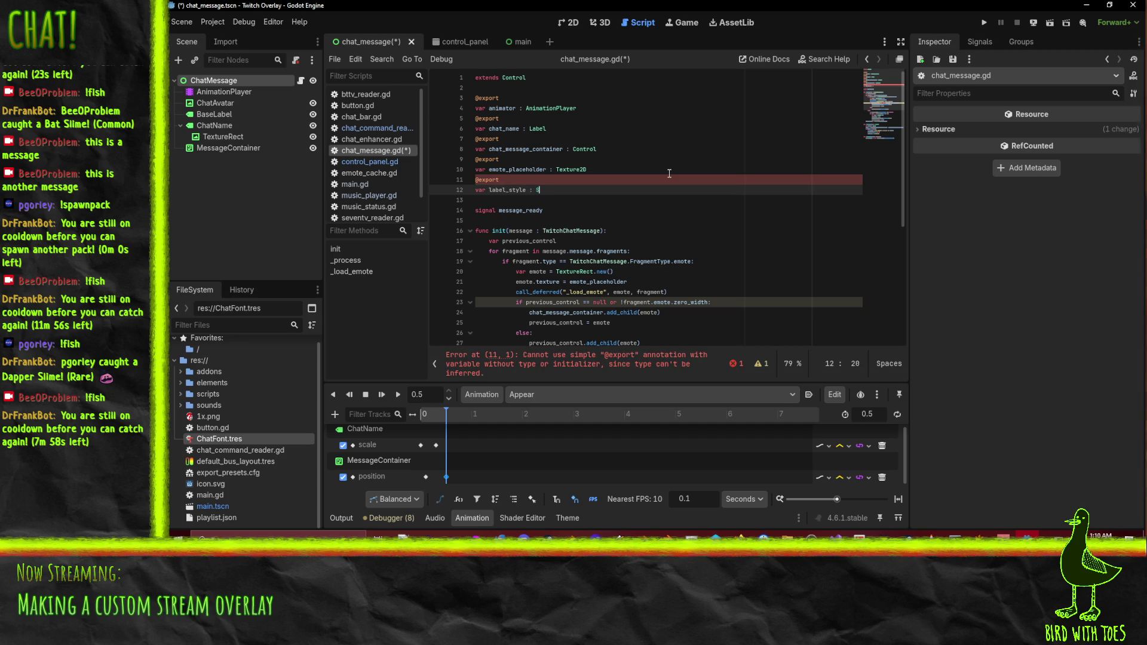
pyautogui.write('e')
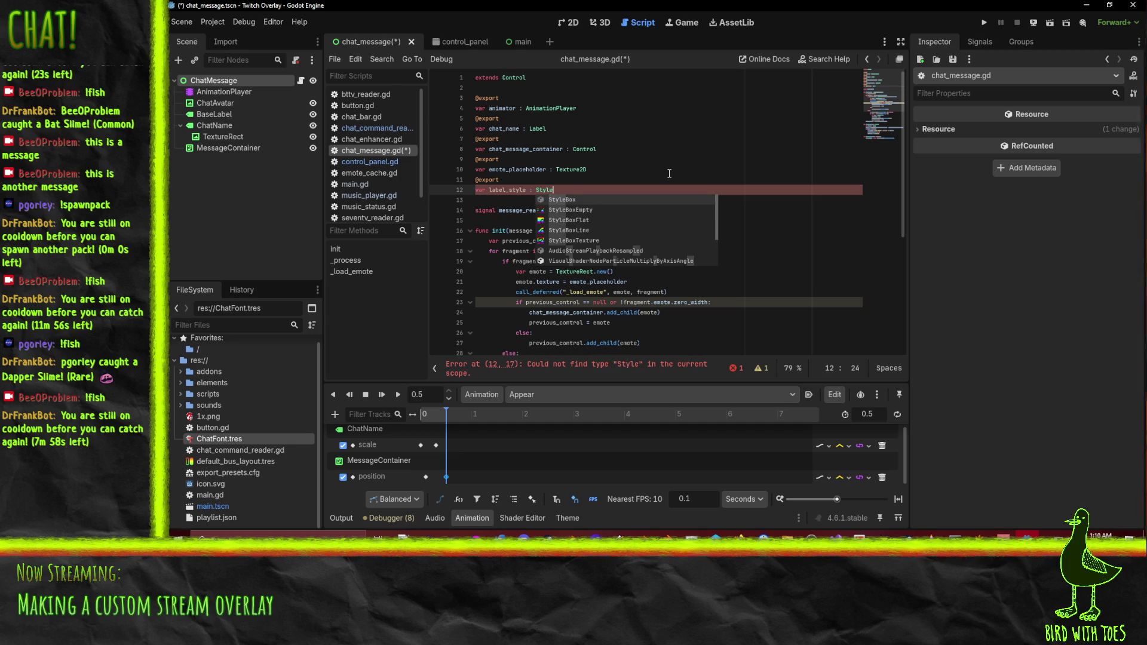
pyautogui.press('Down')
pyautogui.press('Down')
pyautogui.press('Down')
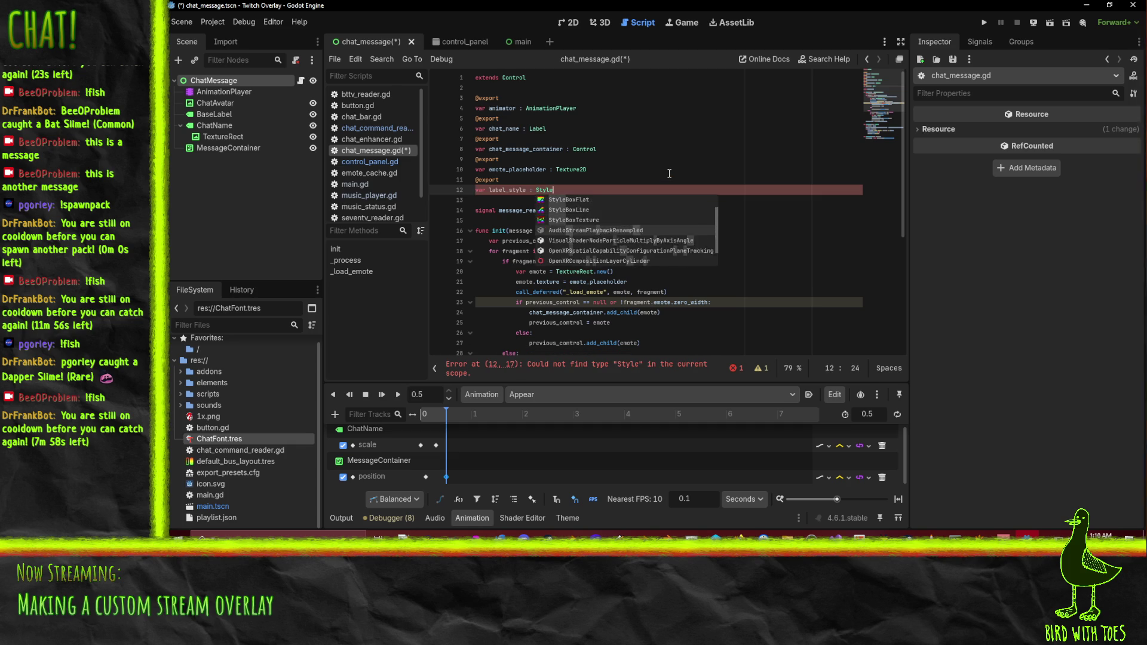
pyautogui.press('BackSpace')
pyautogui.press('BackSpace')
pyautogui.press('BackSpace')
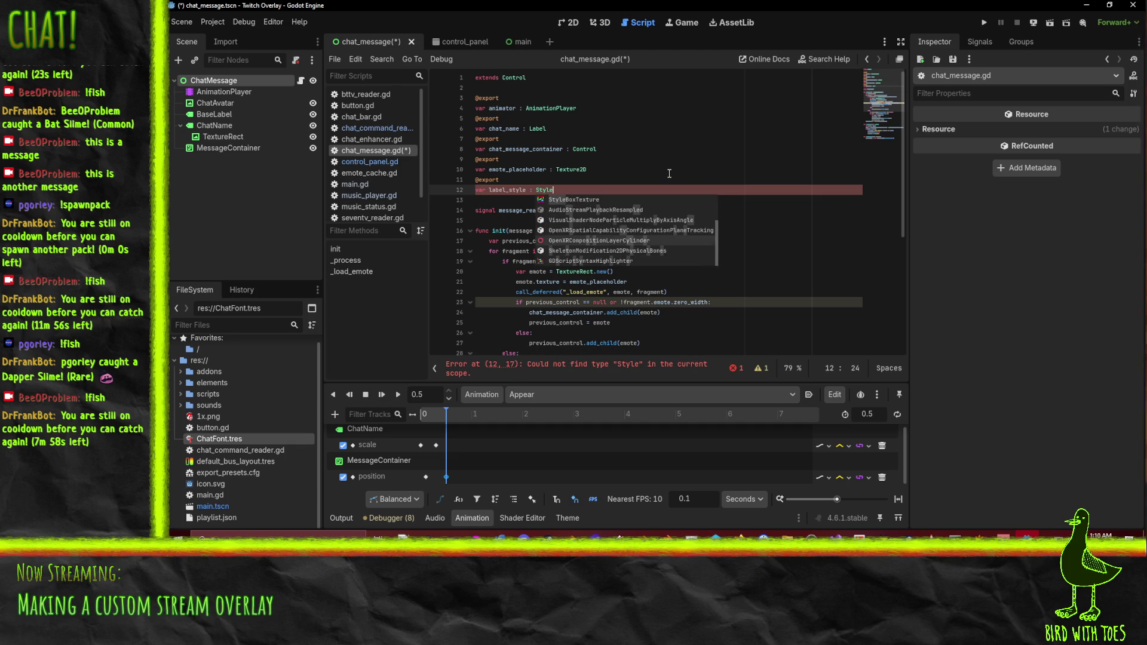
pyautogui.press('BackSpace')
pyautogui.write('Resour')
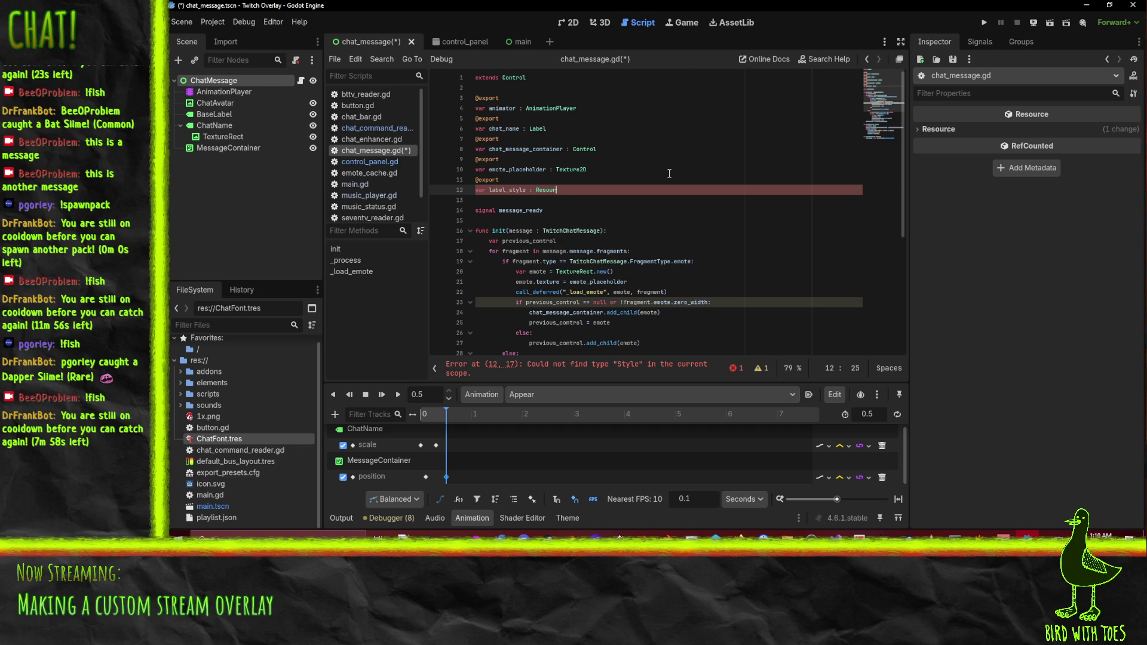
pyautogui.write('ce')
pyautogui.click(669, 173)
pyautogui.doubleClick(507, 190)
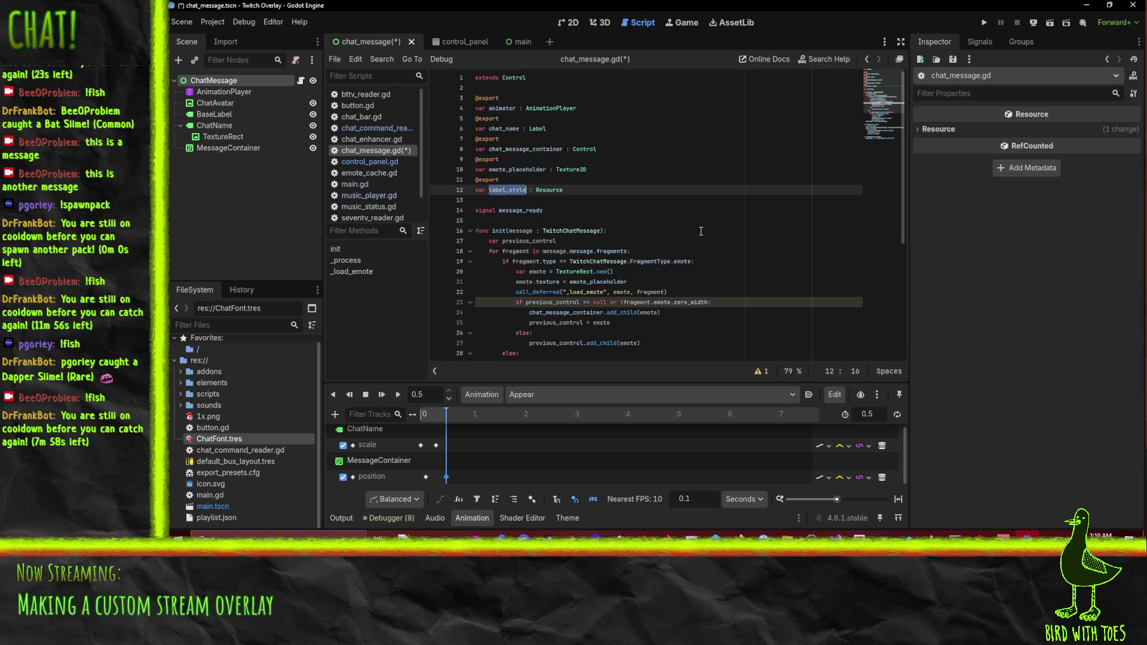
pyautogui.scroll(-2, 700, 232)
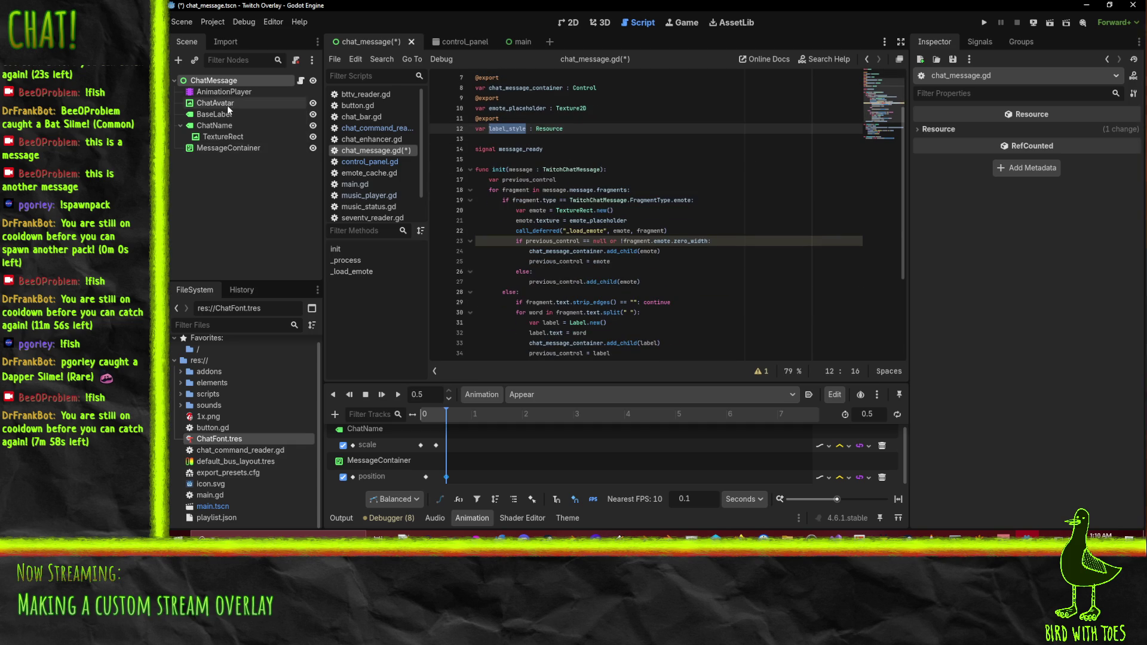
# Hide BaseLabel and start a 'label.theme = label_theme' line after Label.new().
pyautogui.click(312, 114)
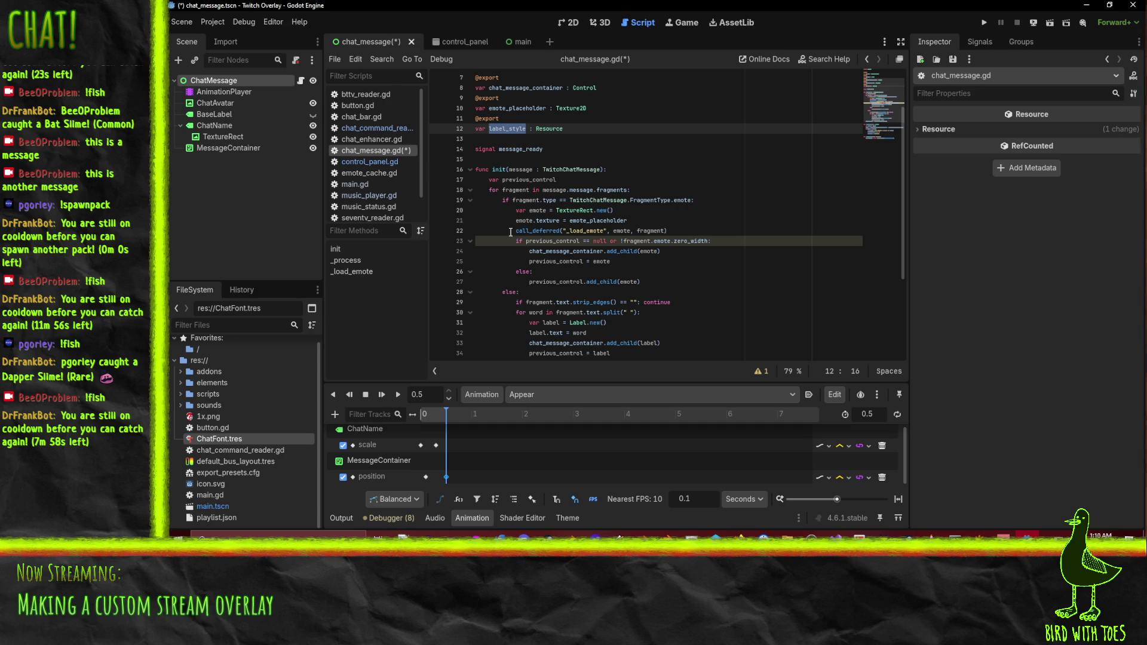
pyautogui.scroll(-3, 491, 224)
pyautogui.click(611, 244)
pyautogui.click(645, 230)
pyautogui.press('Return')
pyautogui.write('s')
pyautogui.press('BackSpace')
pyautogui.write('the')
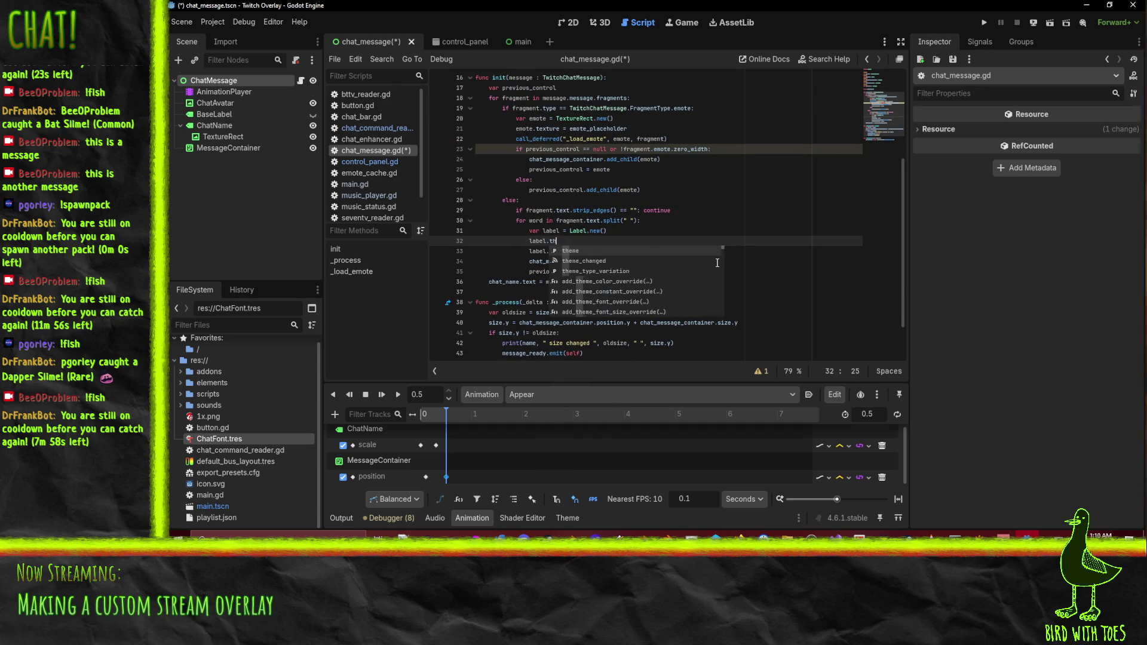
pyautogui.press('Return')
pyautogui.write('label_theme')
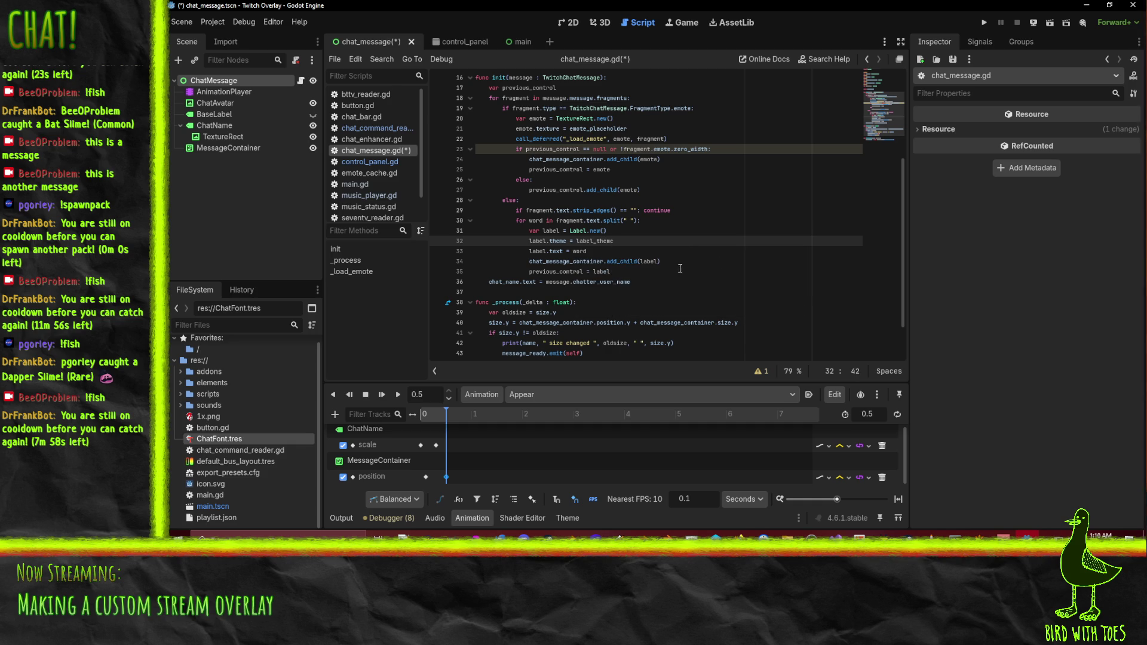
pyautogui.scroll(5, 665, 243)
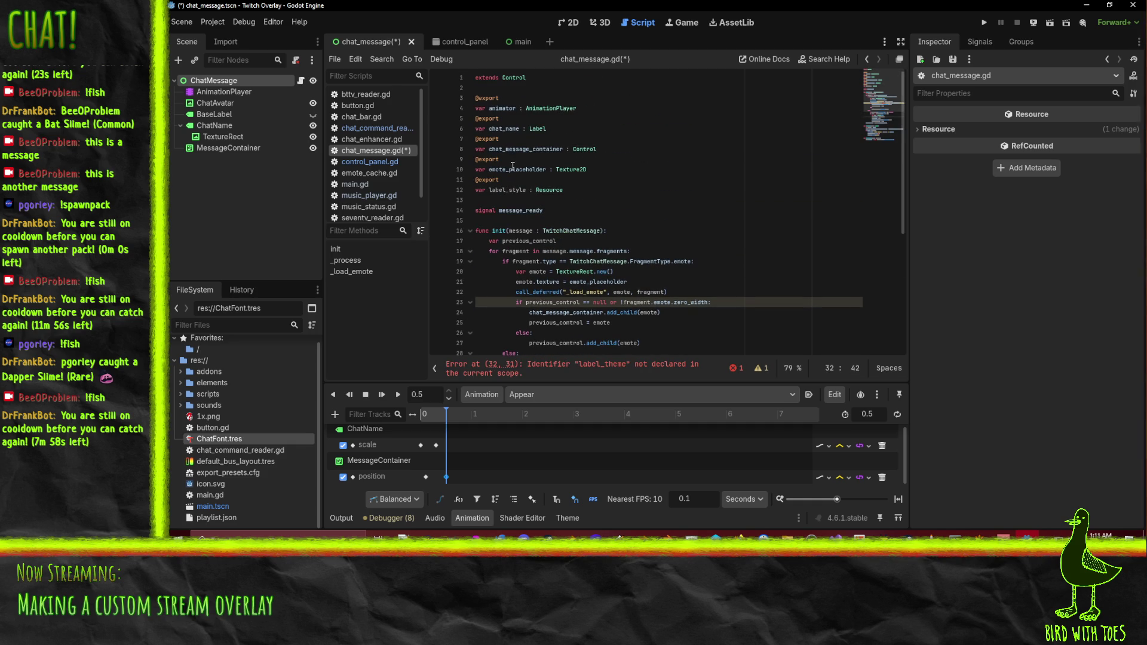